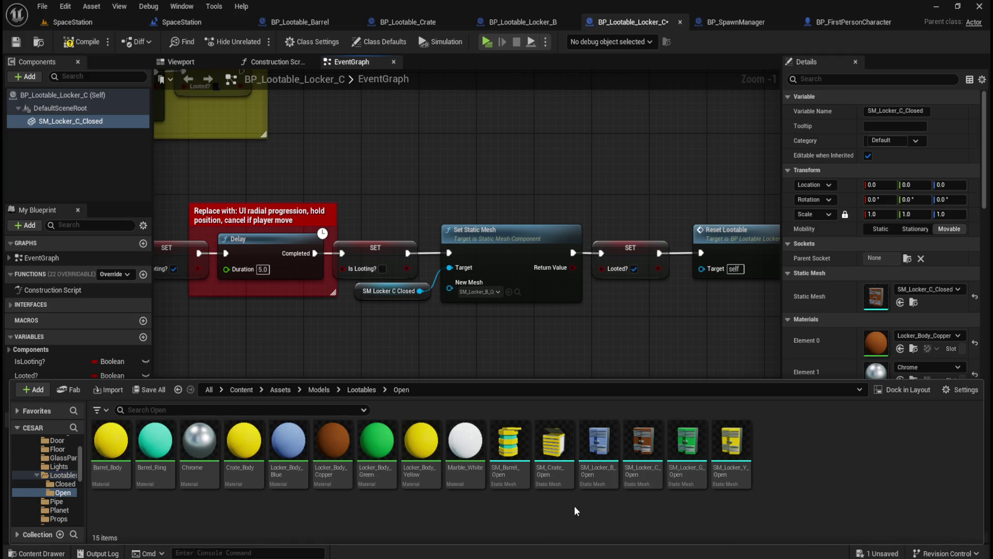
# Step: Set the looted New Mesh to SM_Locker_C_Open and the reset New Mesh to SM_Locker_C_Closed
pyautogui.click(643, 475)
pyautogui.moveTo(643, 475)
pyautogui.mouseDown()
pyautogui.moveTo(515, 300)
pyautogui.moveTo(486, 293)
pyautogui.mouseUp()
pyautogui.moveTo(358, 155)
pyautogui.mouseDown()
pyautogui.moveTo(687, 366)
pyautogui.moveTo(716, 396)
pyautogui.moveTo(715, 340)
pyautogui.mouseUp()
pyautogui.hotkey('ctrl', 'space')
pyautogui.click(361, 390)
pyautogui.doubleClick(114, 436)
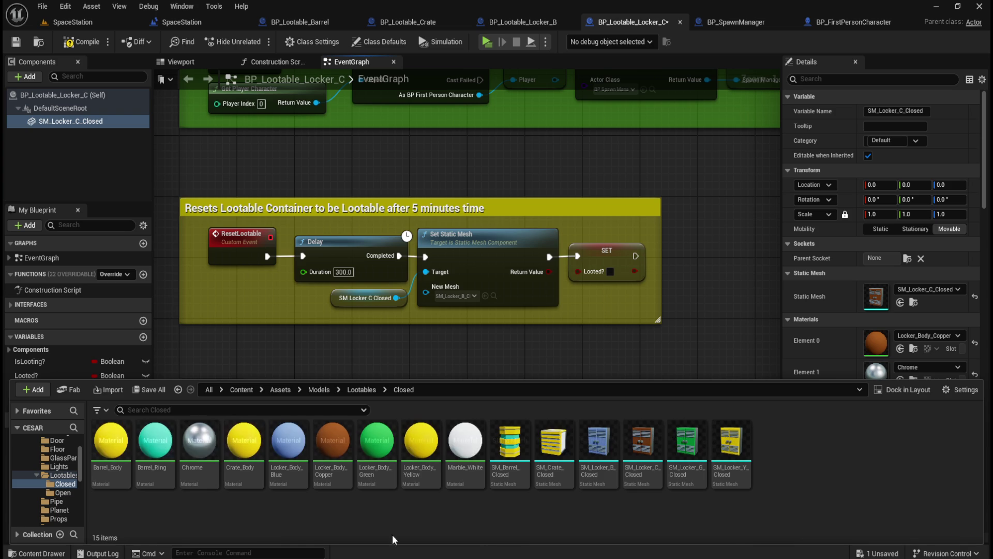
pyautogui.moveTo(640, 466); pyautogui.dragTo(477, 299)
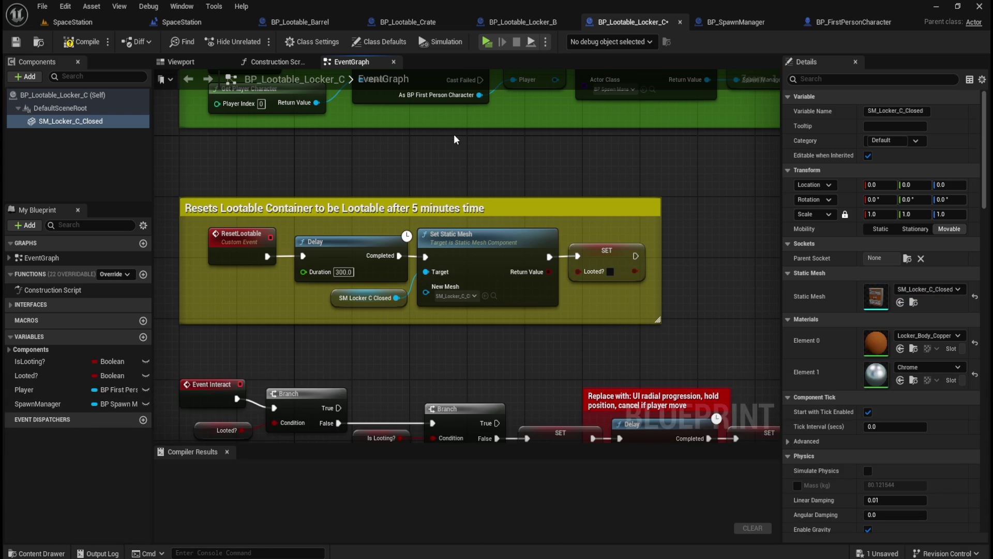
# Step: Check the interact and reset chains, then compile and save BP_Lootable_Locker_C
pyautogui.click(55, 122)
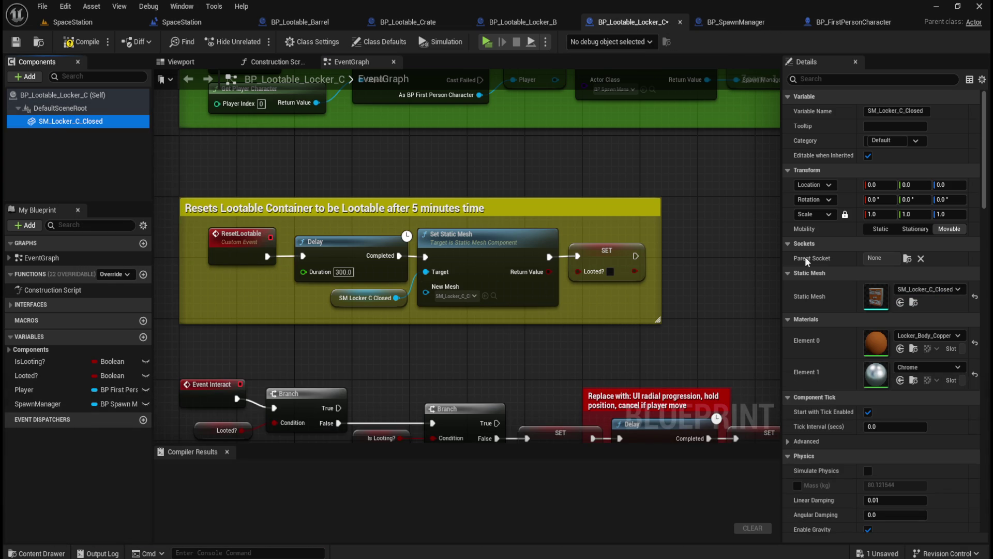
pyautogui.moveTo(661, 349)
pyautogui.mouseDown()
pyautogui.moveTo(654, 135)
pyautogui.moveTo(314, 150)
pyautogui.mouseUp()
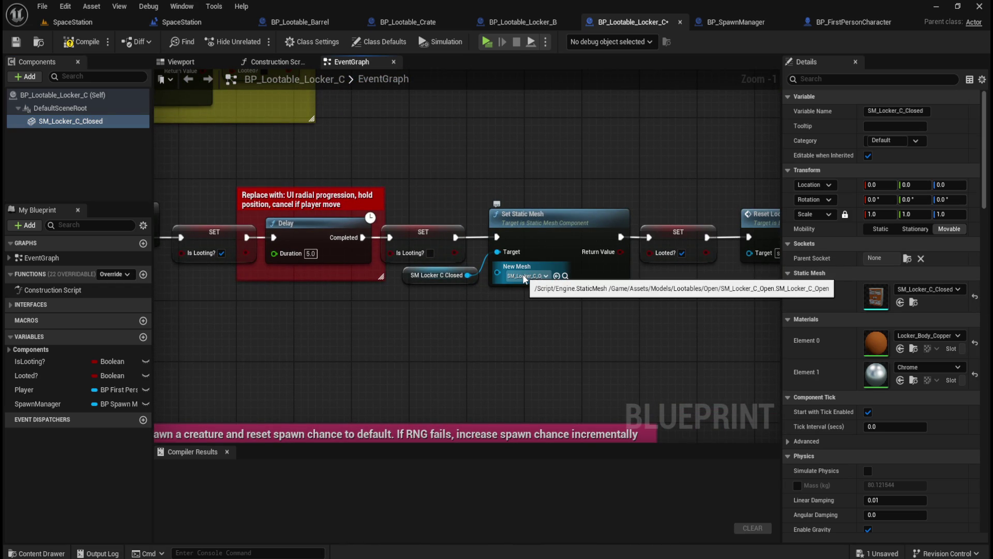
pyautogui.moveTo(266, 152); pyautogui.dragTo(693, 375)
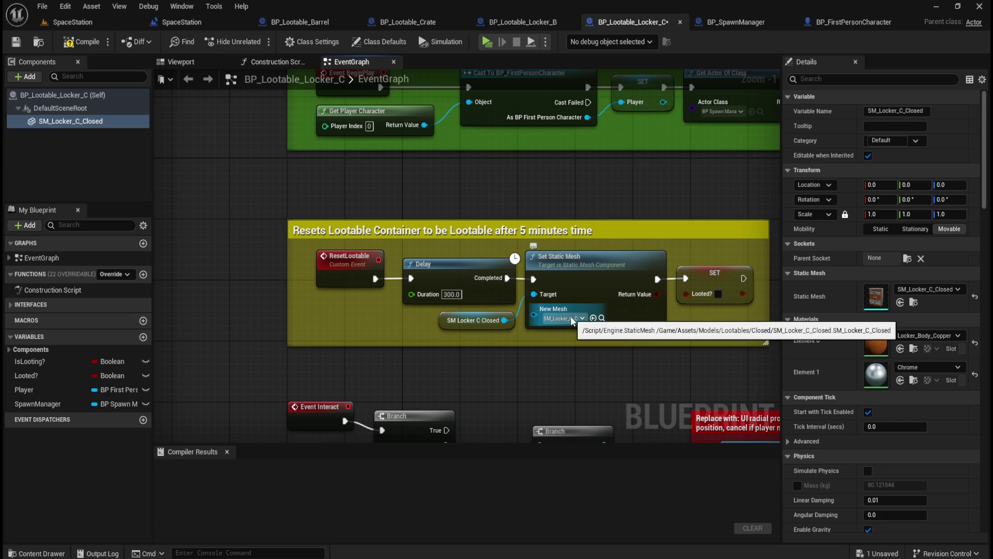
pyautogui.click(82, 41)
pyautogui.click(15, 41)
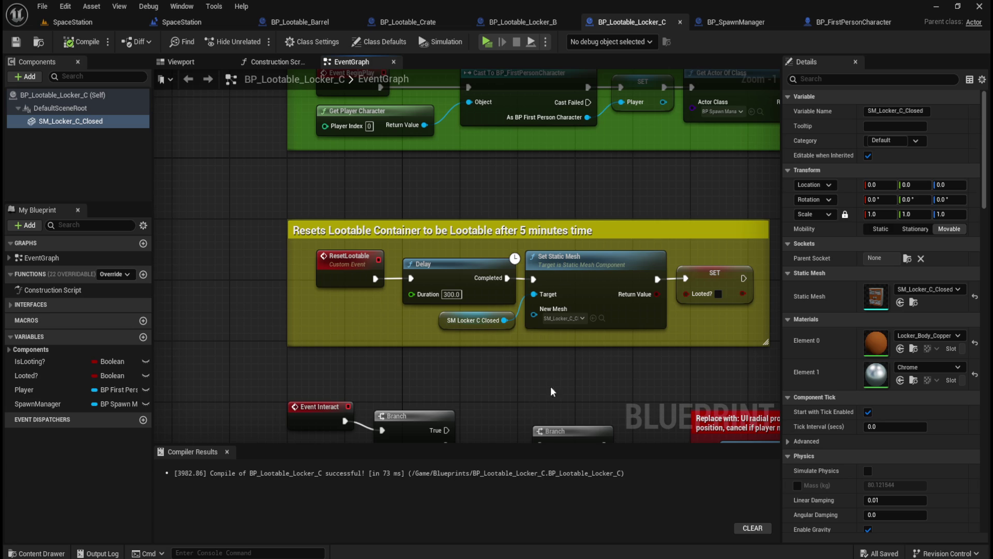
pyautogui.moveTo(548, 380); pyautogui.dragTo(427, 334)
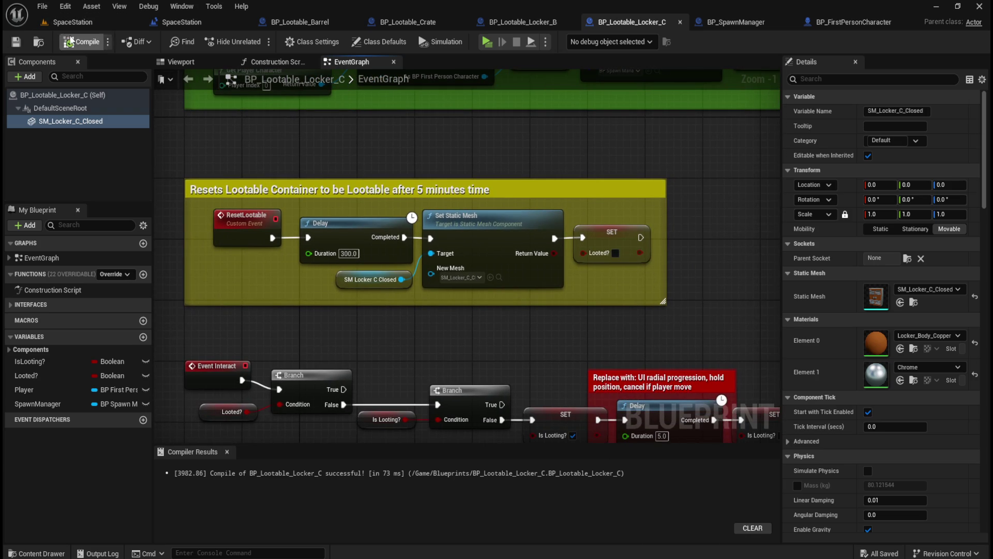
# Step: Copy and paste BP_Lootable_Locker_C in the Content/Blueprints folder
pyautogui.hotkey('ctrl', 'space')
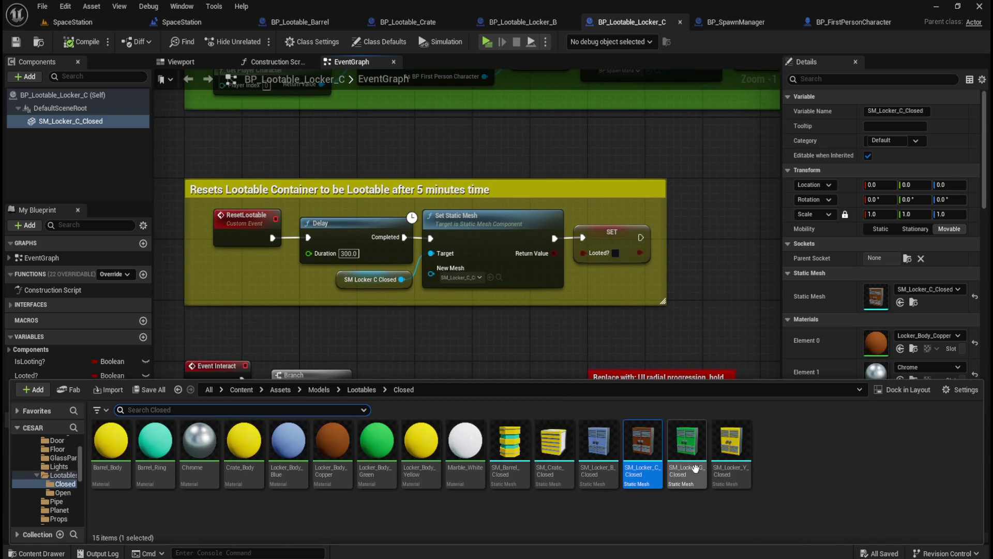
pyautogui.click(241, 389)
pyautogui.doubleClick(244, 445)
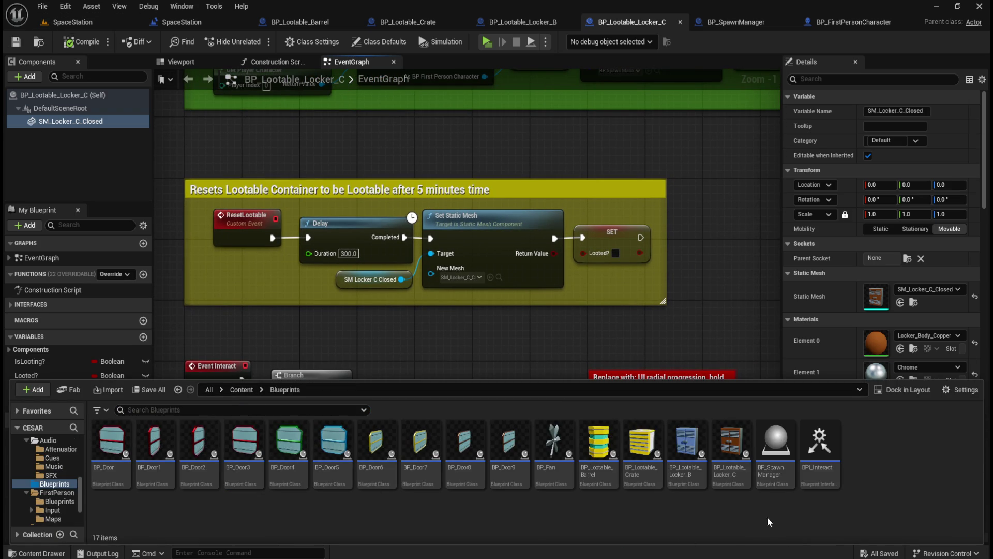
pyautogui.click(738, 476)
pyautogui.hotkey('ctrl', 'c')
pyautogui.hotkey('ctrl', 'v')
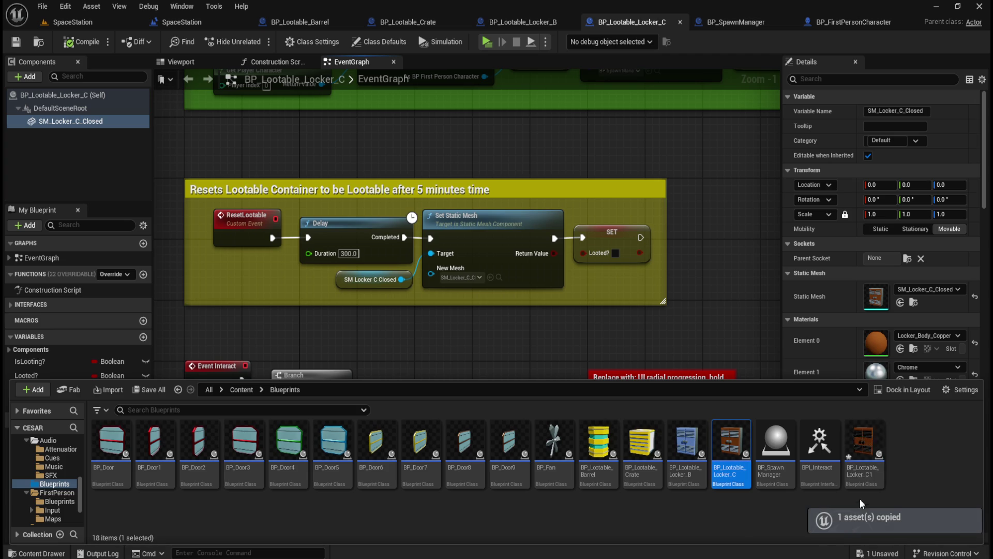
# Step: Rename the copy to BP_Lootable_Locker_G and open it in the blueprint editor
pyautogui.press('BackSpace')
pyautogui.press('BackSpace')
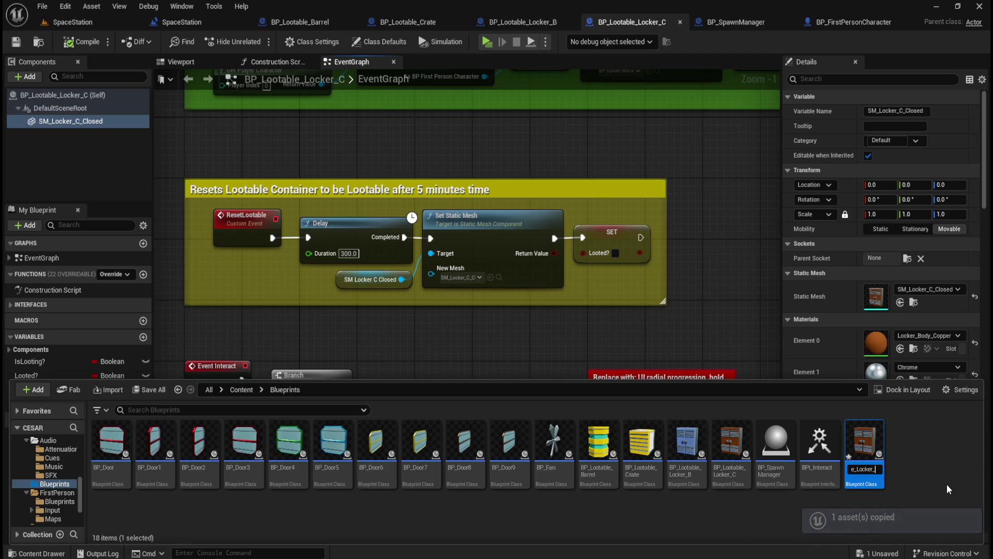
pyautogui.write('G')
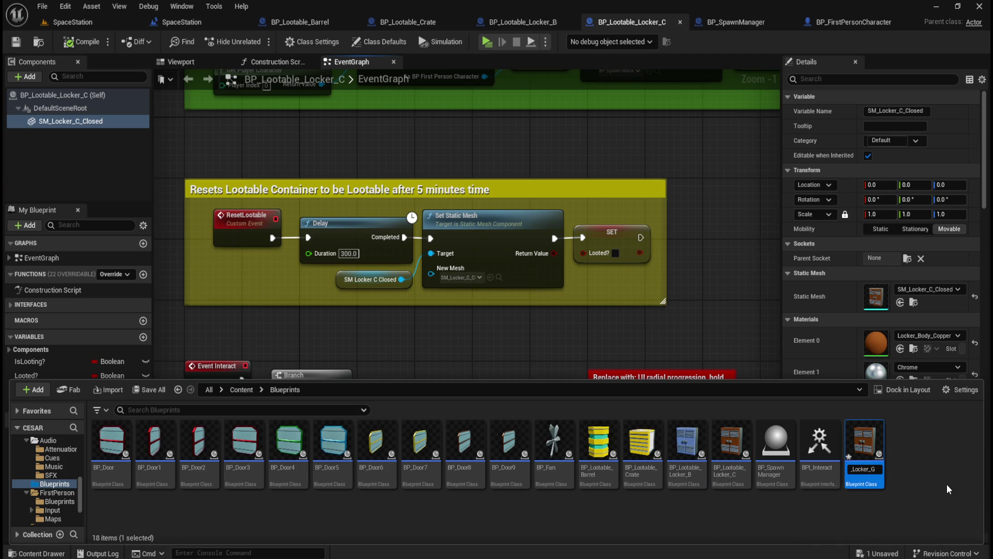
pyautogui.press('Return')
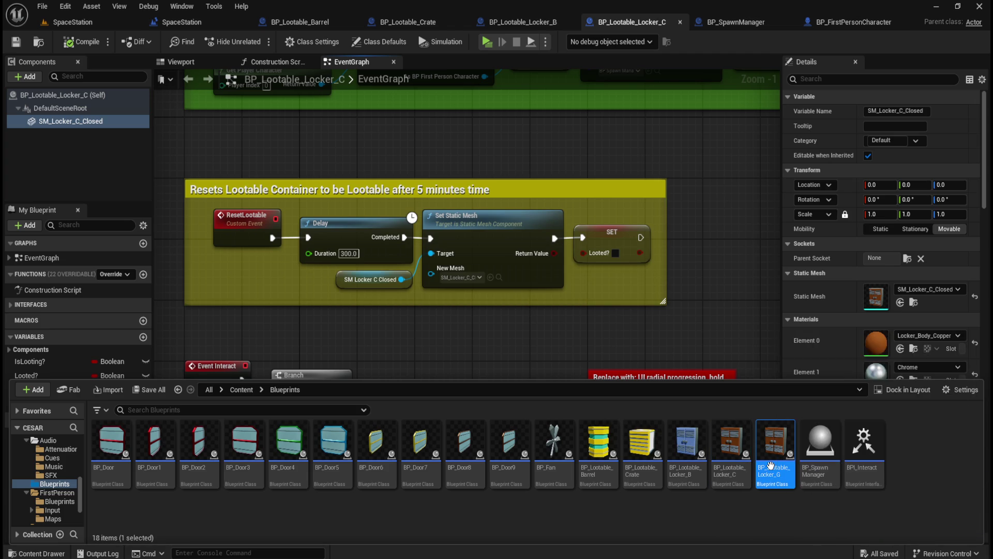
pyautogui.doubleClick(771, 465)
pyautogui.moveTo(667, 21)
pyautogui.mouseDown()
pyautogui.moveTo(616, 10)
pyautogui.moveTo(614, 21)
pyautogui.moveTo(649, 20)
pyautogui.moveTo(635, 27)
pyautogui.mouseUp()
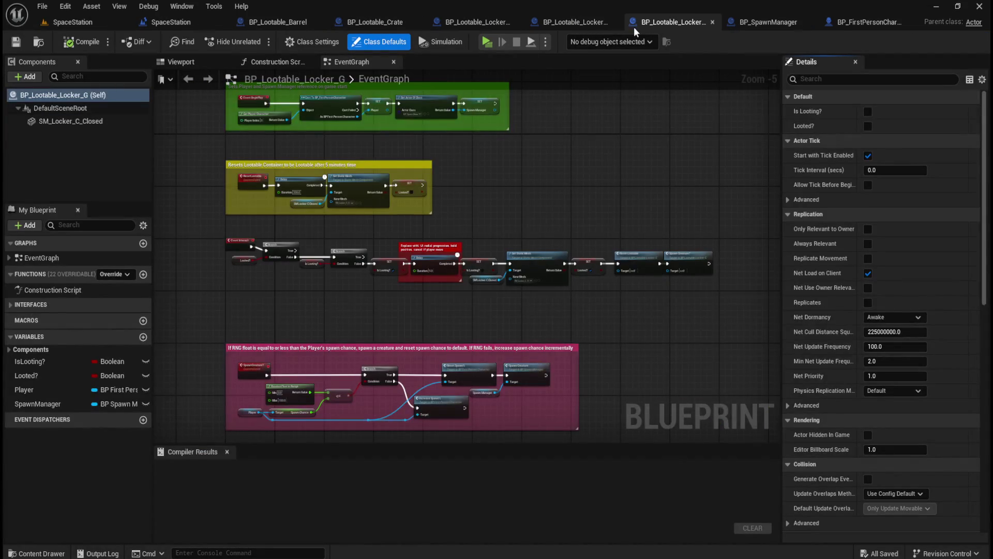
# Step: Close the BP_Lootable_Barrel and BP_Lootable_Crate editors and select the locker's mesh component
pyautogui.click(319, 19)
pyautogui.click(353, 20)
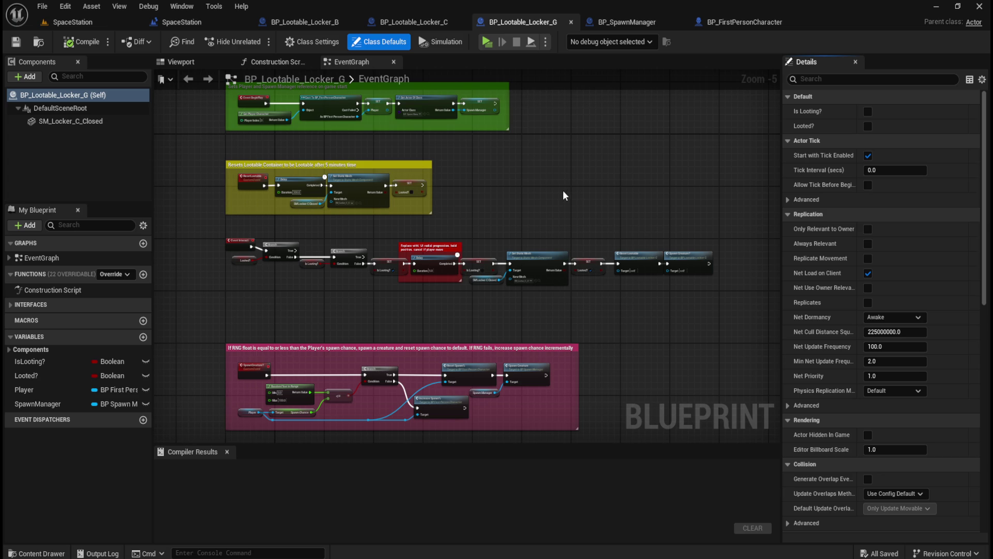
pyautogui.hotkey('ctrl', 'space')
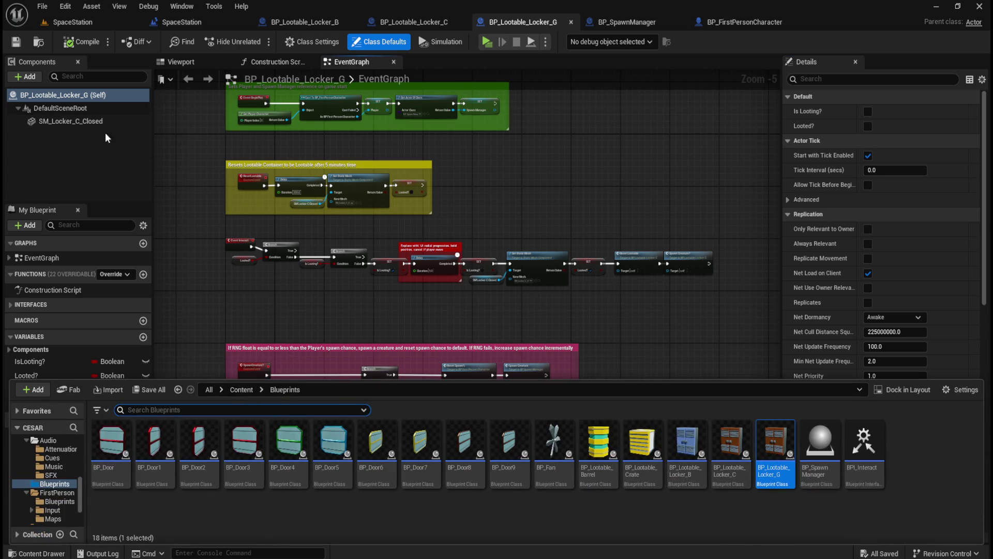
pyautogui.click(107, 122)
# Step: Assign SM_Locker_G_Closed from Assets/Models/Lootables/Closed as the component's static mesh
pyautogui.hotkey('ctrl', 'space')
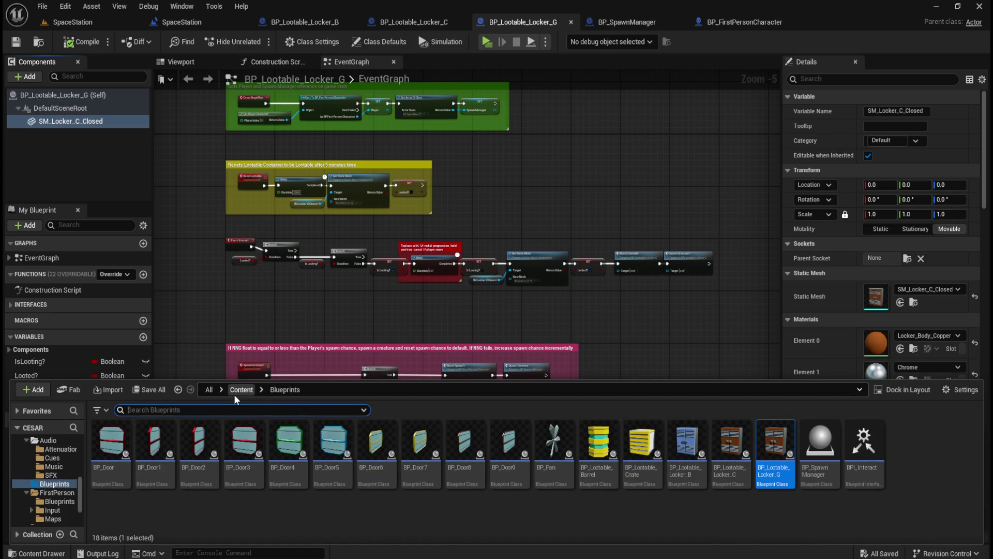
pyautogui.click(236, 393)
pyautogui.doubleClick(165, 456)
pyautogui.doubleClick(110, 441)
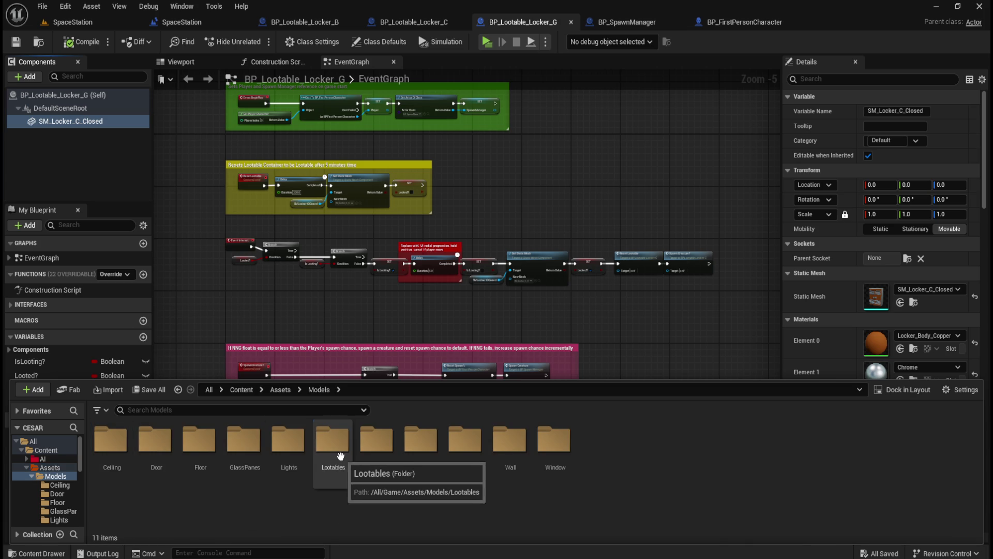
pyautogui.doubleClick(342, 457)
pyautogui.doubleClick(111, 445)
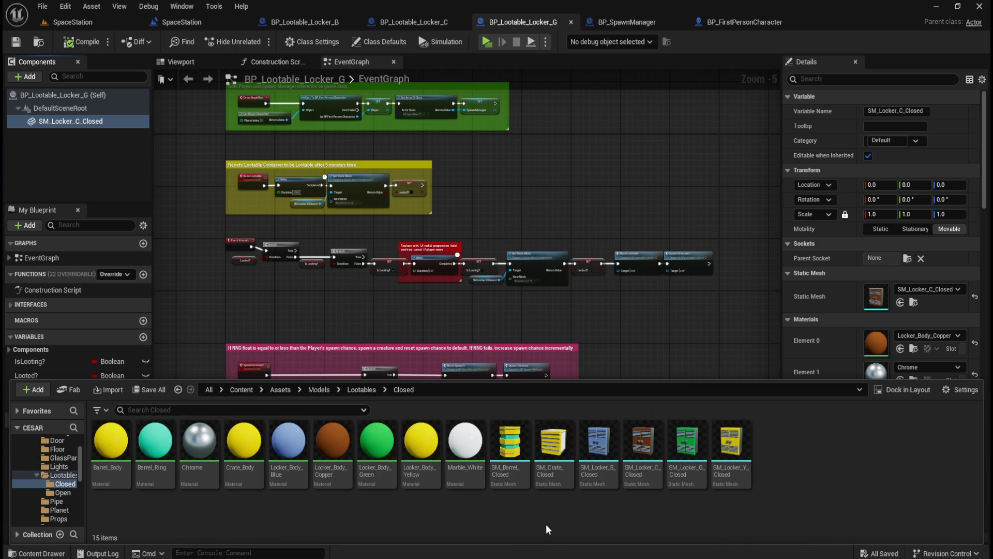
pyautogui.moveTo(687, 445)
pyautogui.mouseDown()
pyautogui.moveTo(882, 328)
pyautogui.moveTo(874, 287)
pyautogui.moveTo(876, 296)
pyautogui.mouseUp()
# Step: Rename the mesh component to SM_Locker_G_Closed
pyautogui.click(686, 468)
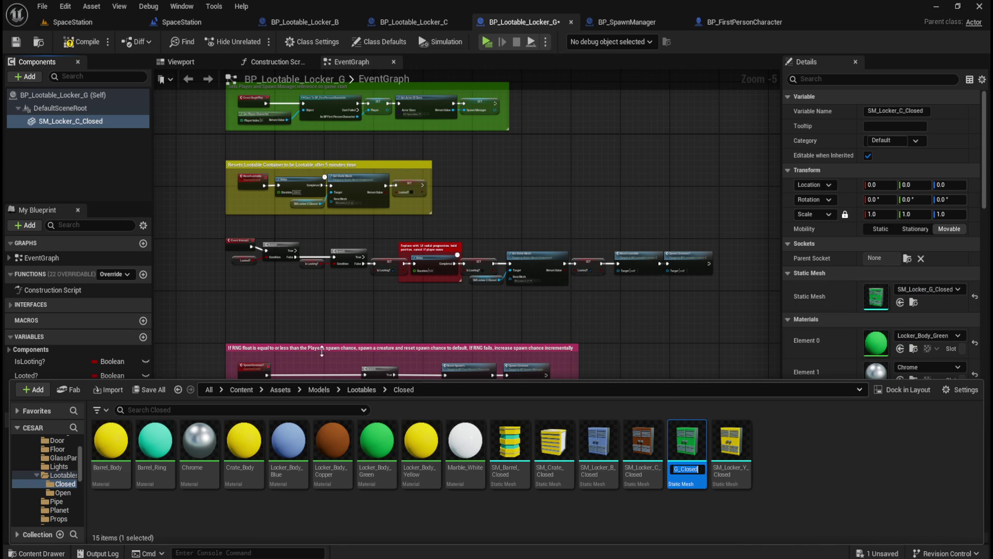
pyautogui.click(68, 120)
pyautogui.press('F2')
pyautogui.hotkey('ctrl', 'v')
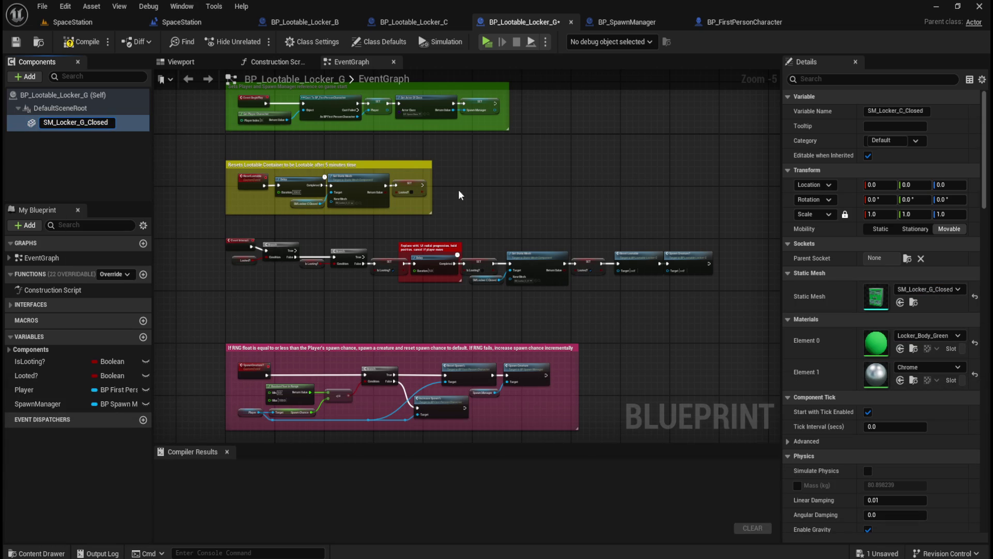
pyautogui.click(521, 191)
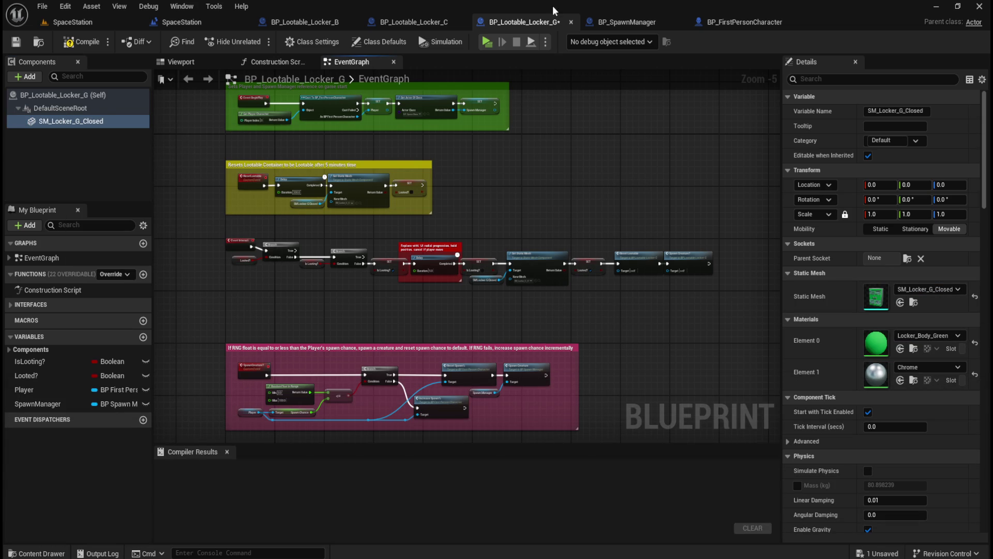
# Step: Set the looting Set Static Mesh New Mesh to SM_Locker_G_Open
pyautogui.click(83, 127)
pyautogui.scroll(3, 530, 257)
pyautogui.scroll(2, 531, 257)
pyautogui.hotkey('ctrl', 'space')
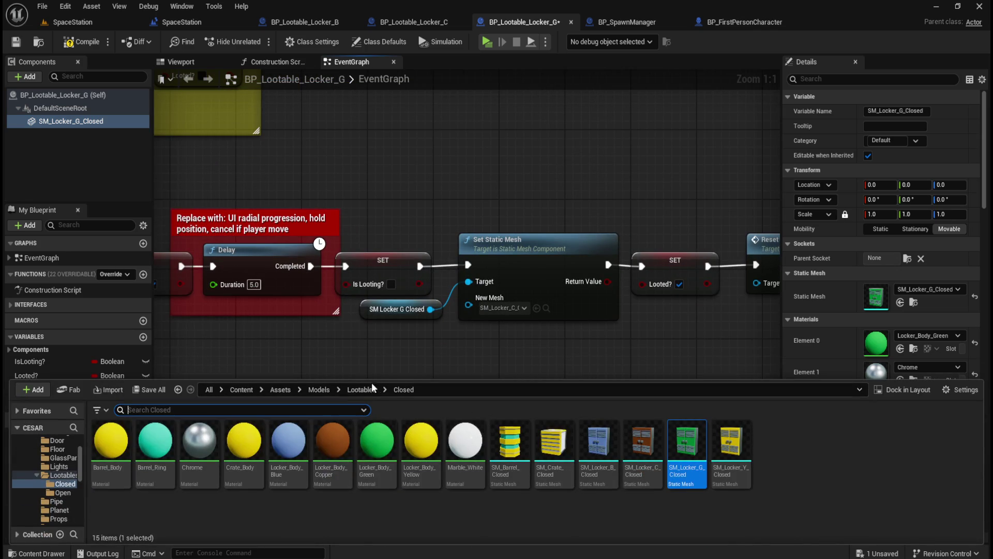
pyautogui.click(363, 389)
pyautogui.doubleClick(154, 440)
pyautogui.moveTo(688, 455); pyautogui.dragTo(502, 313)
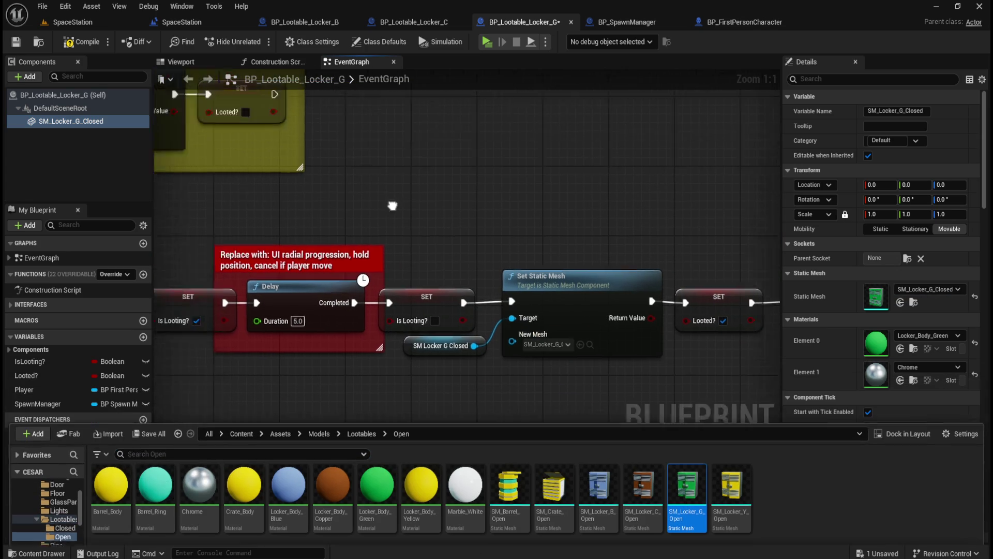
# Step: Set the reset Set Static Mesh New Mesh to SM_Locker_G_Closed
pyautogui.hotkey('ctrl', 'space')
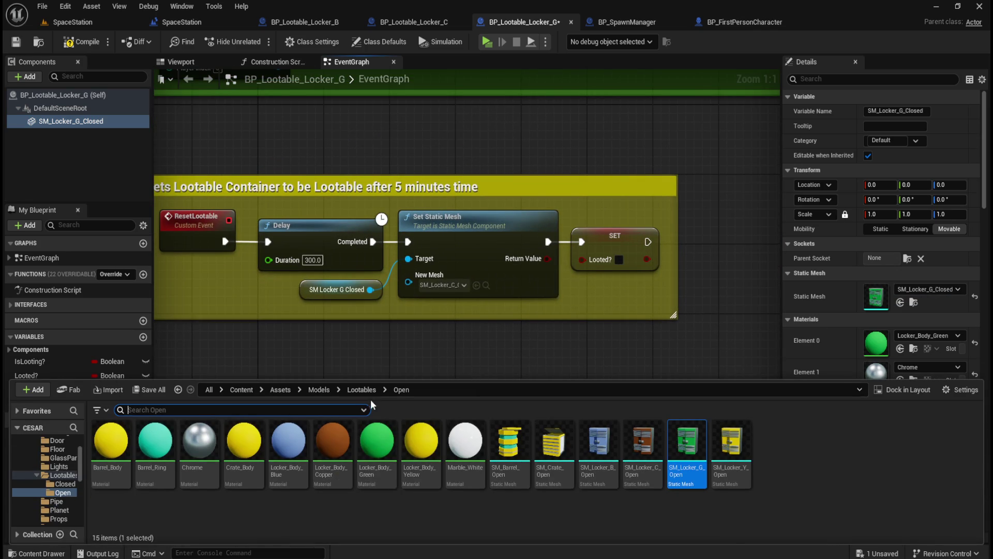
pyautogui.click(361, 389)
pyautogui.doubleClick(125, 442)
pyautogui.moveTo(688, 450)
pyautogui.mouseDown()
pyautogui.moveTo(488, 285)
pyautogui.moveTo(434, 285)
pyautogui.mouseUp()
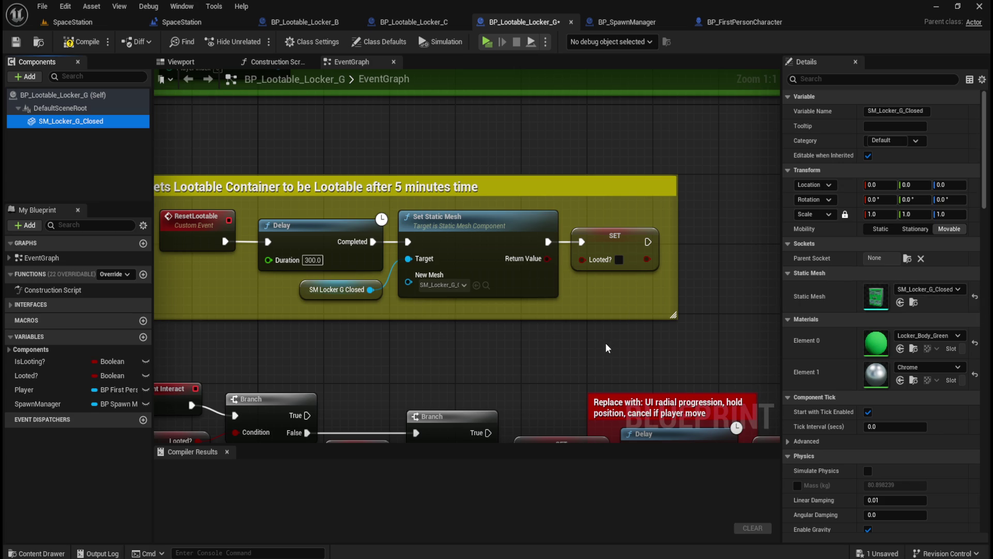
# Step: Compile and save BP_Lootable_Locker_G
pyautogui.moveTo(608, 344); pyautogui.dragTo(302, 180)
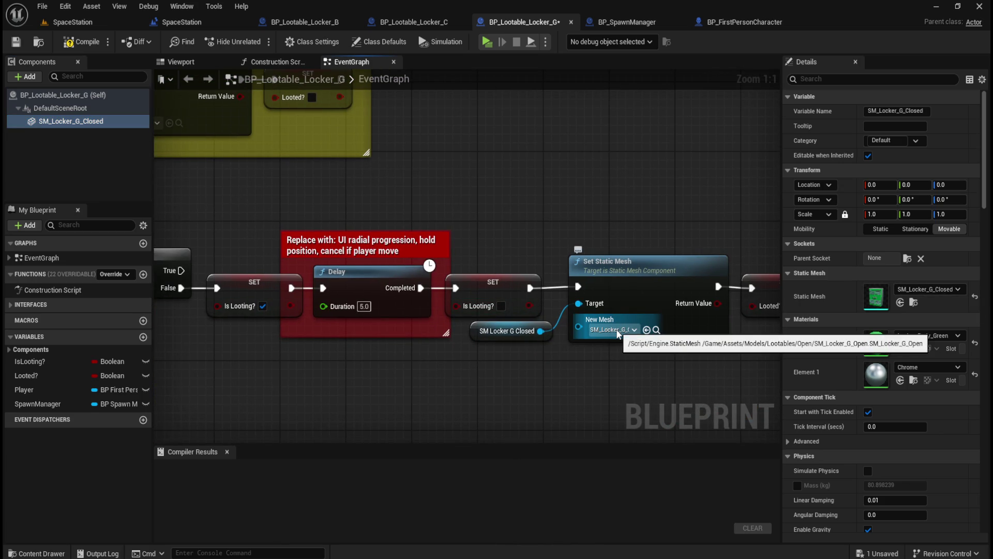
pyautogui.moveTo(156, 124)
pyautogui.mouseDown()
pyautogui.moveTo(471, 130)
pyautogui.moveTo(480, 266)
pyautogui.mouseUp()
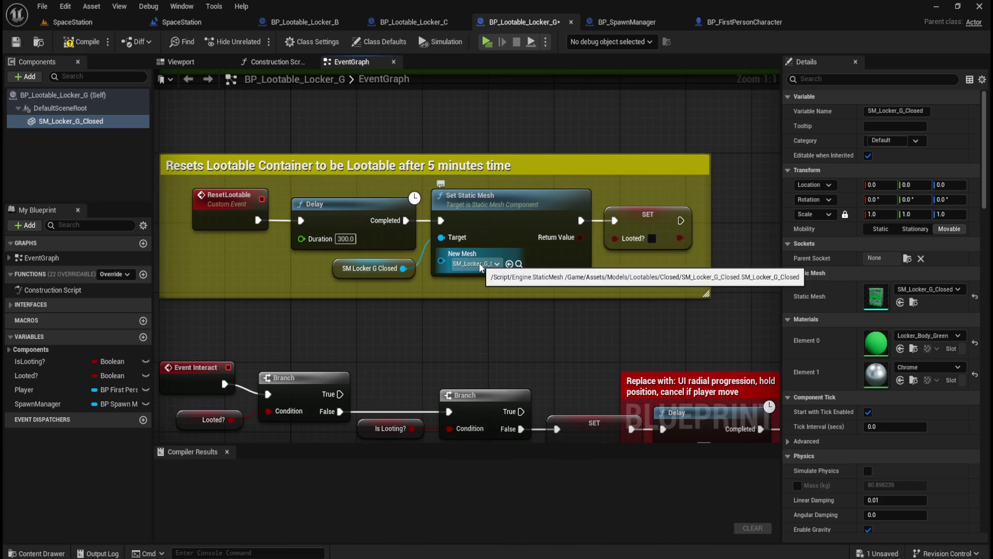
pyautogui.click(75, 41)
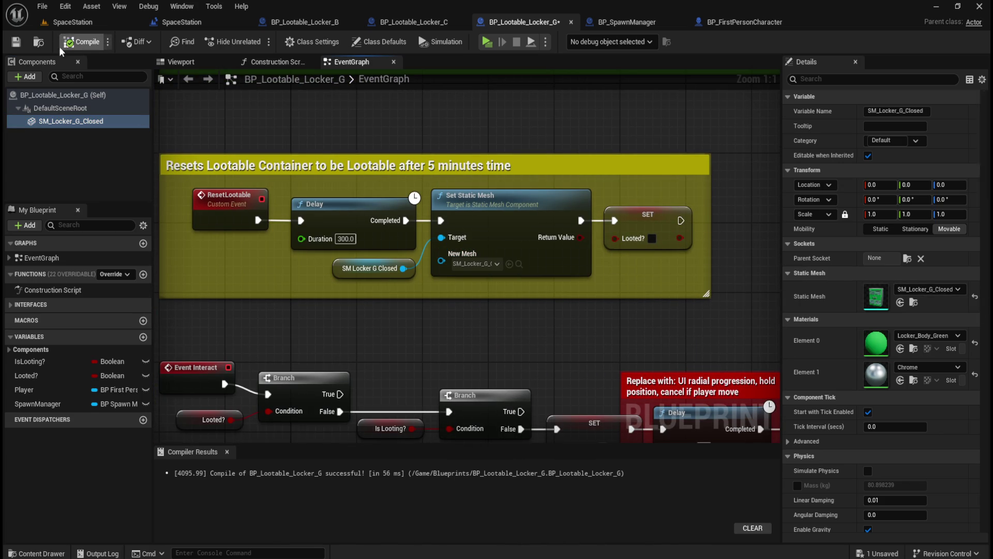
pyautogui.click(19, 42)
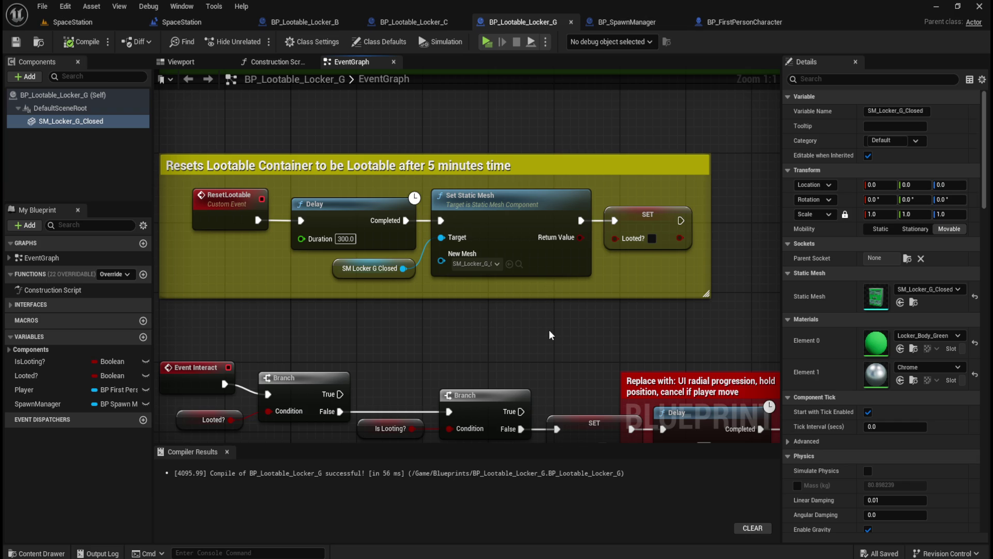
# Step: Duplicate BP_Lootable_Locker_G in the Blueprints folder with Ctrl+D
pyautogui.hotkey('ctrl', 'space')
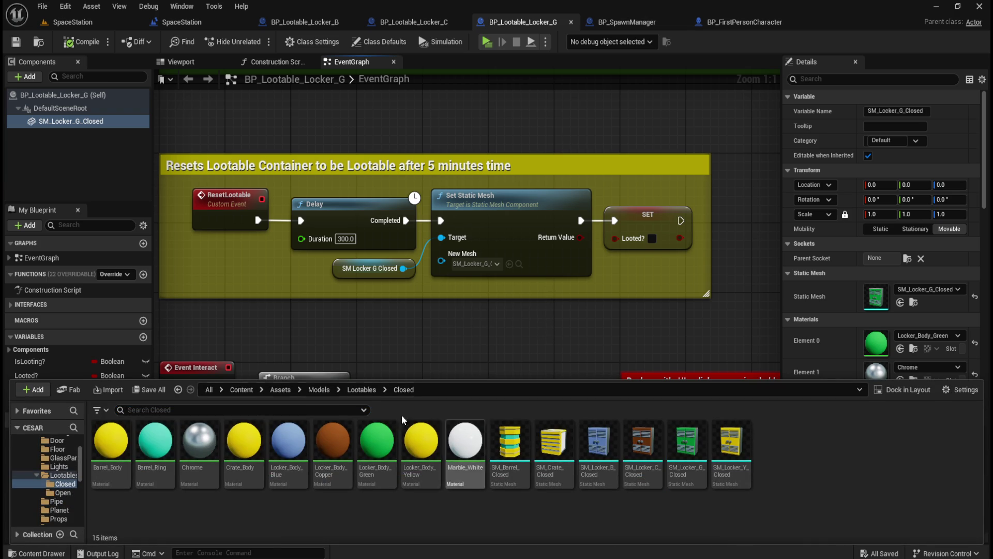
pyautogui.click(242, 389)
pyautogui.doubleClick(242, 445)
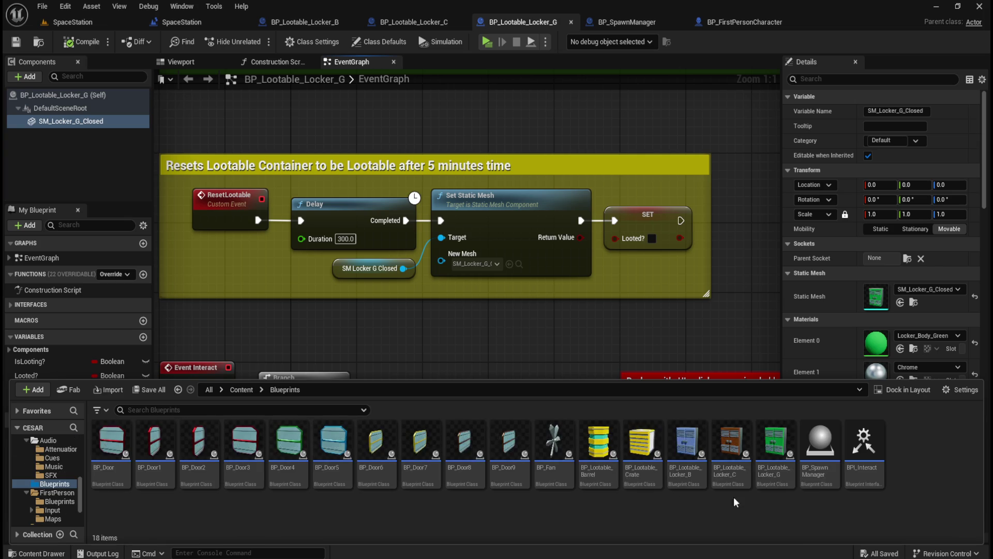
pyautogui.click(775, 451)
pyautogui.hotkey('ctrl', 'd')
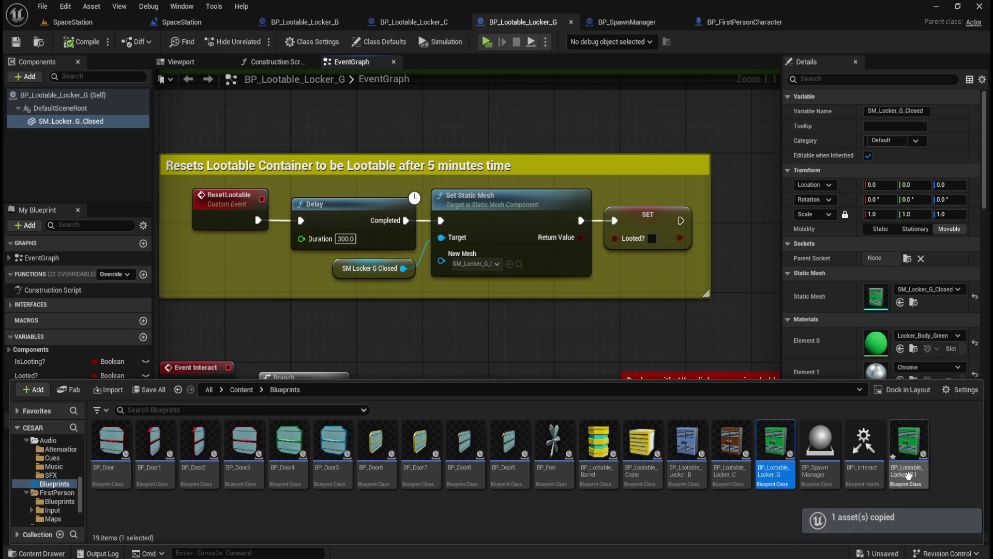
# Step: Rename the duplicate BP_Lootable_Locker_Y and open it for editing
pyautogui.press('BackSpace')
pyautogui.press('BackSpace')
pyautogui.write('Y')
pyautogui.press('Return')
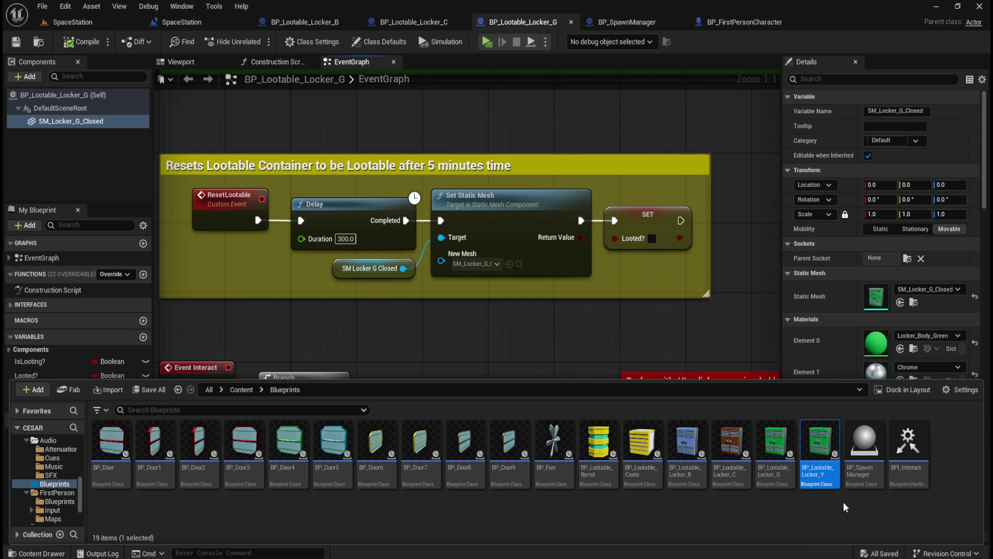
pyautogui.doubleClick(822, 468)
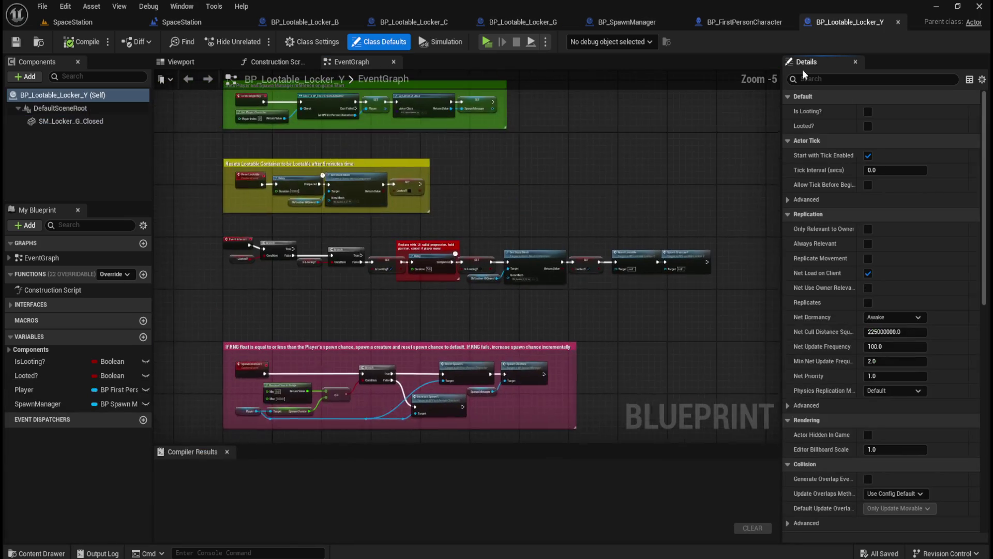
# Step: Place the BP_Lootable_Locker_Y tab right after Locker_G and recentre the event graph
pyautogui.moveTo(839, 20); pyautogui.dragTo(624, 15)
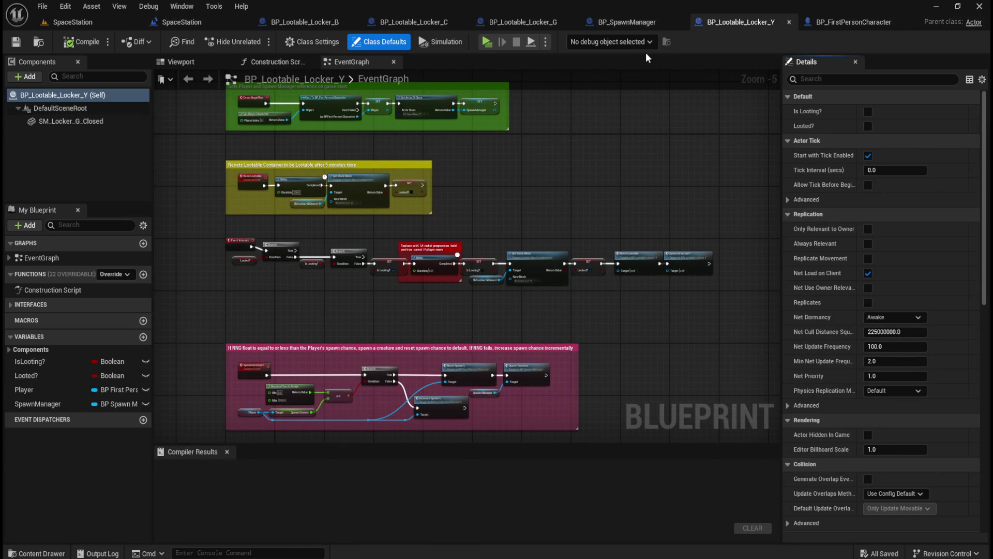
pyautogui.moveTo(734, 10)
pyautogui.mouseDown()
pyautogui.moveTo(696, 23)
pyautogui.moveTo(639, 20)
pyautogui.mouseUp()
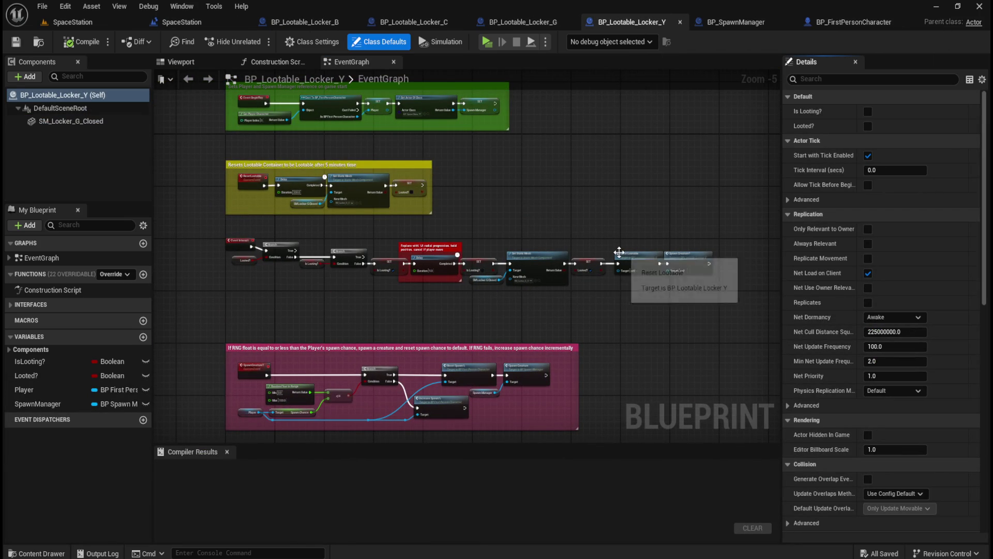
pyautogui.moveTo(594, 179)
pyautogui.mouseDown()
pyautogui.moveTo(647, 250)
pyautogui.moveTo(587, 215)
pyautogui.mouseUp()
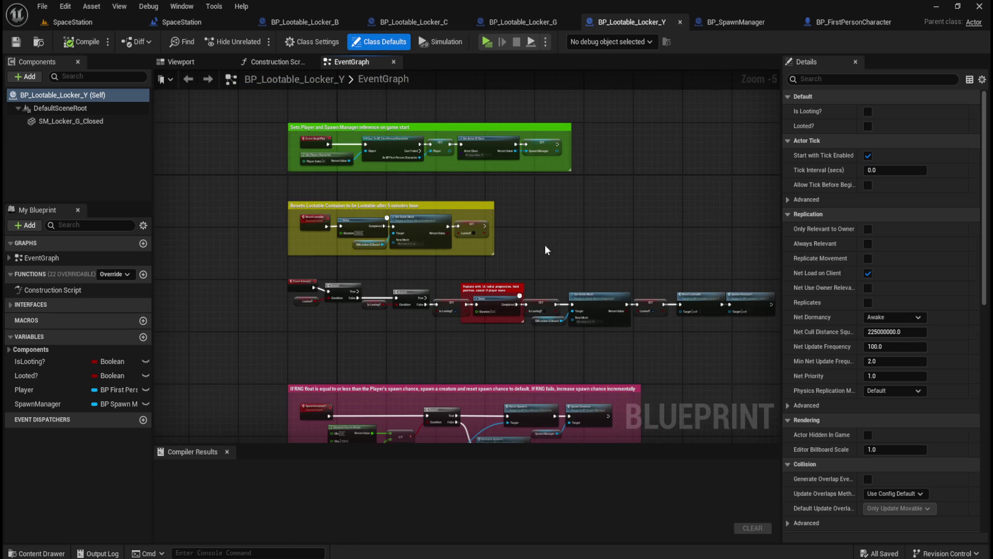
pyautogui.scroll(5, 546, 250)
pyautogui.scroll(-1, 571, 208)
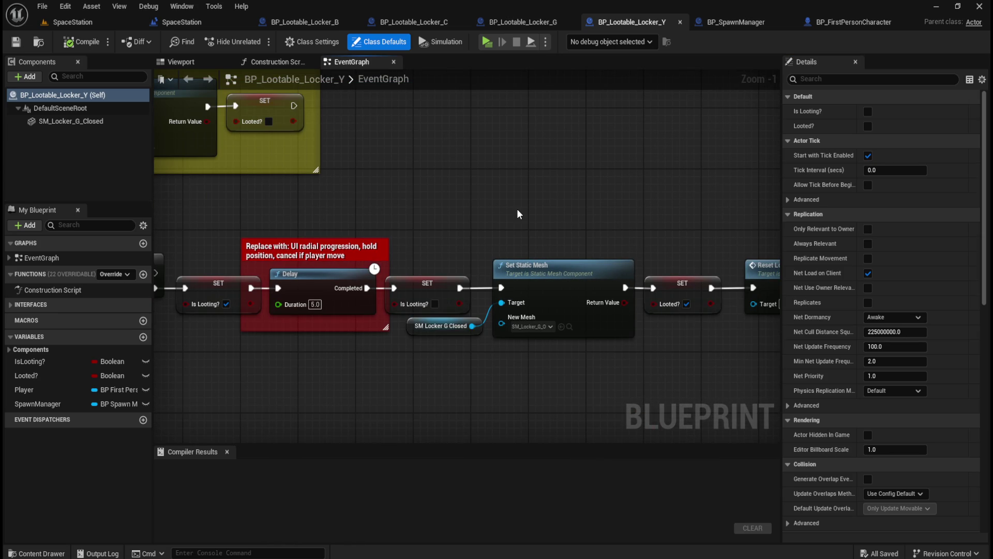
# Step: Select the locker's mesh component and show the top-level Content folders
pyautogui.hotkey('ctrl', 'space')
pyautogui.click(80, 121)
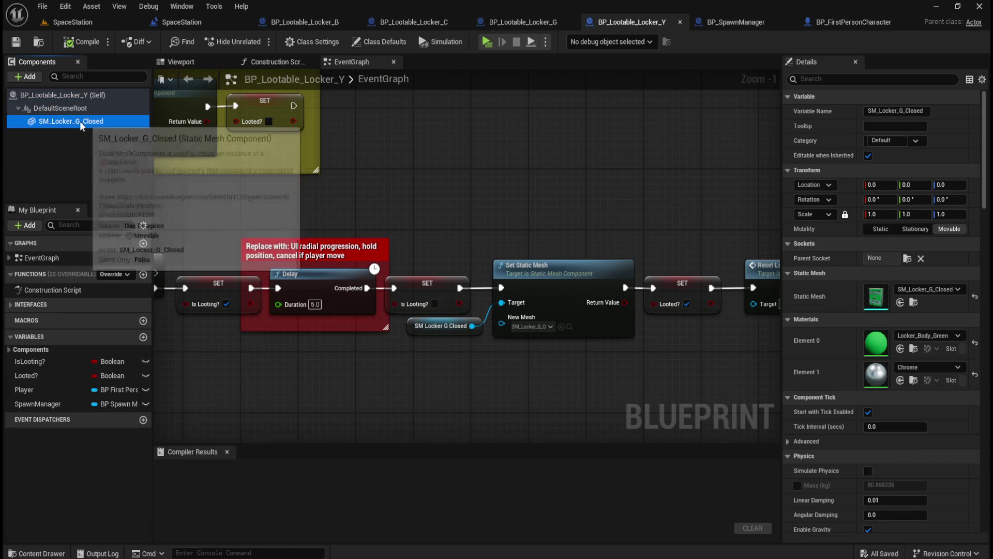
pyautogui.hotkey('ctrl', 'space')
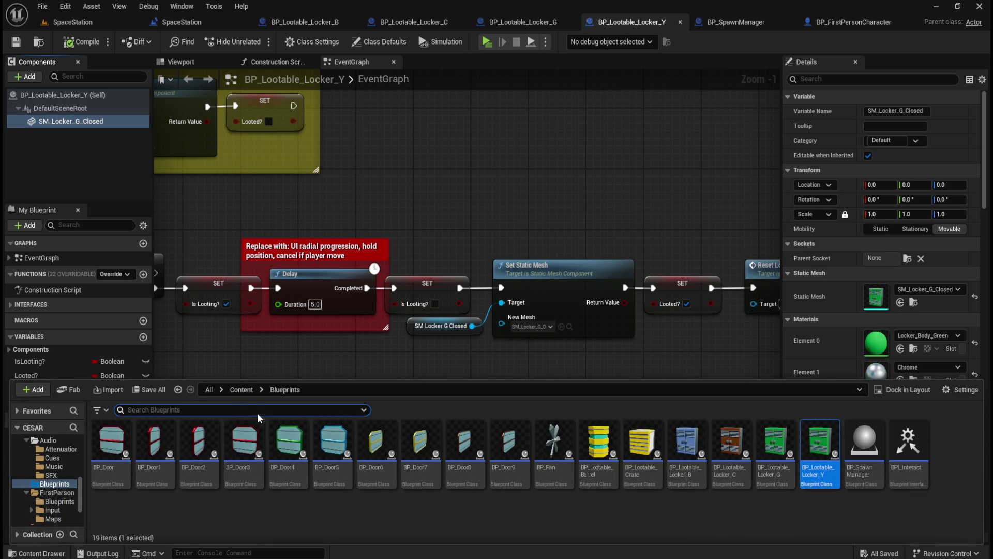
pyautogui.click(241, 390)
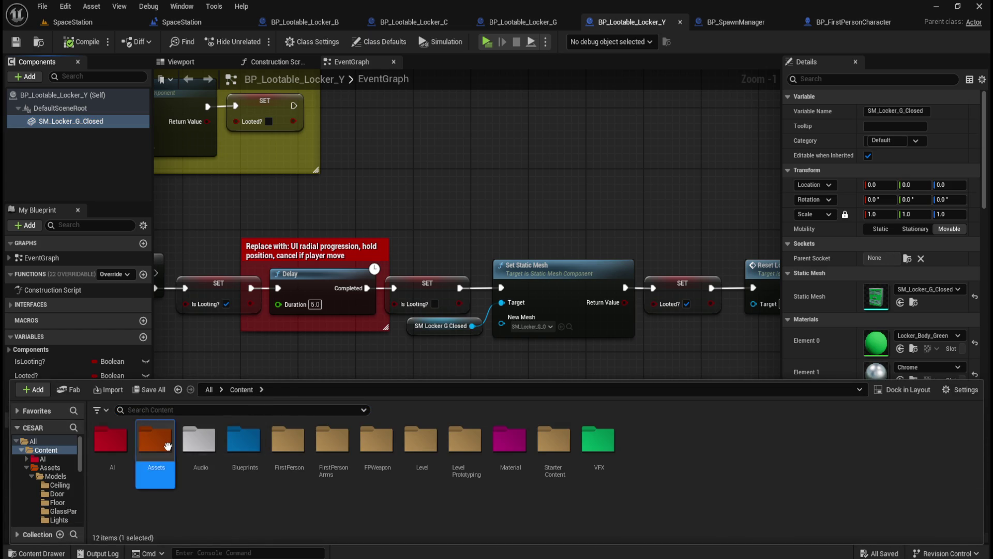
# Step: Assign SM_Locker_Y_Closed from Assets/Models/Lootables/Closed to the locker component
pyautogui.doubleClick(160, 444)
pyautogui.doubleClick(111, 441)
pyautogui.doubleClick(331, 442)
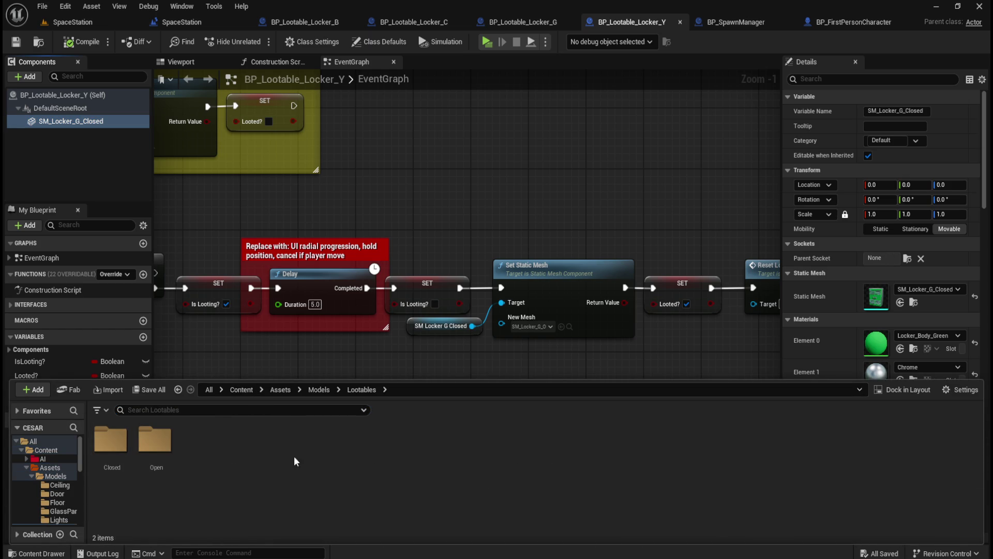
pyautogui.doubleClick(125, 445)
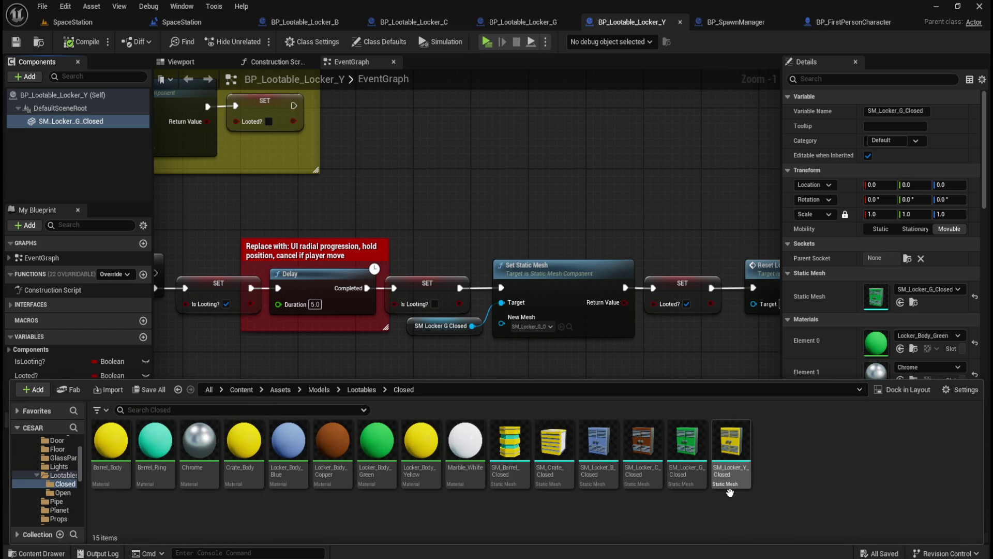
pyautogui.click(741, 471)
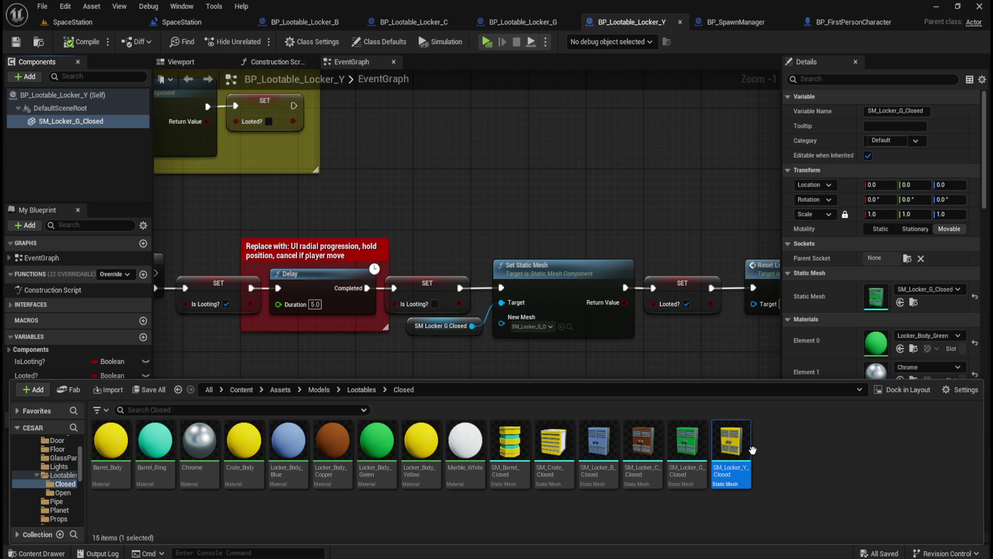
pyautogui.click(900, 302)
# Step: Rename the mesh component to SM_Locker_Y_Closed
pyautogui.press('F2')
pyautogui.click(82, 121)
pyautogui.press('F2')
pyautogui.hotkey('ctrl', 'v')
pyautogui.press('Return')
# Step: Set the 5-minute reset's New Mesh to SM_Locker_Y_Closed
pyautogui.hotkey('ctrl', 'space')
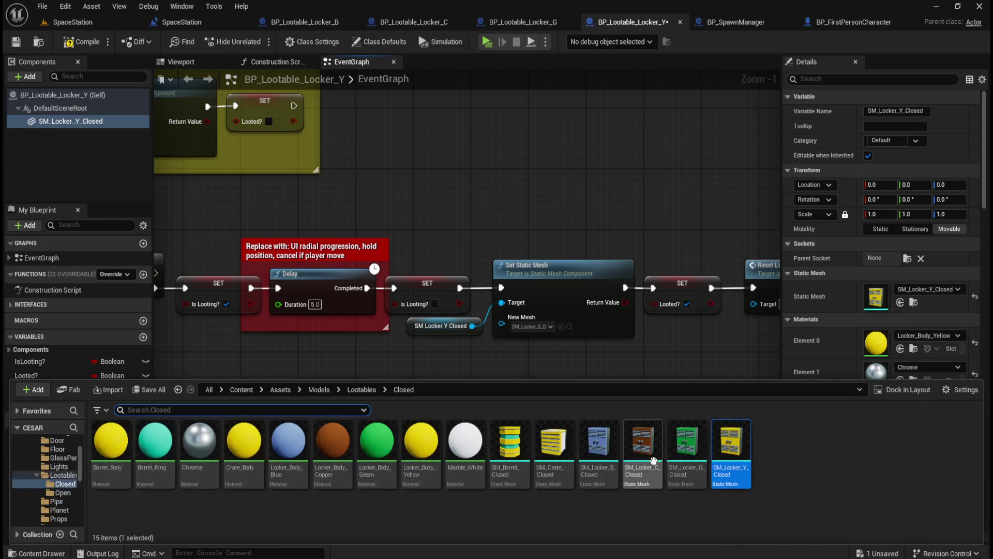
pyautogui.moveTo(299, 176); pyautogui.dragTo(572, 275)
pyautogui.hotkey('ctrl', 'space')
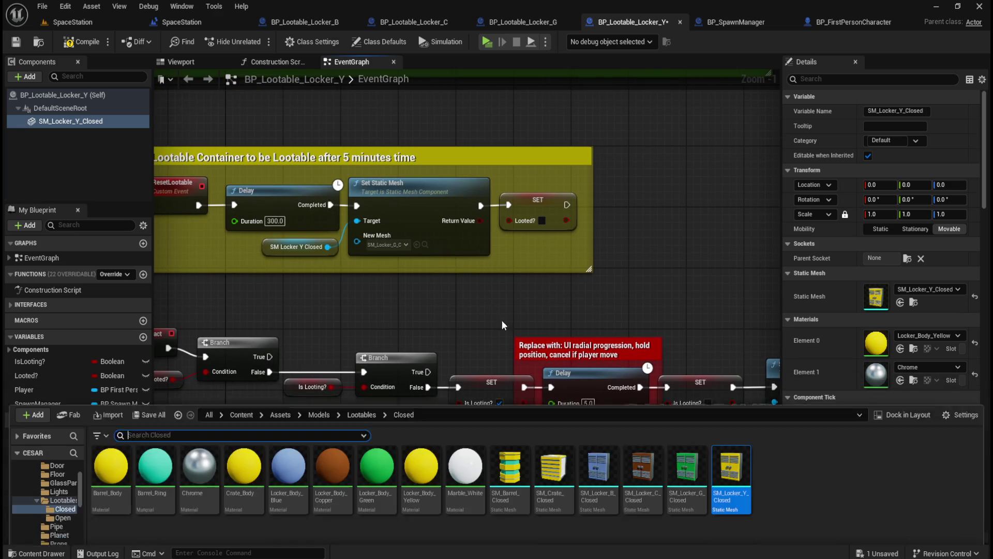
pyautogui.moveTo(733, 474)
pyautogui.mouseDown()
pyautogui.moveTo(440, 267)
pyautogui.moveTo(388, 245)
pyautogui.mouseUp()
pyautogui.moveTo(728, 298)
pyautogui.mouseDown()
pyautogui.moveTo(517, 170)
pyautogui.moveTo(451, 207)
pyautogui.mouseUp()
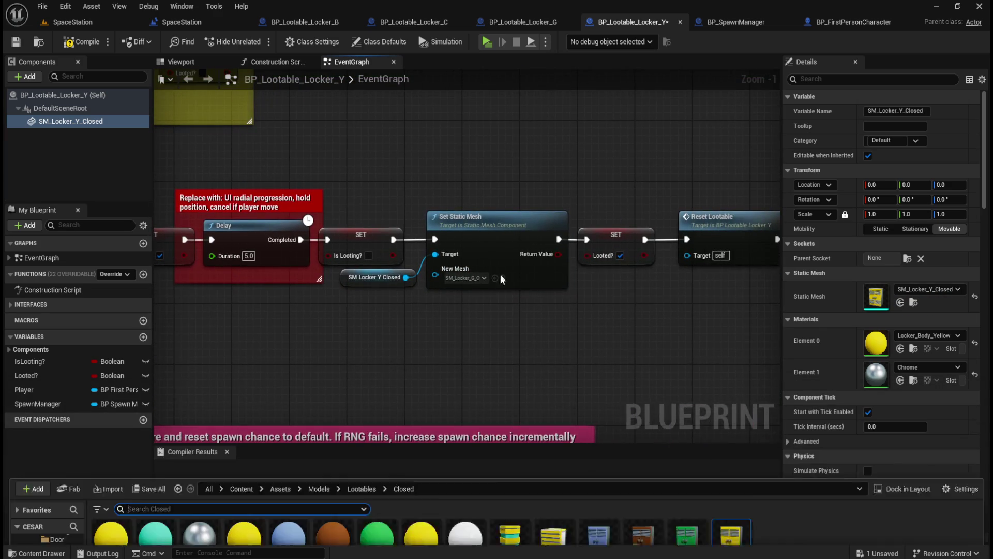
pyautogui.hotkey('ctrl', 'space')
pyautogui.click(363, 390)
# Step: Set the looting New Mesh to SM_Locker_Y_Open, then compile and save Locker_Y
pyautogui.doubleClick(160, 437)
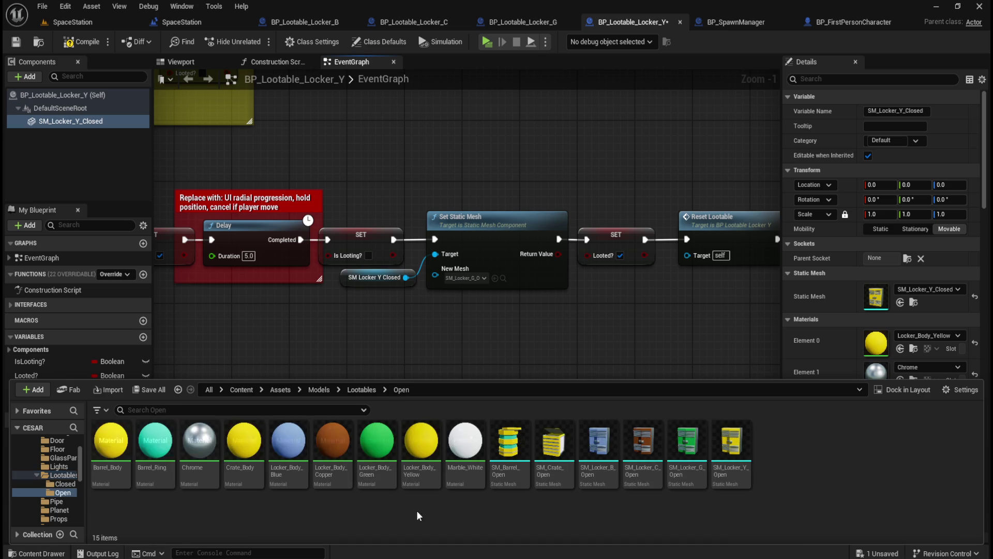
pyautogui.moveTo(741, 480)
pyautogui.mouseDown()
pyautogui.moveTo(721, 435)
pyautogui.moveTo(471, 287)
pyautogui.mouseUp()
pyautogui.moveTo(439, 332)
pyautogui.mouseDown()
pyautogui.moveTo(600, 387)
pyautogui.moveTo(713, 459)
pyautogui.mouseUp()
pyautogui.click(83, 41)
pyautogui.click(19, 42)
# Step: Review the locker component and graph, recompile Locker_Y, and switch to BP_Lootable_Locker_B
pyautogui.click(62, 108)
pyautogui.click(56, 124)
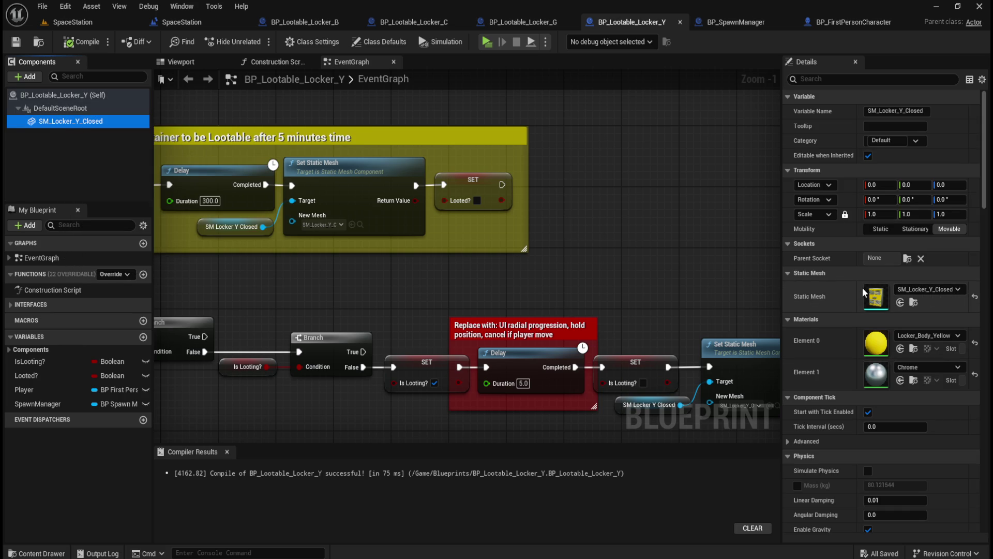
pyautogui.moveTo(378, 283)
pyautogui.mouseDown()
pyautogui.moveTo(528, 332)
pyautogui.moveTo(530, 386)
pyautogui.mouseUp()
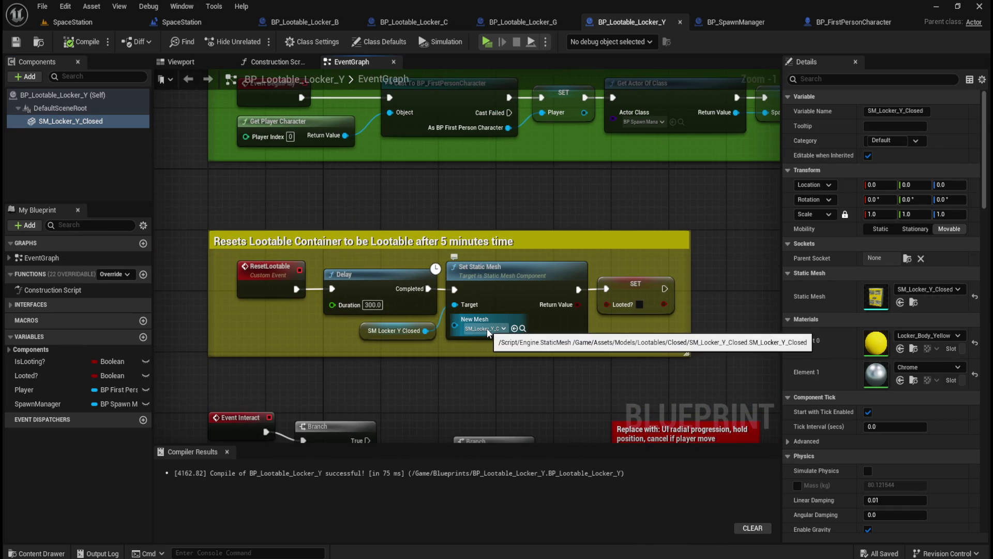
pyautogui.moveTo(489, 332); pyautogui.dragTo(155, 129)
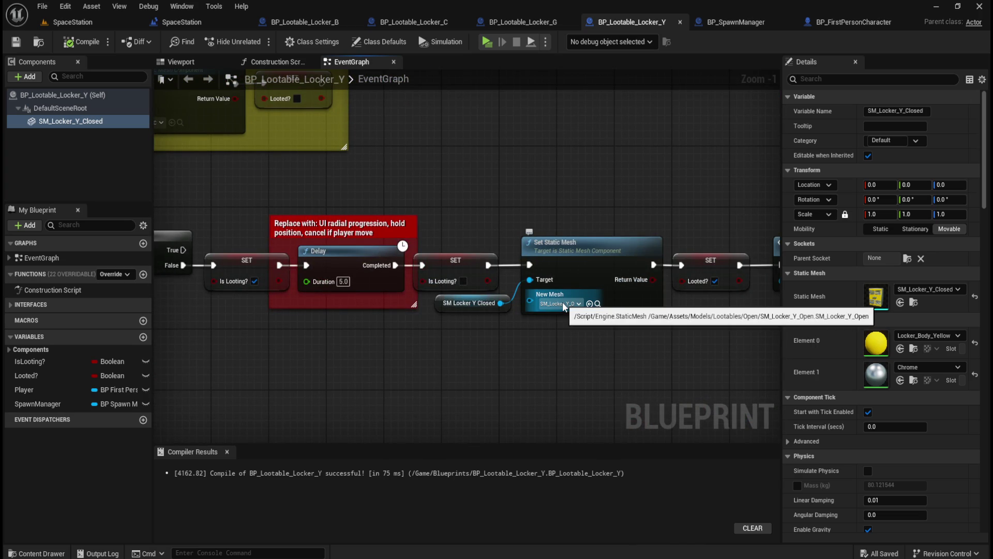
pyautogui.click(81, 41)
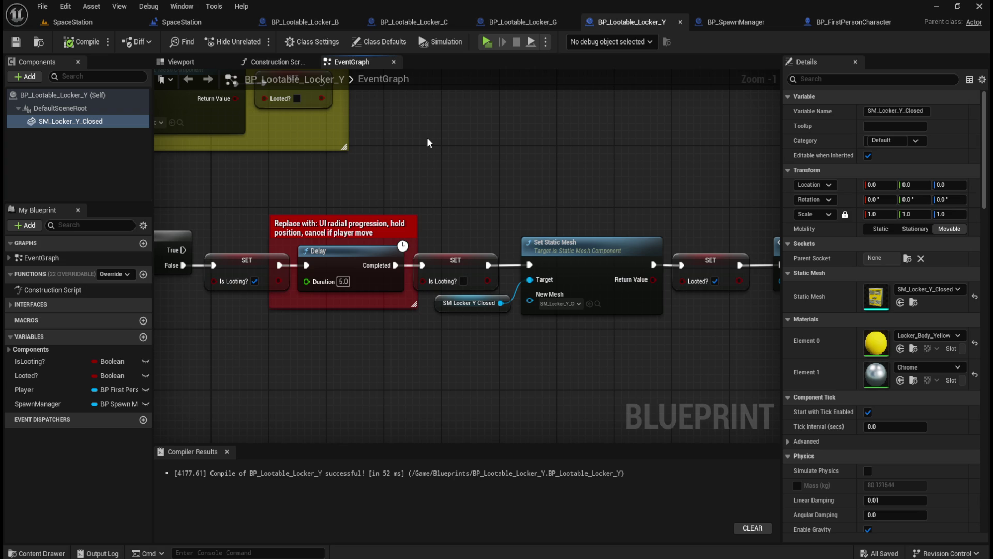
pyautogui.click(335, 24)
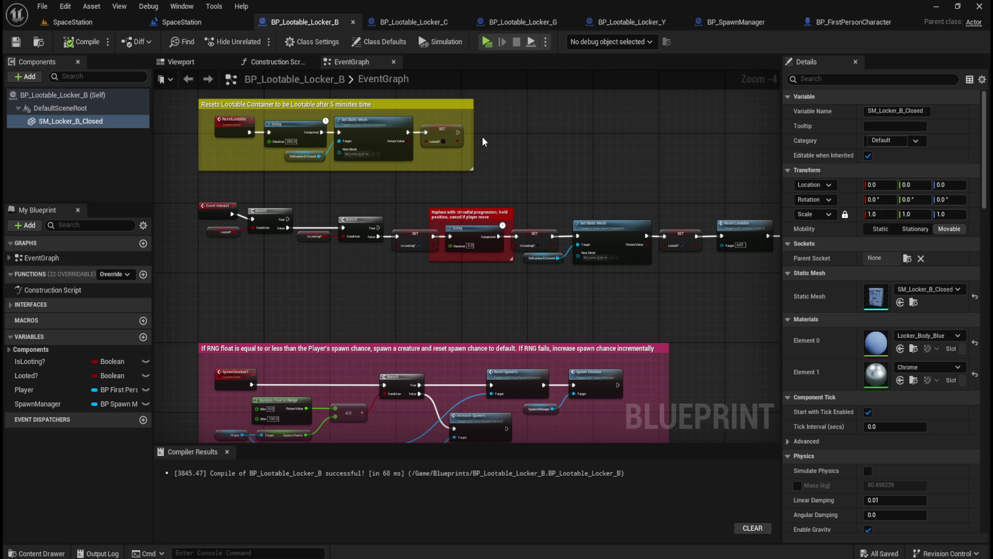
# Step: Close the BP_Lootable_Locker_B, C, G and Y editor tabs one after another
pyautogui.click(353, 22)
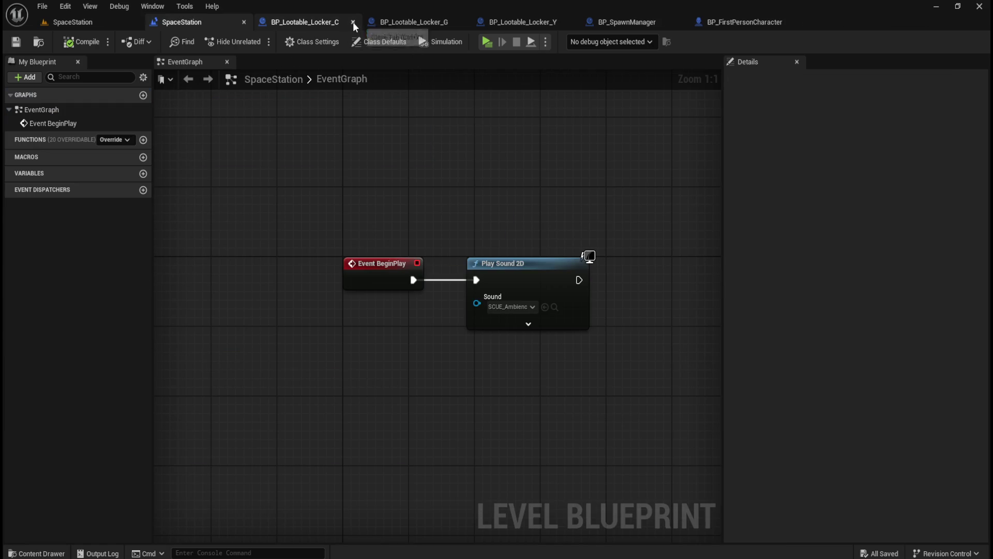
pyautogui.click(353, 22)
pyautogui.click(352, 22)
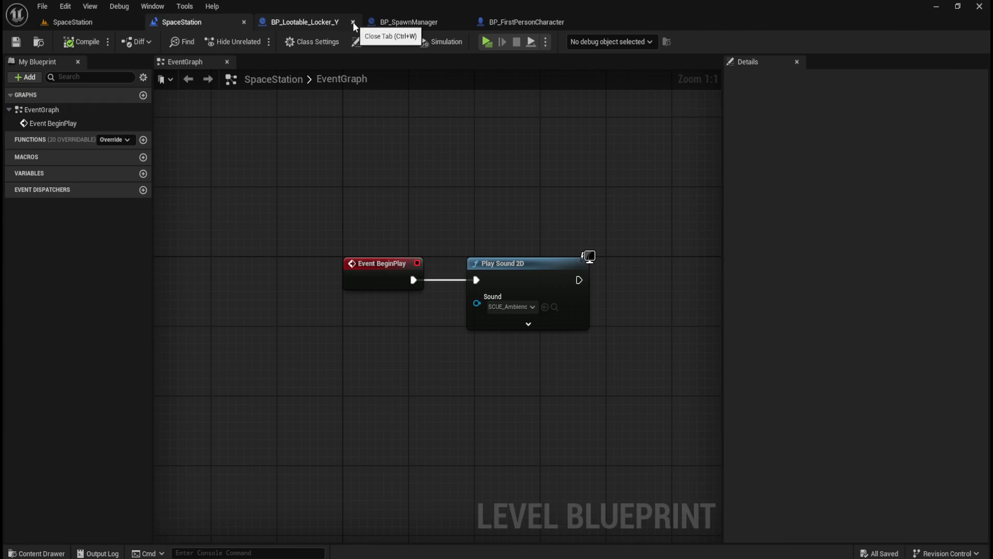
pyautogui.click(353, 21)
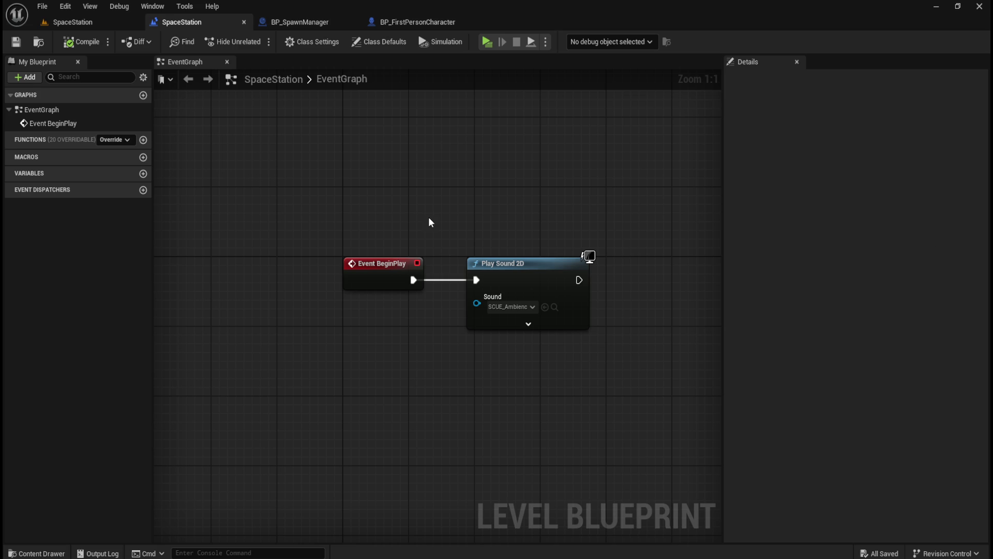
# Step: In the SpaceStation level, hide the ceiling to view the interior and bring up the Lootables/Open assets
pyautogui.click(104, 22)
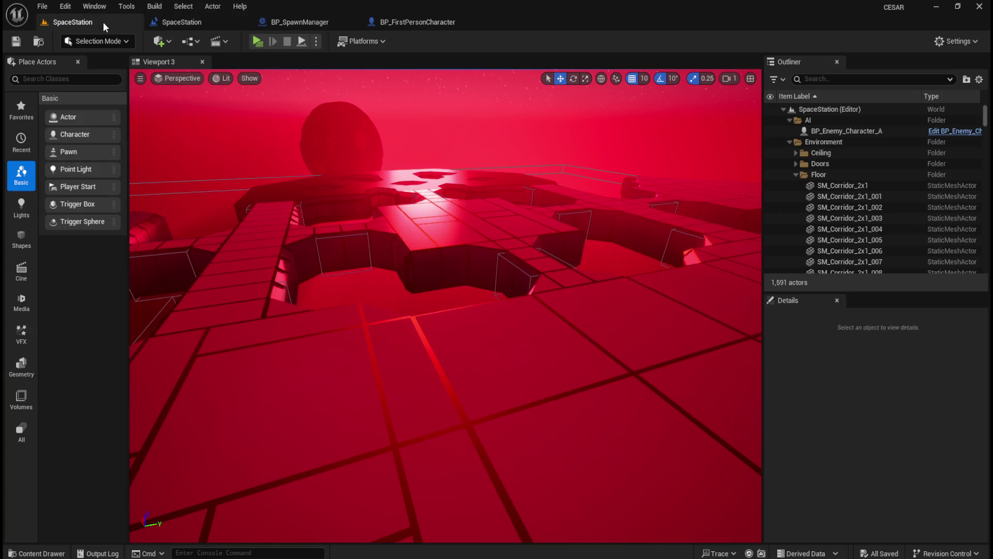
pyautogui.click(795, 174)
pyautogui.click(770, 153)
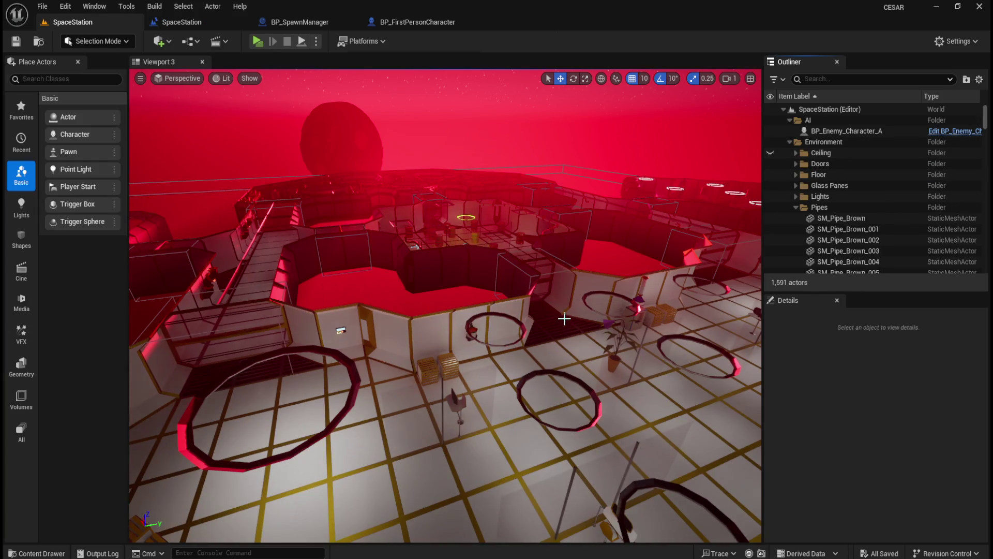
pyautogui.scroll(5, 445, 306)
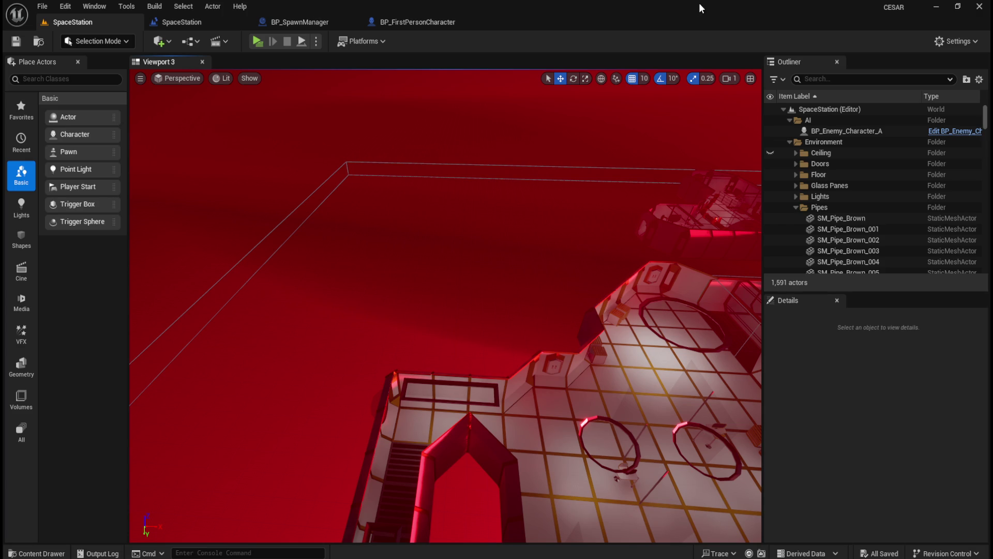
pyautogui.moveTo(485, 283)
pyautogui.mouseDown()
pyautogui.moveTo(481, 269)
pyautogui.moveTo(479, 306)
pyautogui.moveTo(463, 278)
pyautogui.mouseUp()
pyautogui.hotkey('ctrl', 'space')
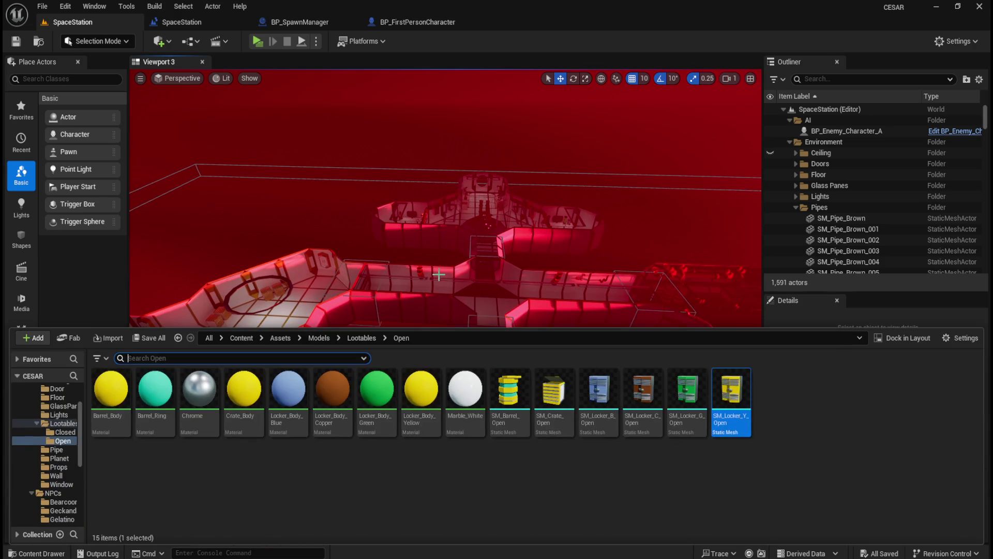
# Step: Browse to Content/Blueprints to review the BP_Lootable blueprints, then hide the Content Drawer
pyautogui.click(242, 338)
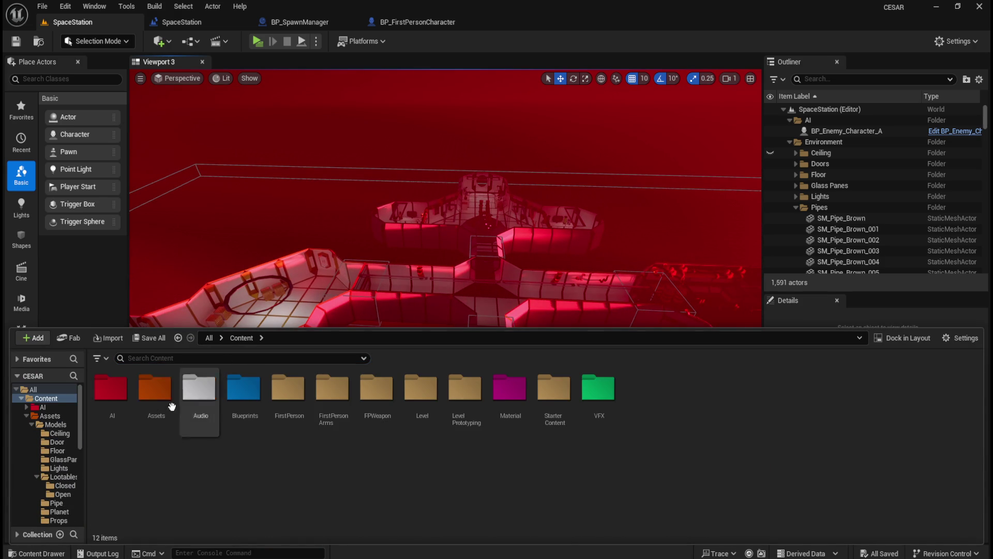
pyautogui.doubleClick(247, 401)
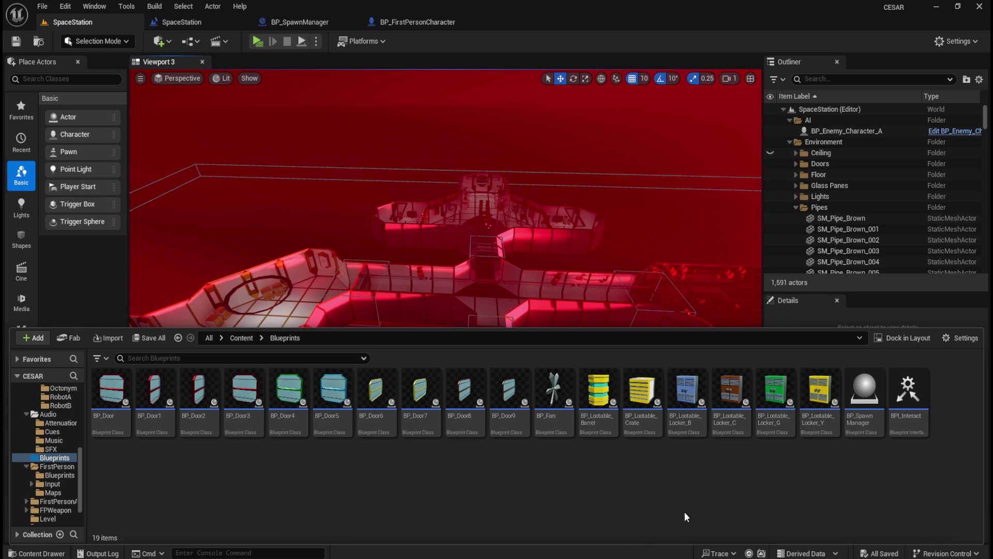
pyautogui.hotkey('ctrl', 'space')
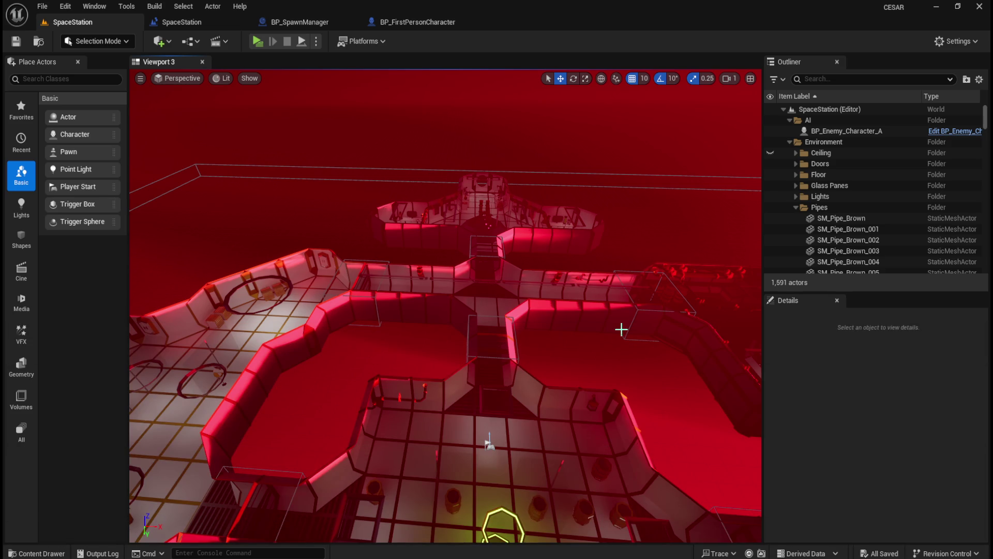
# Step: Collapse the Pipes and Lighting folders in the Outliner to reach the barrel actors
pyautogui.moveTo(506, 348); pyautogui.dragTo(505, 300)
pyautogui.click(794, 207)
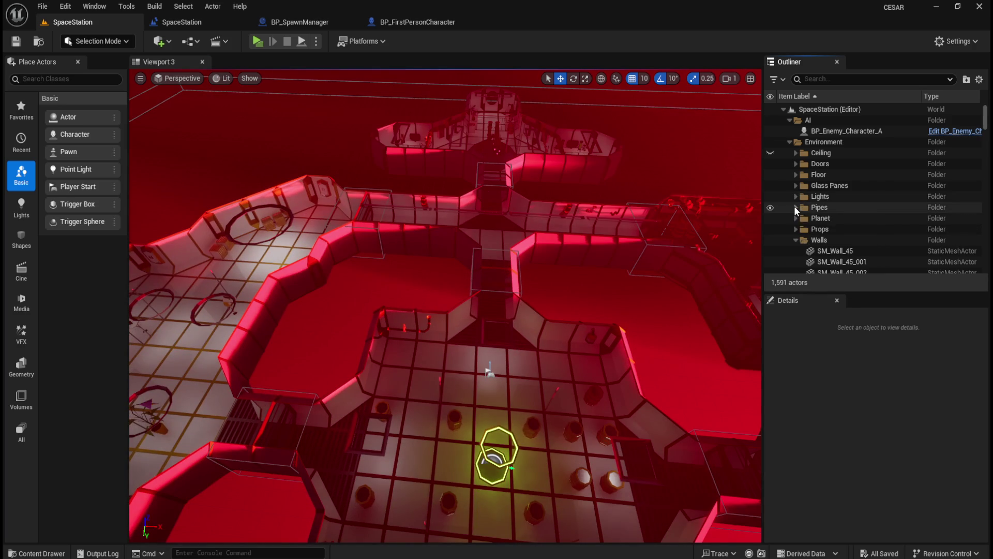
pyautogui.scroll(-2, 809, 241)
pyautogui.click(788, 209)
pyautogui.scroll(-3, 795, 221)
pyautogui.scroll(1, 846, 234)
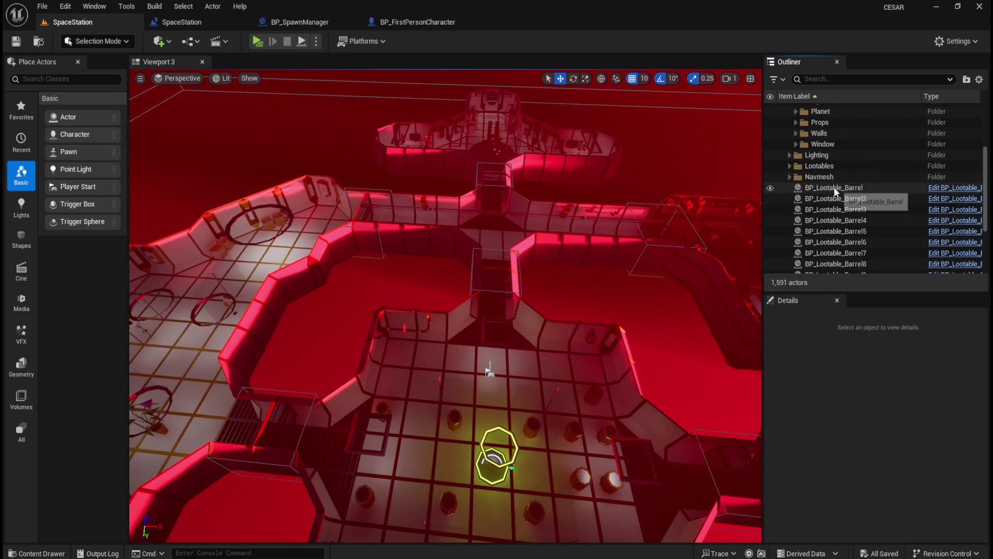
# Step: Select all 15 BP_Lootable_Barrel actors in the Outliner and delete them
pyautogui.click(834, 188)
pyautogui.scroll(-1, 843, 206)
pyautogui.click(834, 229)
pyautogui.click(833, 153)
pyautogui.scroll(-3, 848, 206)
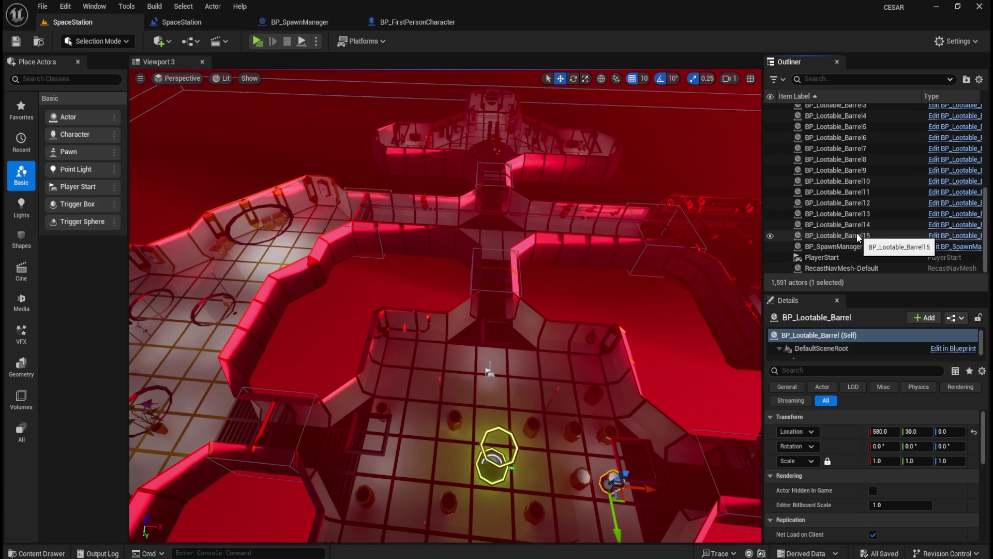
pyautogui.keyDown('shift'); pyautogui.click(853, 235); pyautogui.keyUp('shift')
pyautogui.scroll(2, 863, 223)
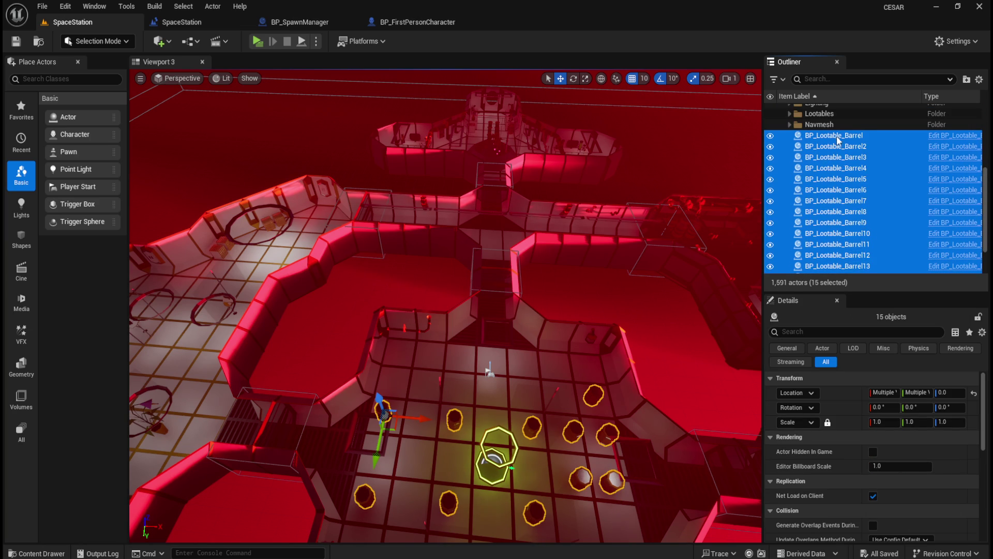
pyautogui.scroll(-2, 848, 168)
pyautogui.scroll(2, 851, 170)
pyautogui.scroll(-3, 854, 172)
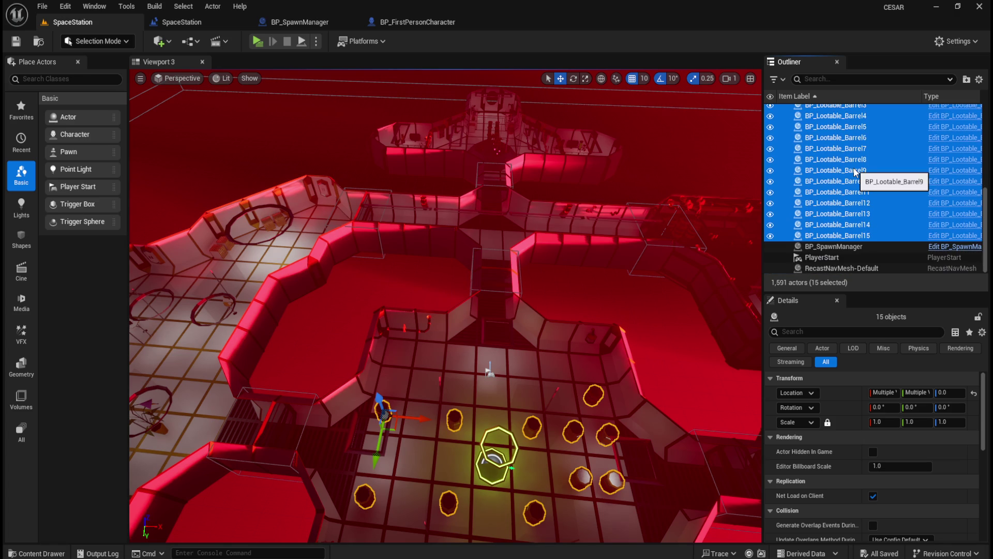
pyautogui.press('Delete')
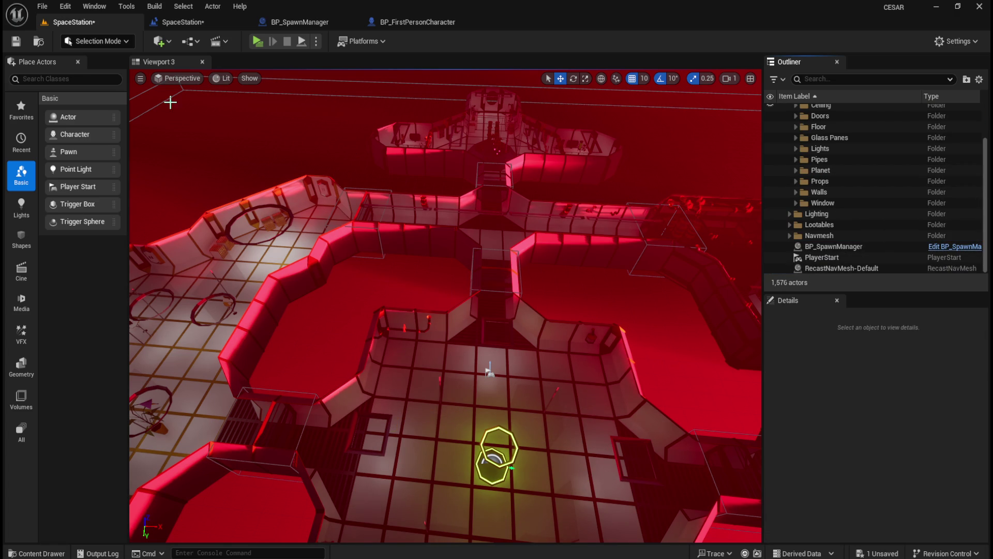
# Step: Open the File menu to save the level, then dismiss it without changes
pyautogui.click(16, 42)
pyautogui.click(45, 8)
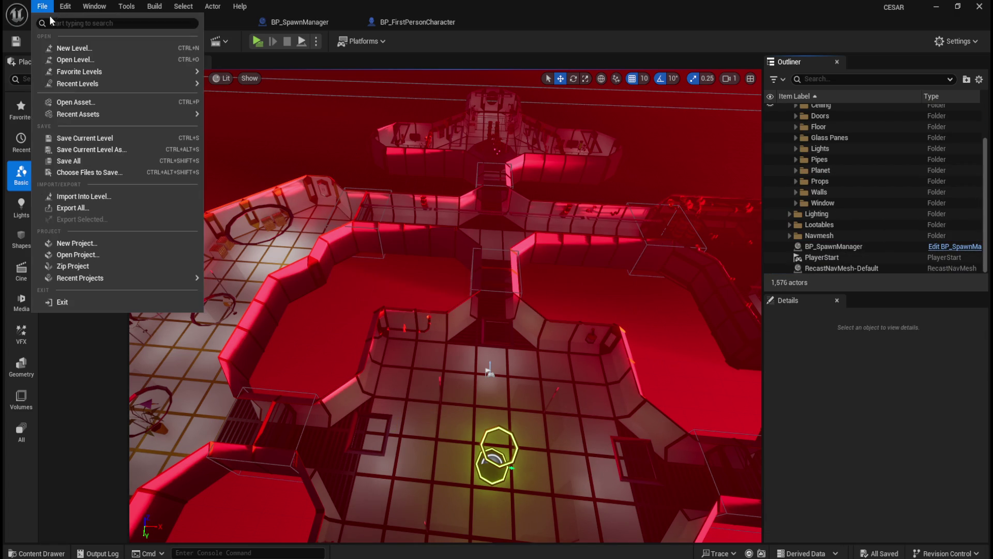
pyautogui.click(70, 161)
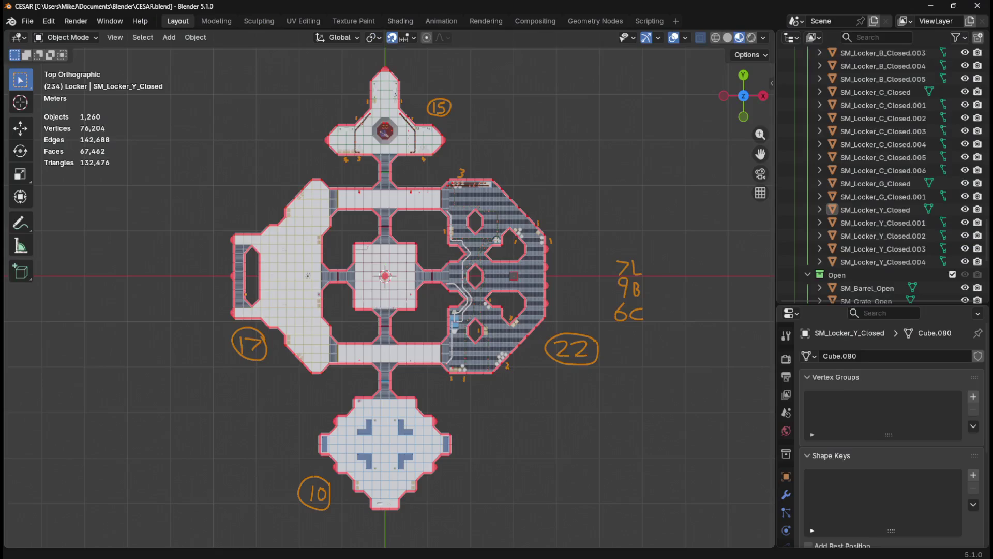
# Step: Box-select the top room and rooms 17, 10 and 22 to check object counts, then deselect
pyautogui.moveTo(291, 55); pyautogui.dragTo(512, 170)
pyautogui.moveTo(188, 149)
pyautogui.mouseDown()
pyautogui.moveTo(315, 331)
pyautogui.moveTo(338, 400)
pyautogui.mouseUp()
pyautogui.moveTo(518, 532)
pyautogui.mouseDown()
pyautogui.moveTo(450, 506)
pyautogui.moveTo(266, 390)
pyautogui.mouseUp()
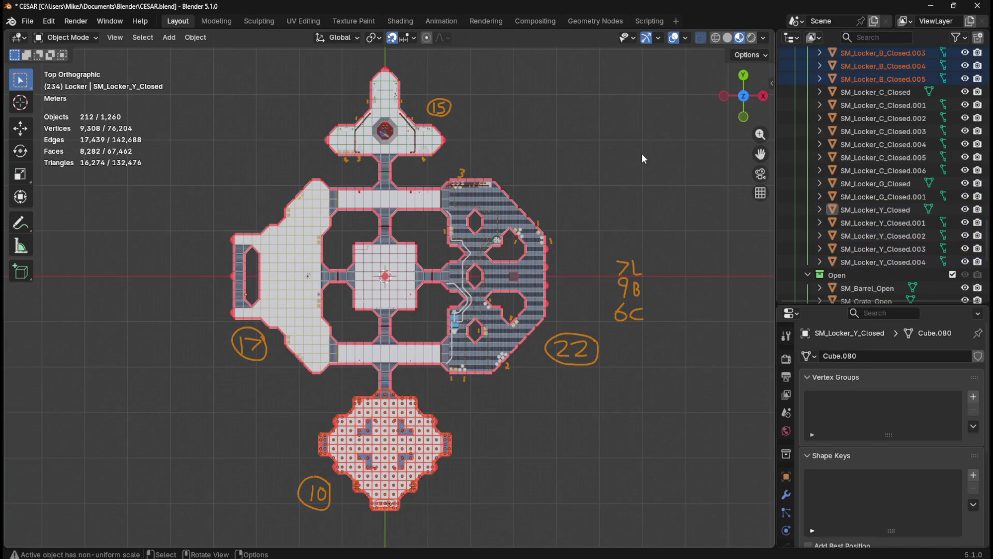
pyautogui.moveTo(596, 171); pyautogui.dragTo(424, 387)
pyautogui.click(517, 398)
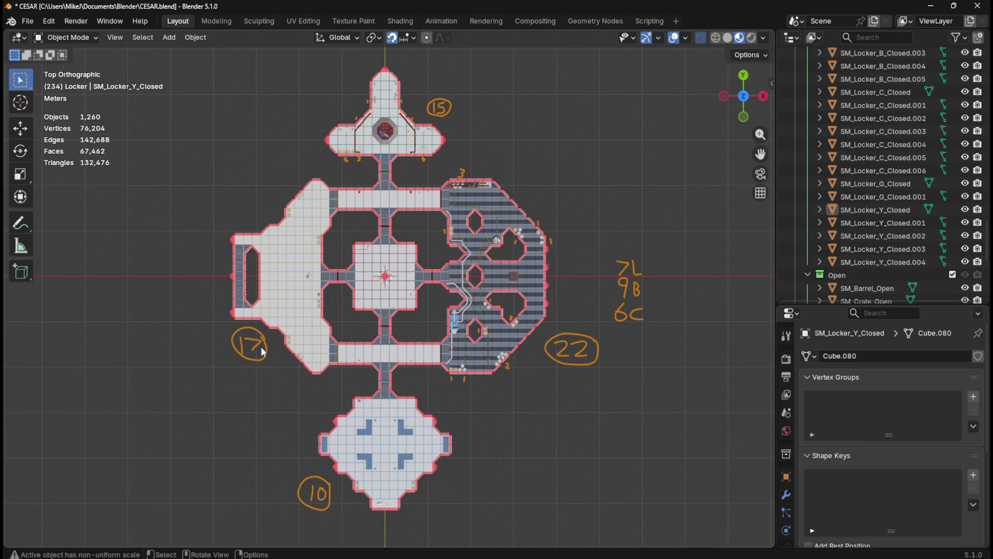
# Step: Zoom the top view in close on room 10
pyautogui.scroll(5, 375, 404)
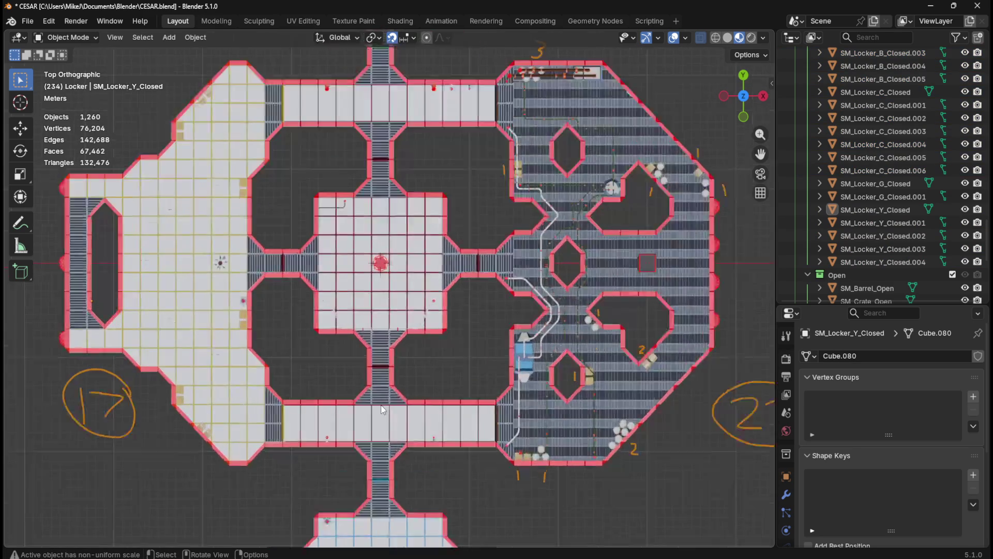
pyautogui.moveTo(495, 510); pyautogui.dragTo(546, 145)
pyautogui.scroll(5, 376, 214)
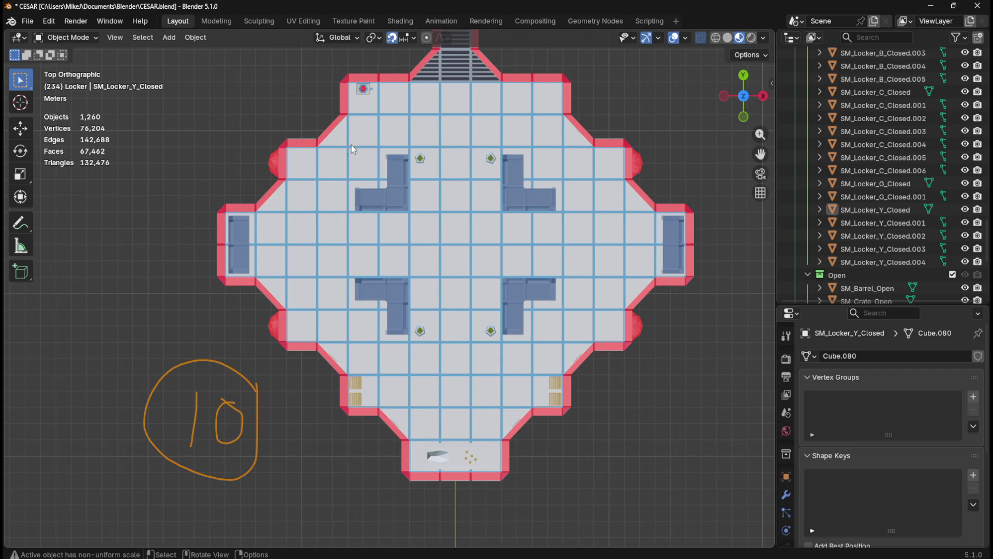
pyautogui.scroll(10, 889, 242)
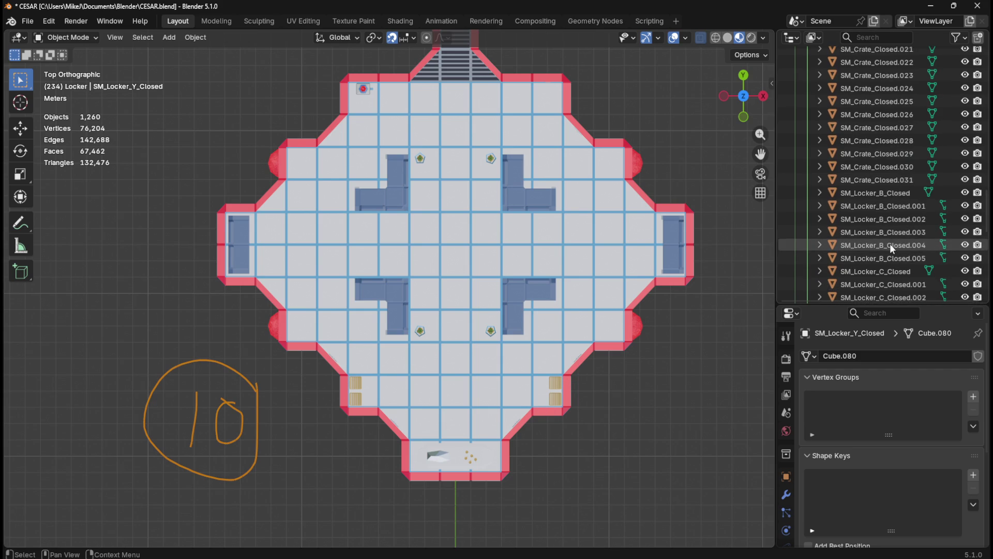
pyautogui.rightClick(536, 347)
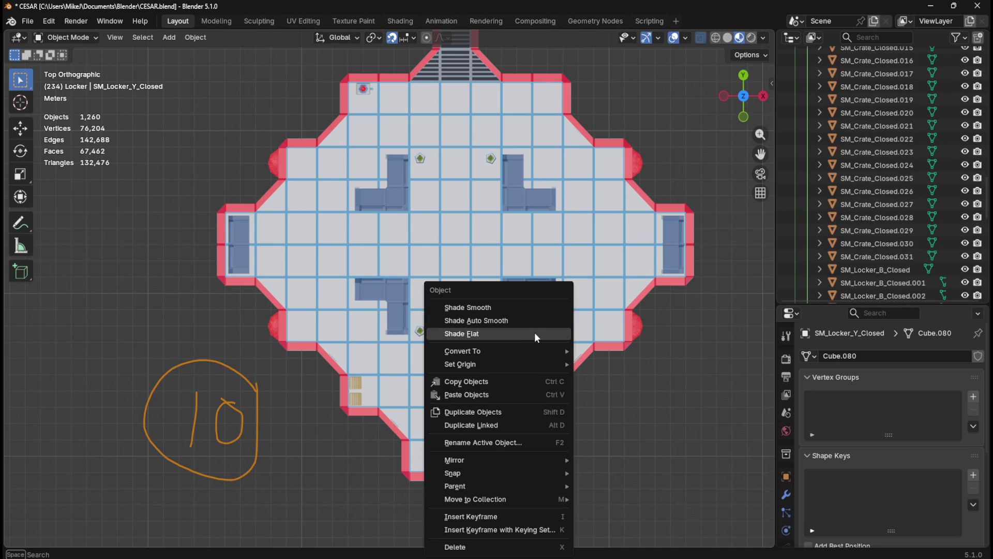
pyautogui.moveTo(643, 347)
pyautogui.mouseDown()
pyautogui.moveTo(625, 343)
pyautogui.moveTo(582, 282)
pyautogui.moveTo(495, 257)
pyautogui.moveTo(576, 272)
pyautogui.moveTo(576, 299)
pyautogui.moveTo(484, 257)
pyautogui.moveTo(629, 276)
pyautogui.moveTo(769, 256)
pyautogui.moveTo(14, 261)
pyautogui.moveTo(488, 255)
pyautogui.mouseUp()
pyautogui.moveTo(489, 255)
pyautogui.mouseDown()
pyautogui.moveTo(569, 265)
pyautogui.moveTo(666, 299)
pyautogui.moveTo(619, 290)
pyautogui.moveTo(630, 290)
pyautogui.mouseUp()
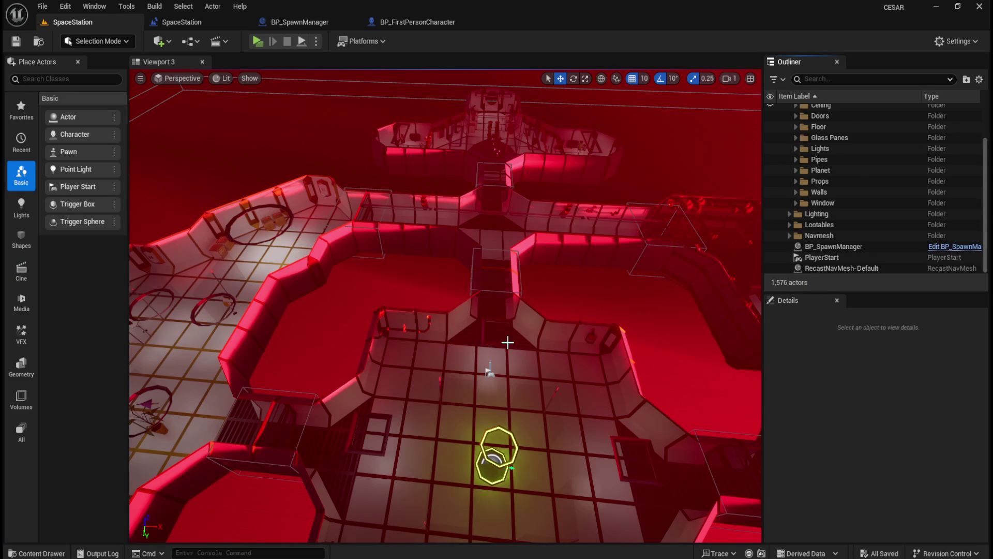
# Step: Fly the viewport camera past the central rooms and raised platform to the crates by the wall
pyautogui.moveTo(500, 417); pyautogui.dragTo(488, 374)
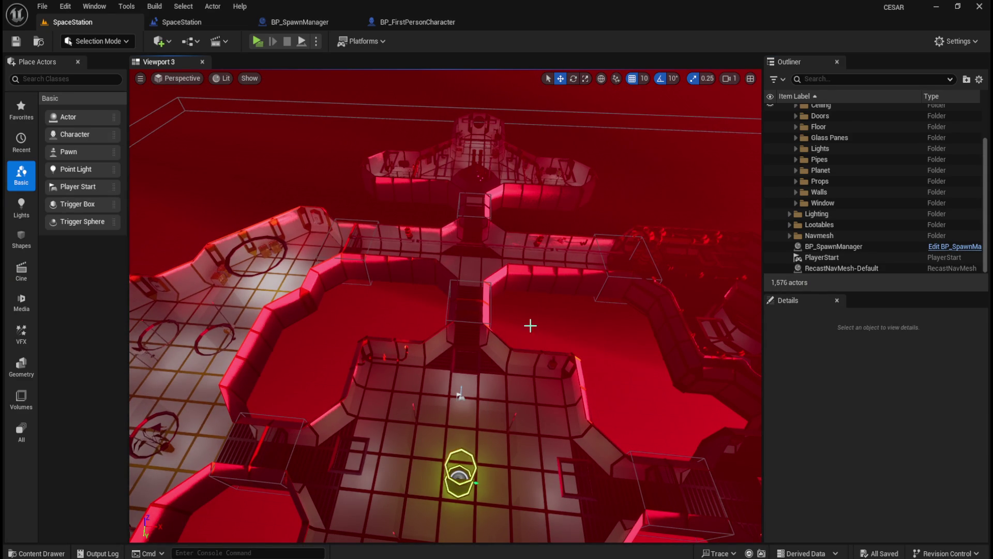
pyautogui.moveTo(572, 333)
pyautogui.mouseDown()
pyautogui.moveTo(564, 316)
pyautogui.moveTo(594, 322)
pyautogui.moveTo(564, 297)
pyautogui.mouseUp()
pyautogui.scroll(10, 563, 297)
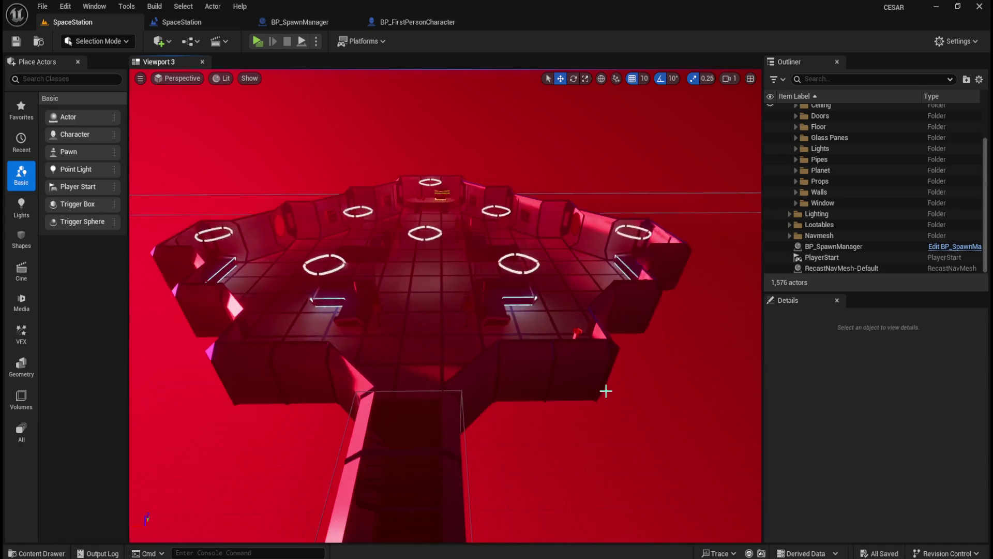
pyautogui.scroll(10, 425, 331)
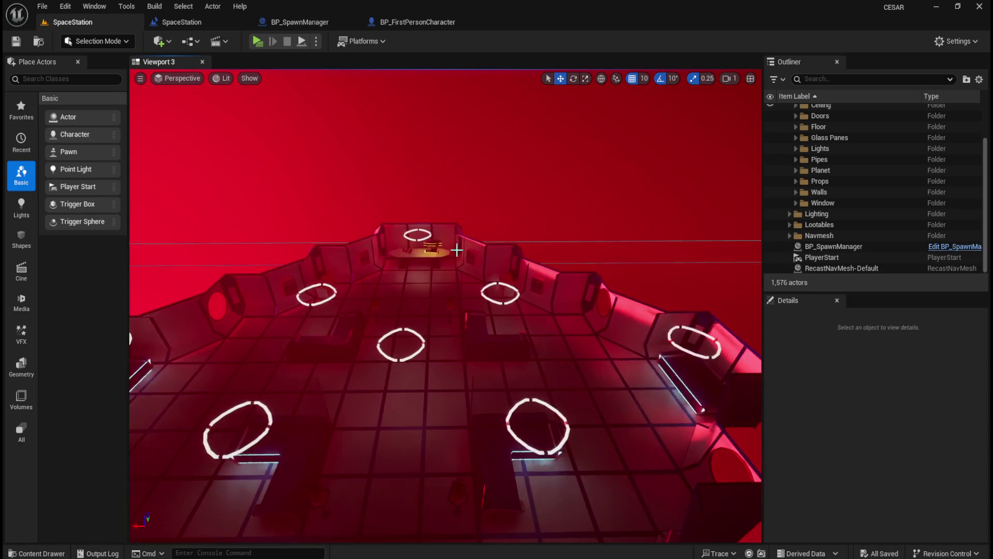
pyautogui.scroll(-8, 463, 256)
pyautogui.moveTo(464, 256)
pyautogui.mouseDown()
pyautogui.moveTo(383, 414)
pyautogui.moveTo(457, 357)
pyautogui.mouseUp()
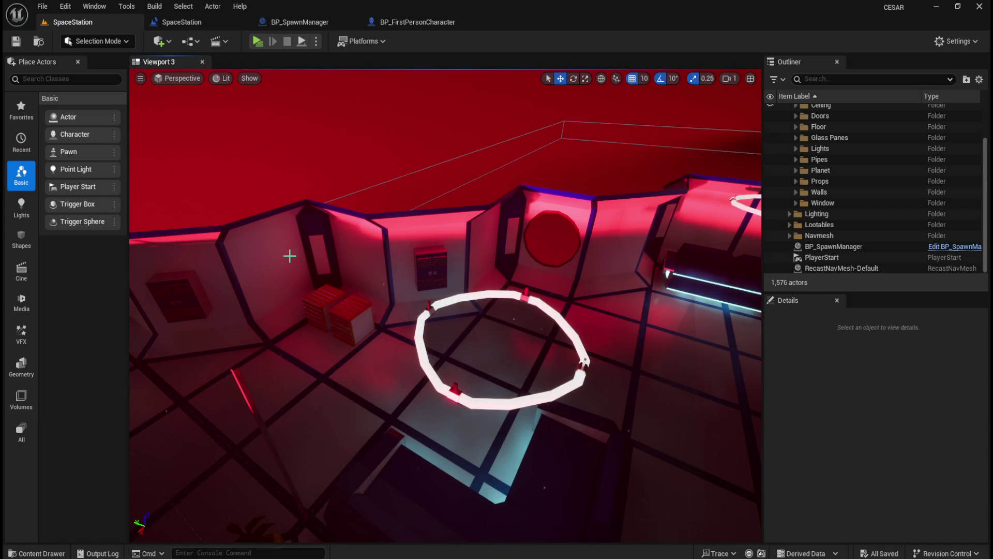
pyautogui.moveTo(459, 296); pyautogui.dragTo(504, 306)
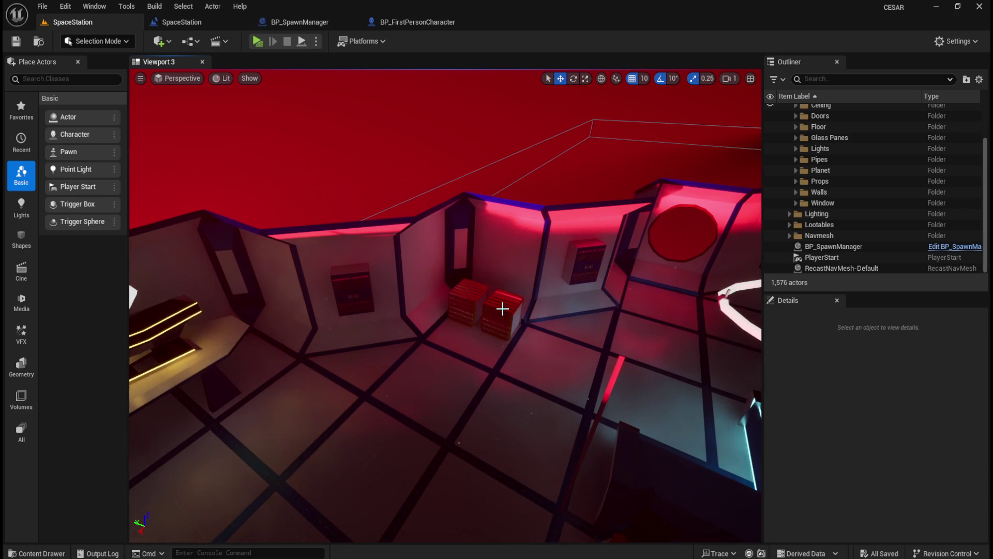
# Step: Select crate SM_Crate_Closed13 and bring up its Replace Selected Actors with menu
pyautogui.click(505, 308)
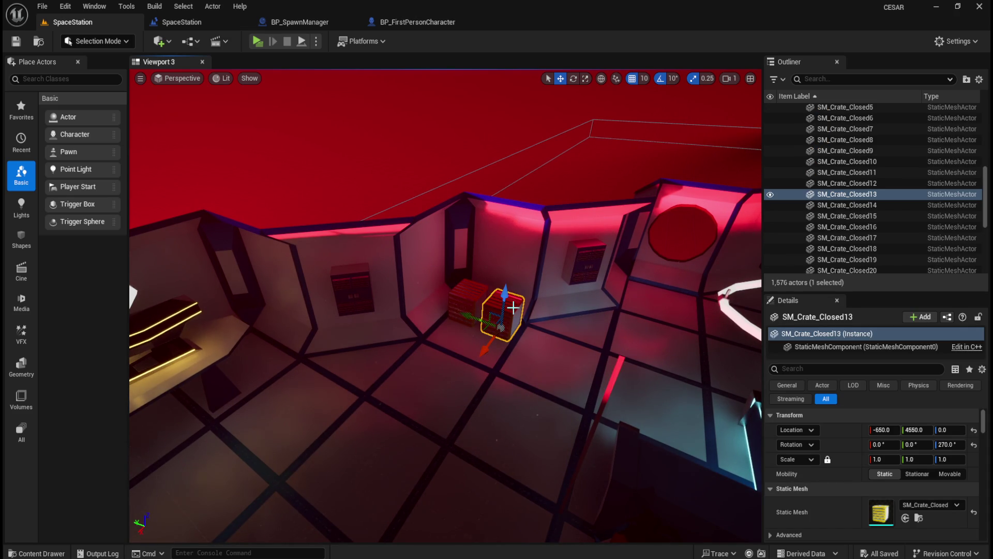
pyautogui.rightClick(514, 308)
pyautogui.moveTo(597, 292)
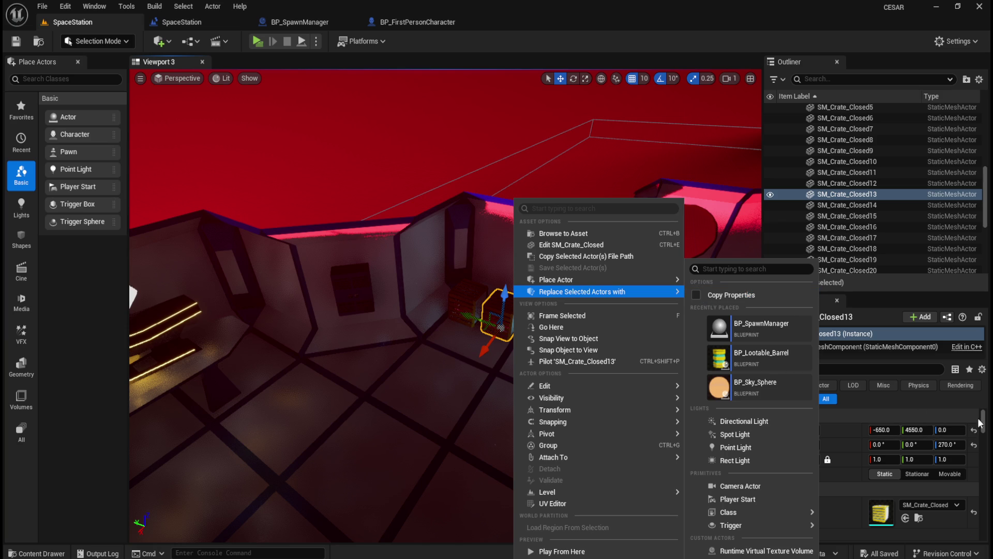
# Step: Close the menu and open the Content Drawer at the top-level Content folder
pyautogui.moveTo(984, 422)
pyautogui.mouseDown()
pyautogui.moveTo(984, 434)
pyautogui.moveTo(983, 421)
pyautogui.mouseUp()
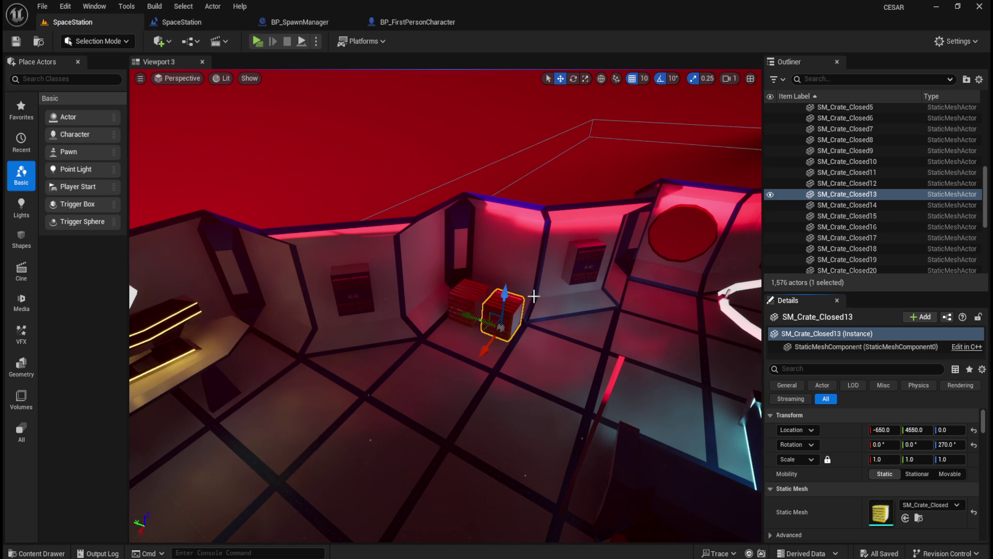
pyautogui.hotkey('ctrl', 'space')
pyautogui.click(242, 338)
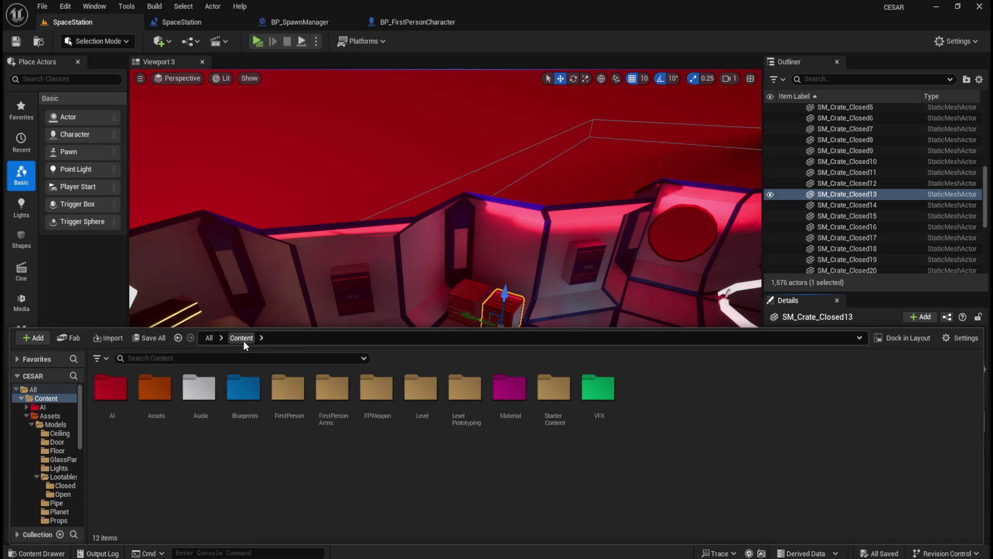
# Step: Navigate to Assets/Models/Lootables/Closed and inspect the SM_Barrel_Closed mesh
pyautogui.doubleClick(142, 400)
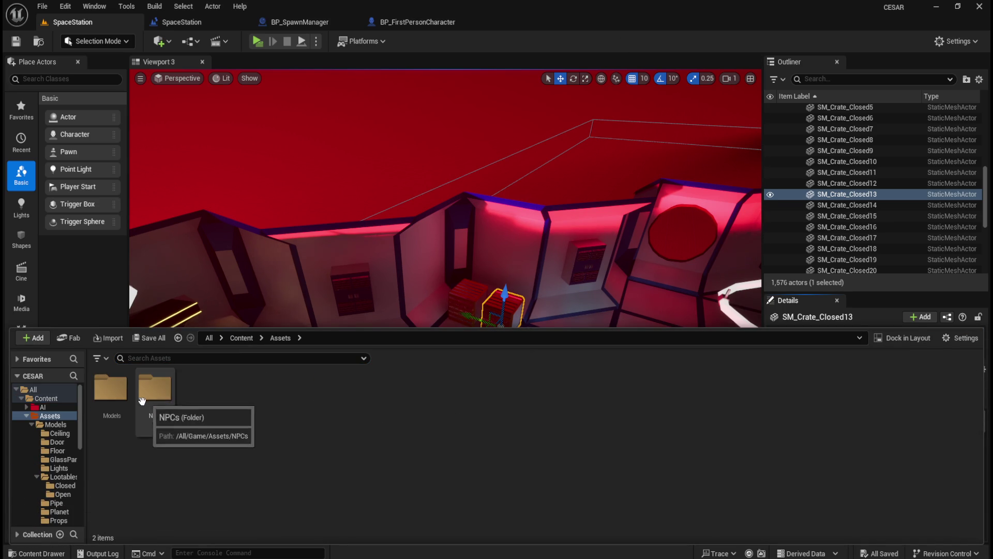
pyautogui.doubleClick(111, 392)
pyautogui.doubleClick(333, 389)
pyautogui.doubleClick(110, 389)
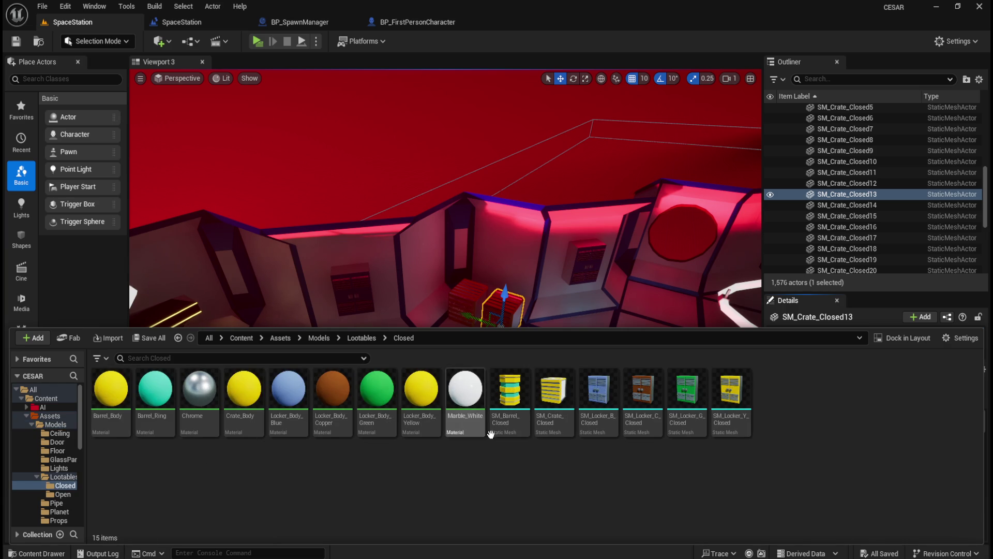
pyautogui.click(507, 403)
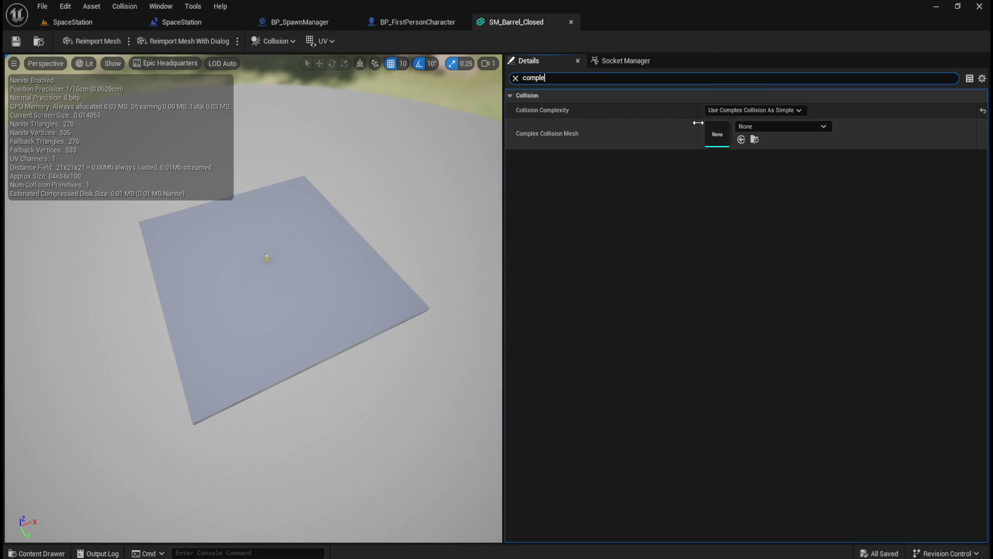
pyautogui.click(572, 23)
# Step: Search 'comple' in SM_Crate_Closed's details to check its collision complexity
pyautogui.click(568, 469)
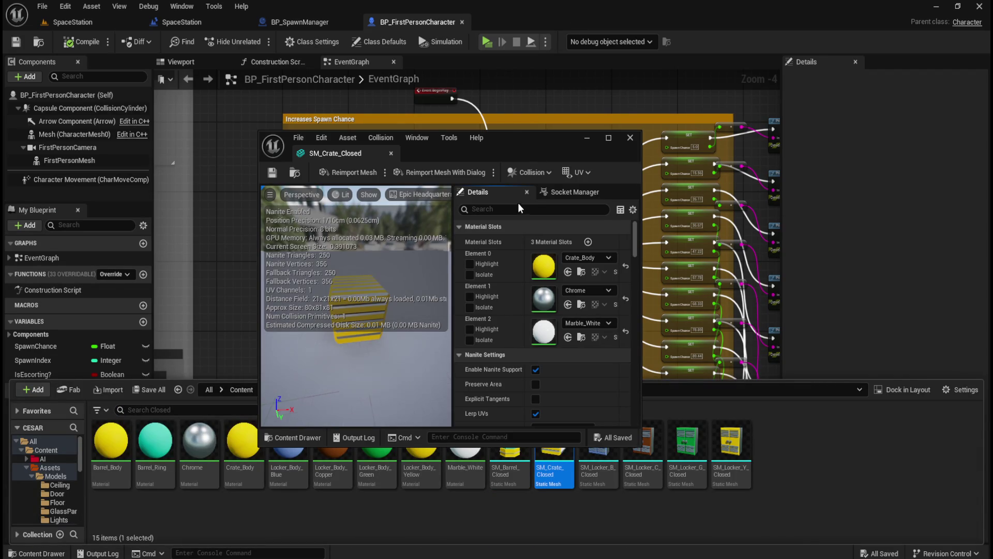
pyautogui.click(516, 209)
pyautogui.write('comple')
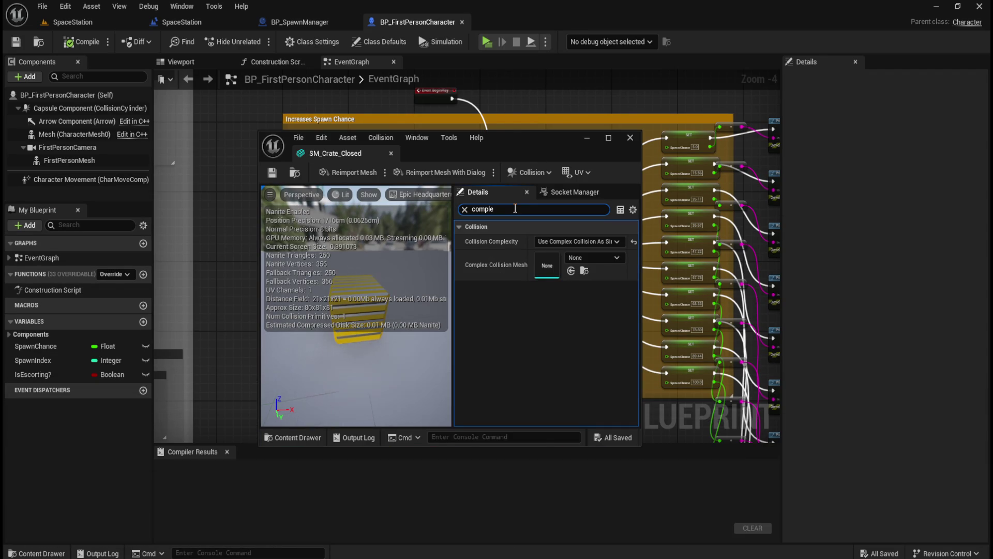
pyautogui.click(631, 138)
# Step: Set SM_Locker_B_Closed's Collision Complexity to Use Complex Collision As Simple
pyautogui.hotkey('ctrl', 'space')
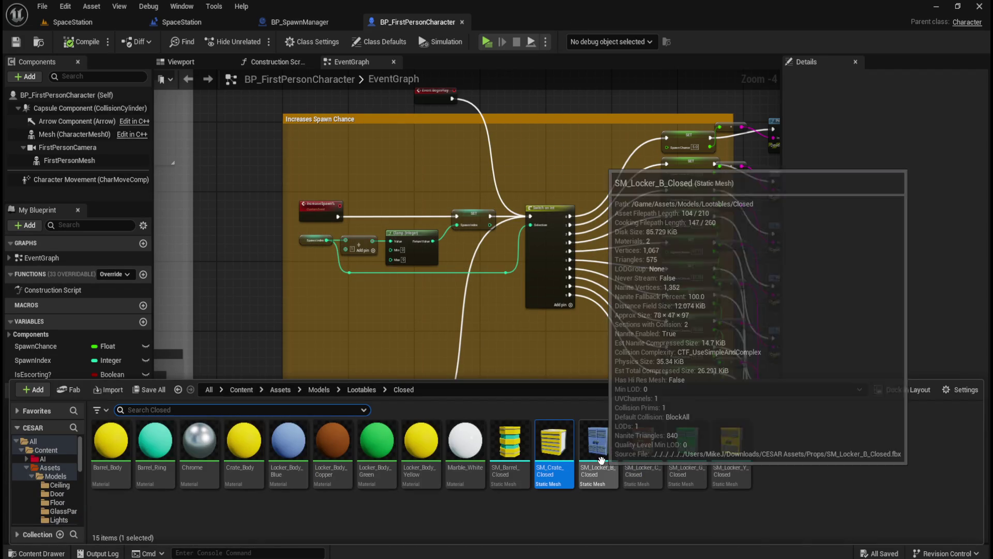
pyautogui.doubleClick(598, 467)
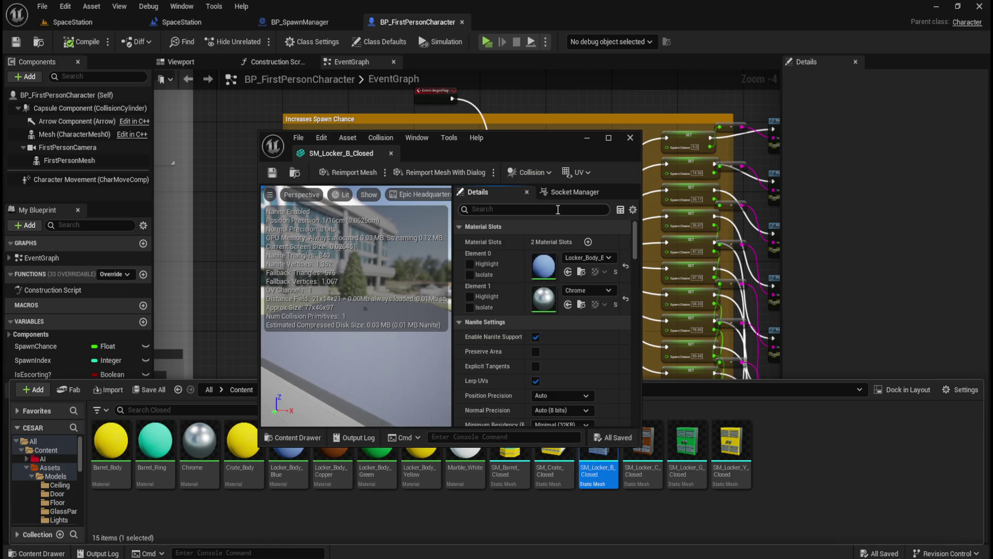
pyautogui.write('comple')
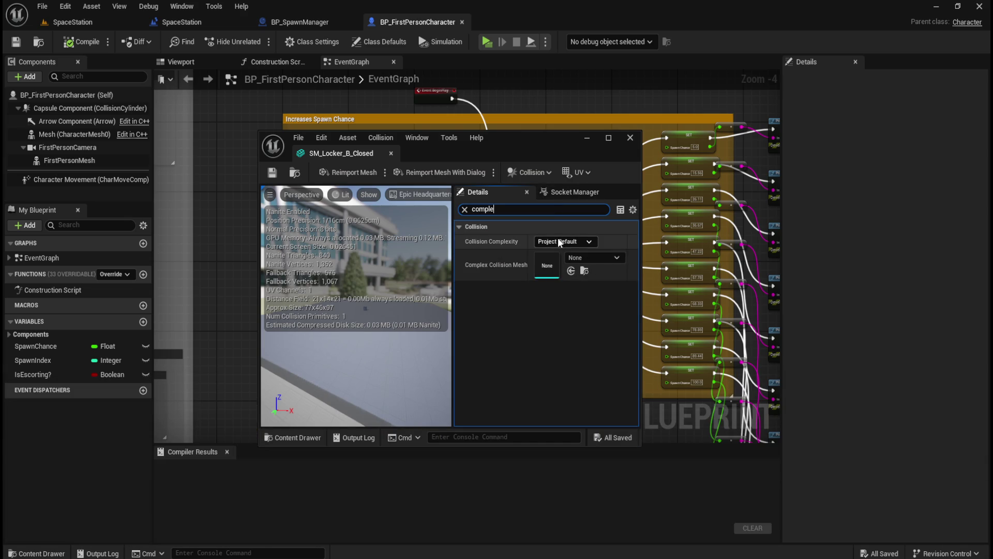
pyautogui.click(563, 242)
pyautogui.click(568, 286)
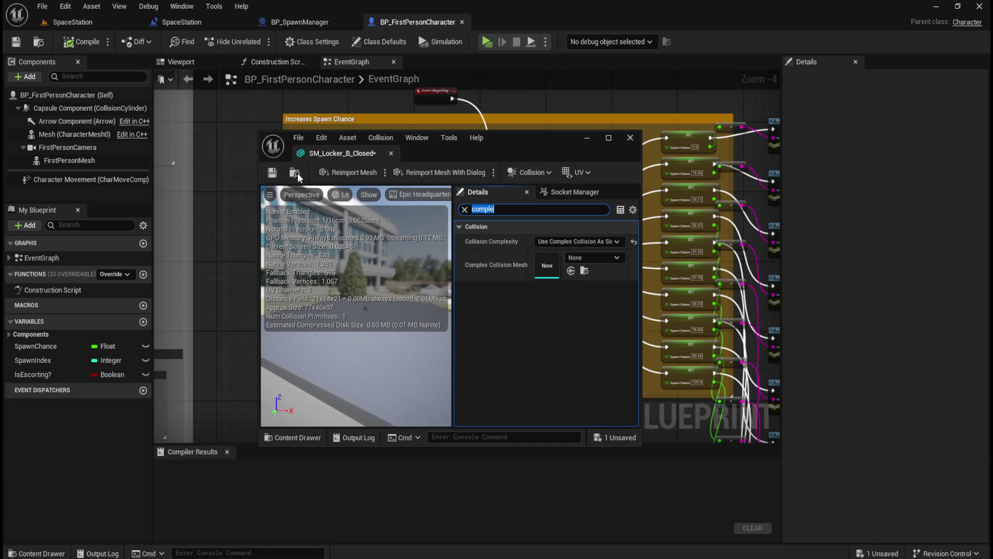
pyautogui.click(390, 154)
# Step: Set SM_Locker_C_Closed to Use Complex Collision As Simple and save it
pyautogui.hotkey('ctrl', 'space')
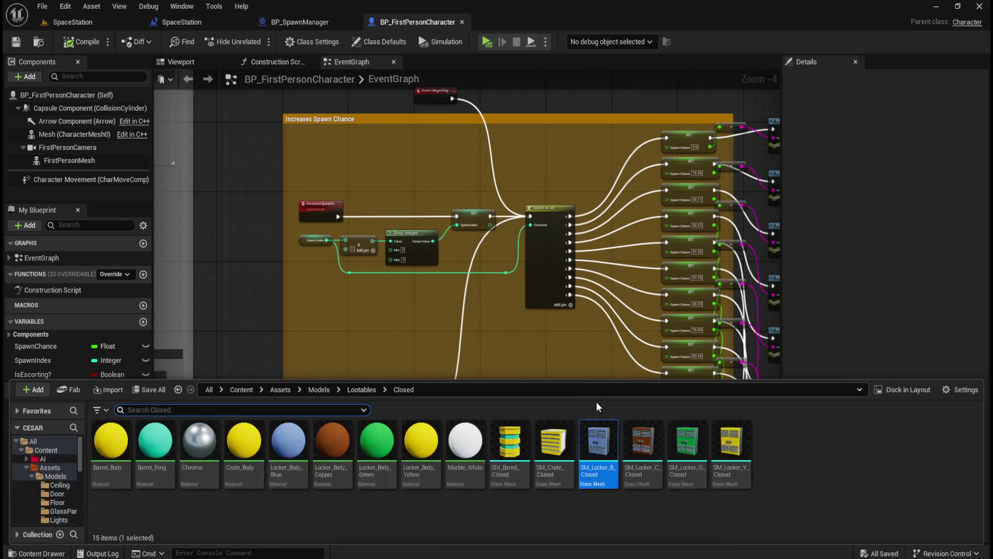
pyautogui.click(641, 454)
pyautogui.doubleClick(640, 455)
pyautogui.click(573, 210)
pyautogui.write('c')
pyautogui.write('x')
pyautogui.click(576, 242)
pyautogui.click(571, 286)
pyautogui.click(272, 172)
pyautogui.click(391, 153)
# Step: Set SM_Locker_G_Closed's Collision Complexity to Use Complex Collision As Simple
pyautogui.hotkey('ctrl', 'space')
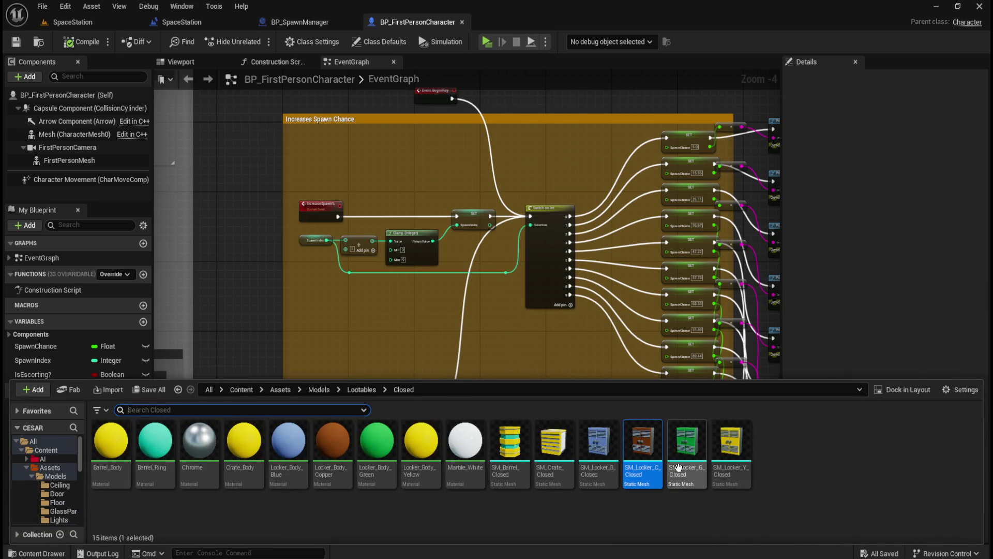
pyautogui.click(687, 475)
pyautogui.write('complex')
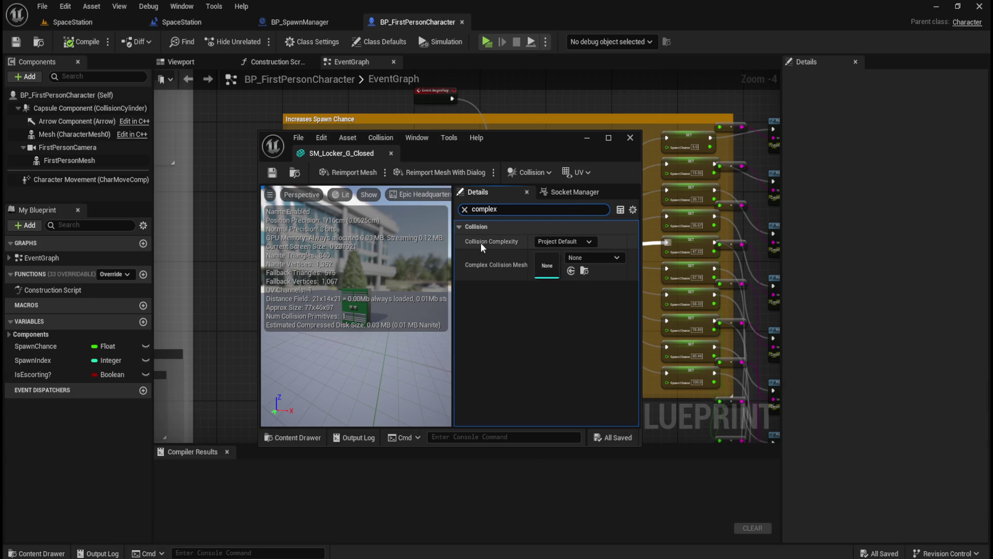
pyautogui.click(564, 241)
pyautogui.click(560, 284)
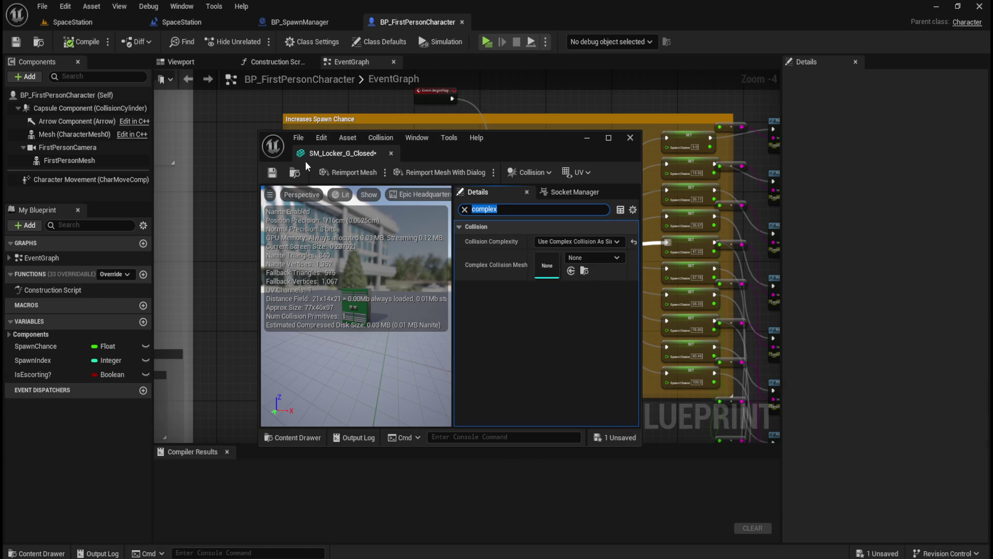
# Step: Set SM_Locker_Y_Closed to Use Complex Collision As Simple, save it, and return to Lootables
pyautogui.hotkey('ctrl', 'space')
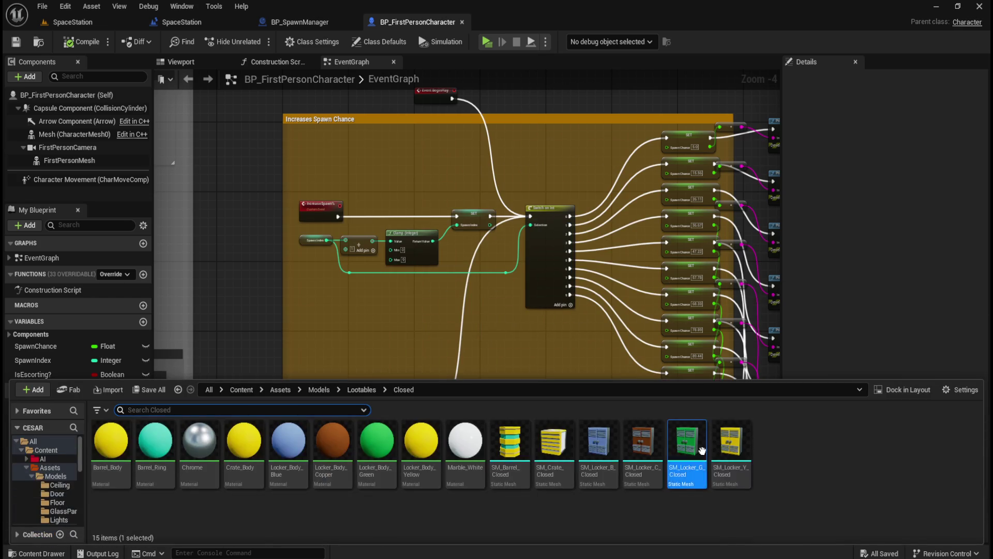
pyautogui.doubleClick(731, 443)
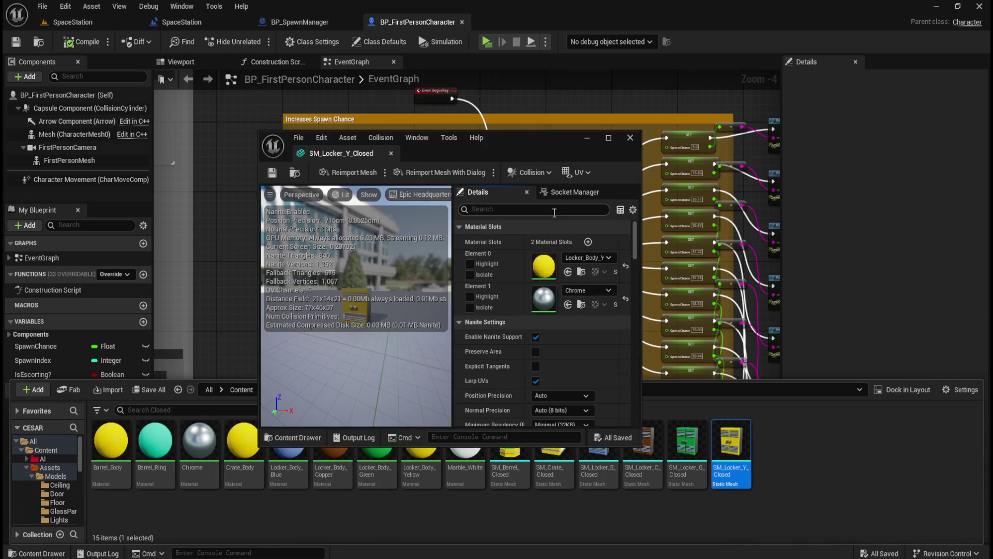
pyautogui.click(553, 211)
pyautogui.write('ex')
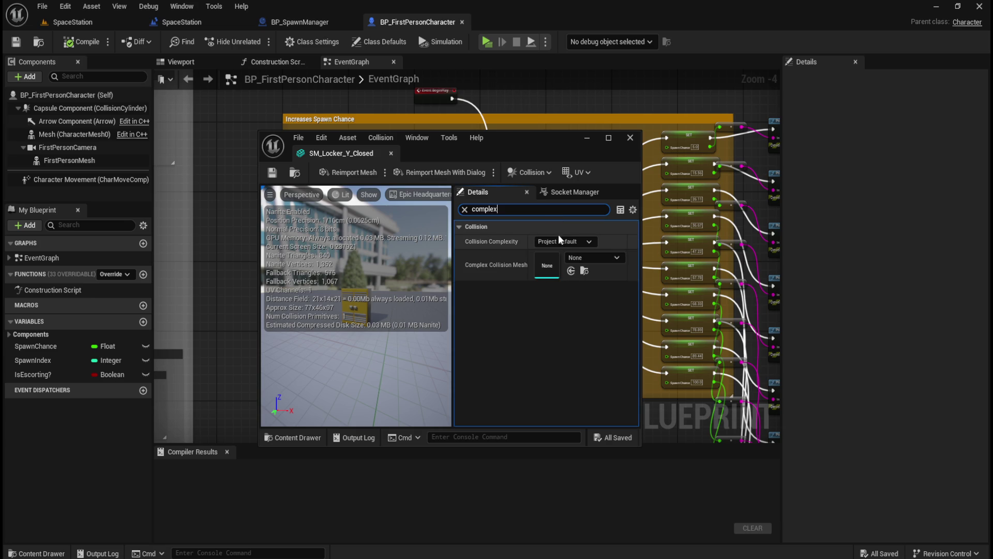
pyautogui.click(564, 242)
pyautogui.click(575, 283)
pyautogui.click(272, 172)
pyautogui.click(388, 154)
pyautogui.hotkey('ctrl', 'space')
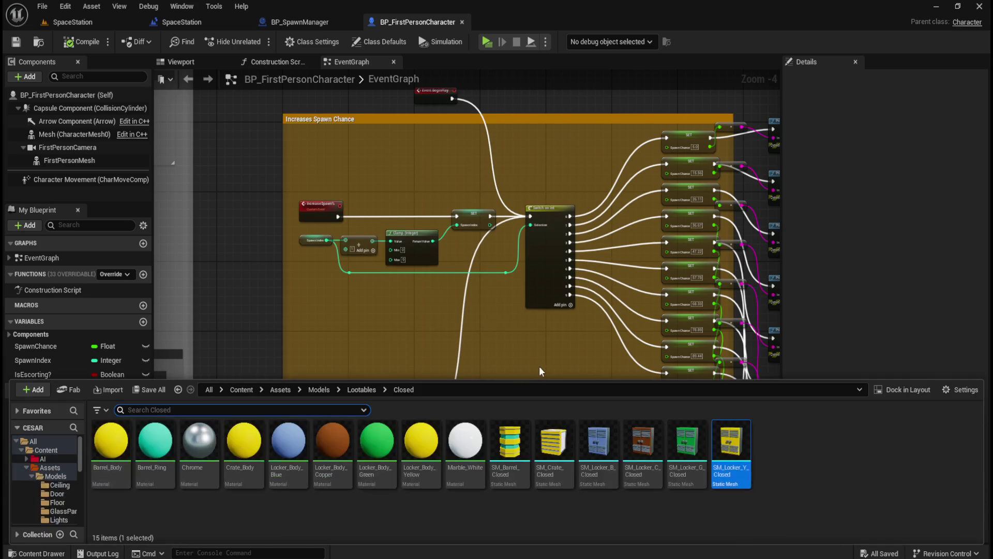
pyautogui.click(358, 389)
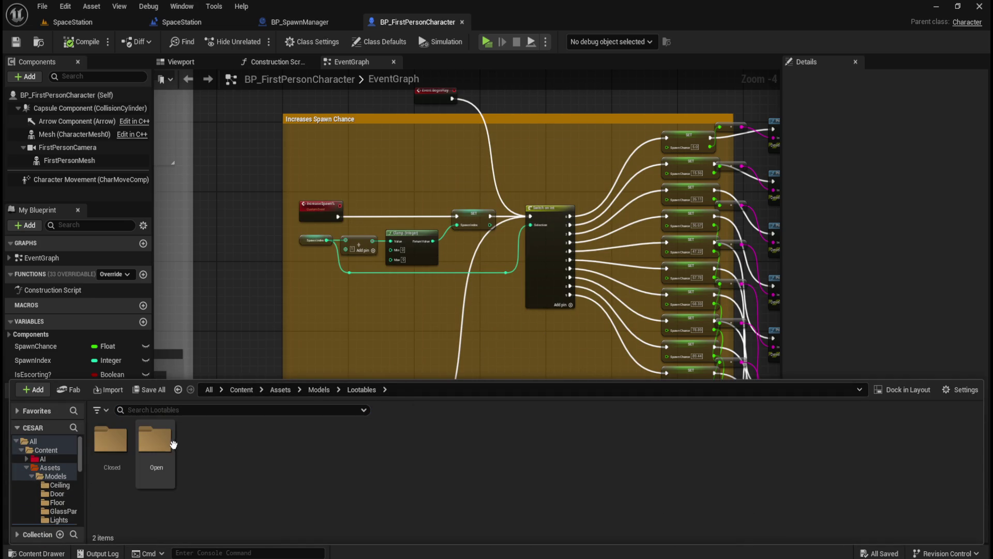
# Step: Check the collision complexity of SM_Barrel_Open and SM_Crate_Open in the Open folder
pyautogui.doubleClick(155, 443)
pyautogui.doubleClick(503, 460)
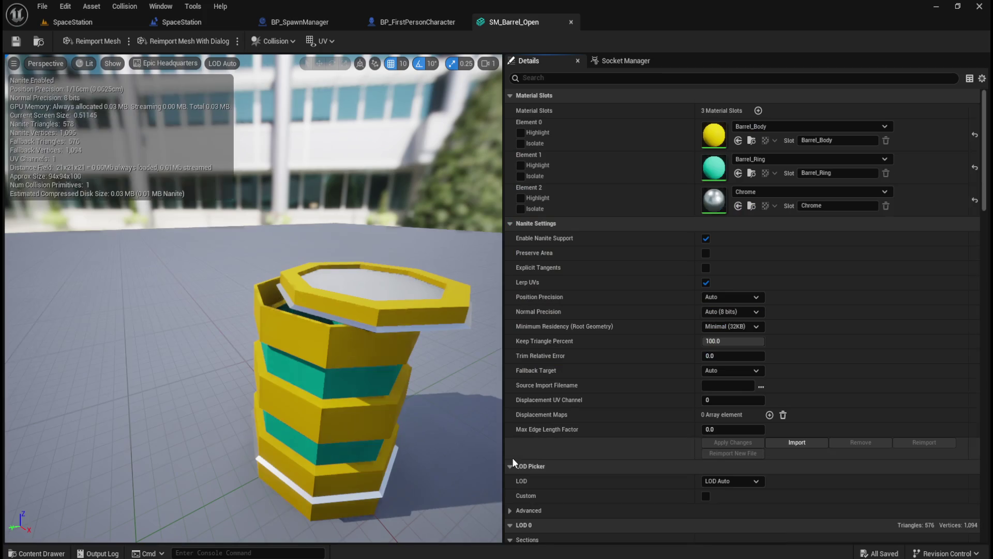
pyautogui.click(631, 79)
pyautogui.write('comple')
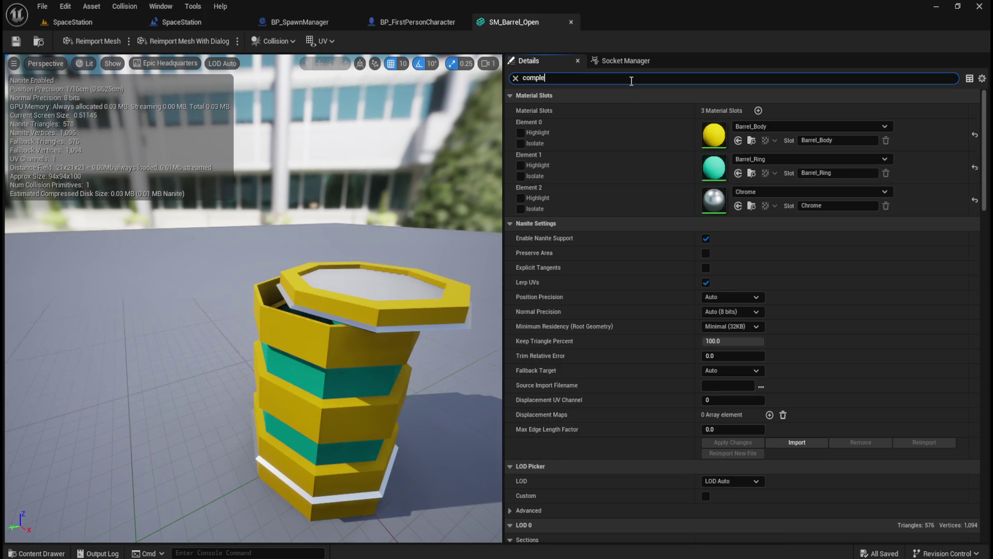
pyautogui.click(571, 22)
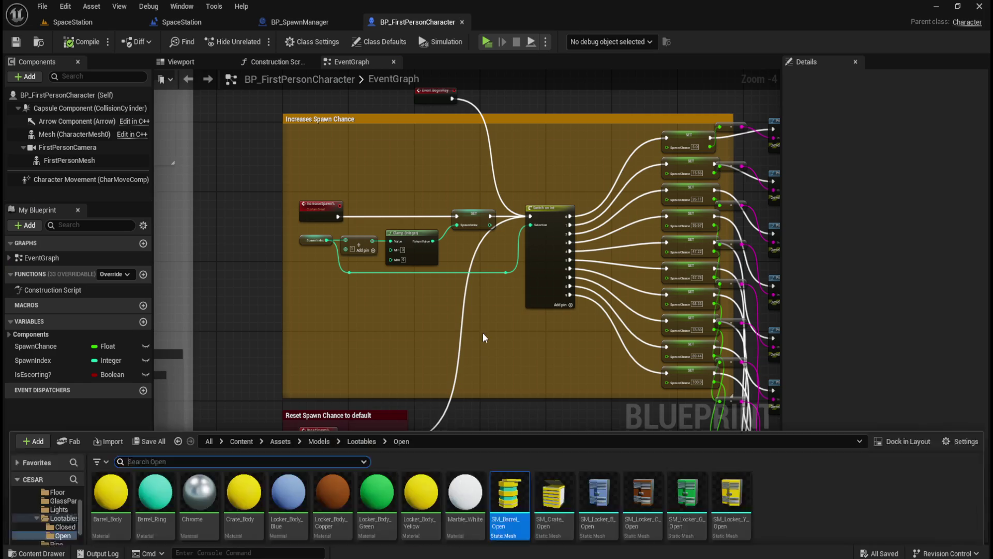
pyautogui.click(563, 475)
pyautogui.doubleClick(563, 475)
pyautogui.click(524, 209)
pyautogui.write('ple')
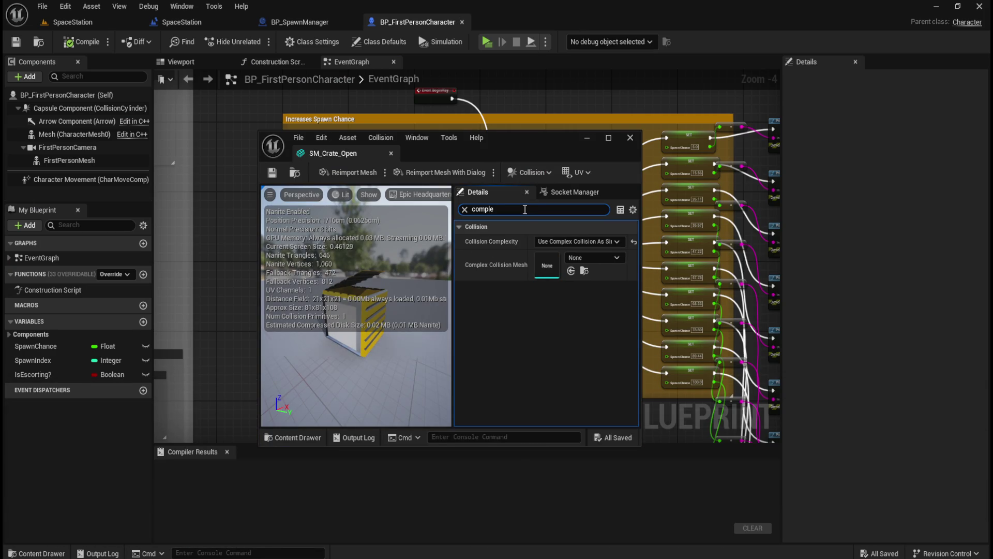
pyautogui.click(391, 153)
# Step: Check the collision complexity of SM_Locker_B_Open and SM_Locker_C_Open
pyautogui.click(595, 455)
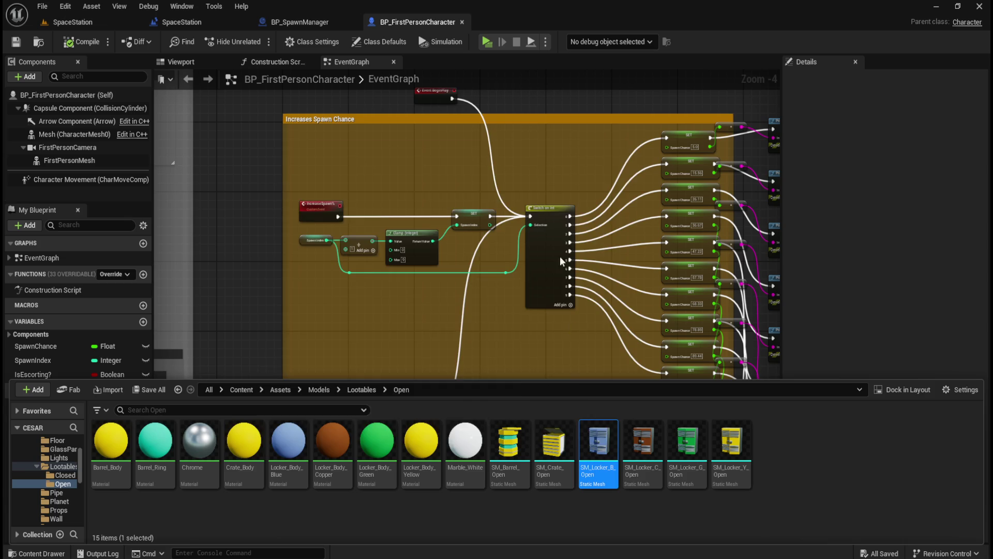
pyautogui.click(538, 210)
pyautogui.write('ple')
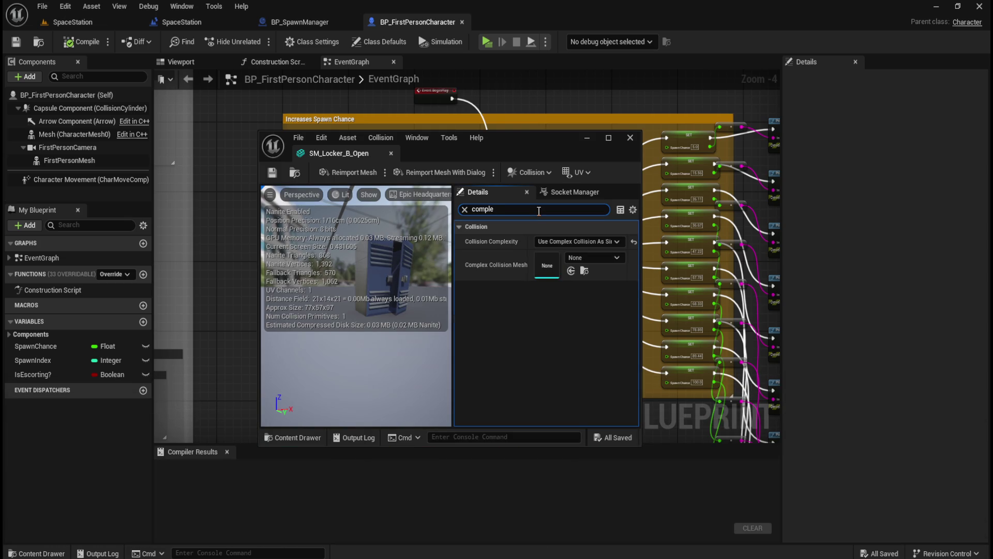
pyautogui.click(629, 138)
pyautogui.hotkey('ctrl', 'space')
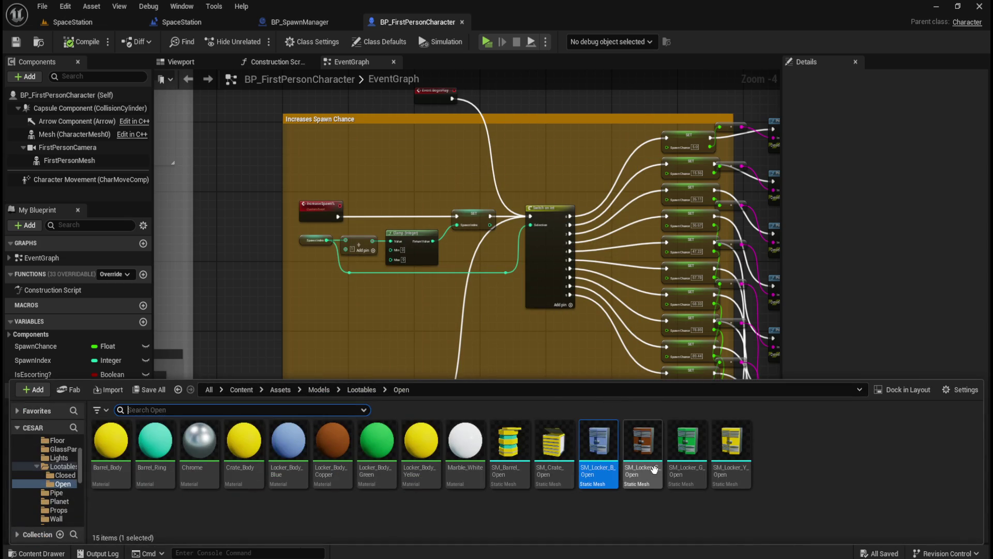
pyautogui.click(654, 472)
pyautogui.doubleClick(643, 454)
pyautogui.click(564, 209)
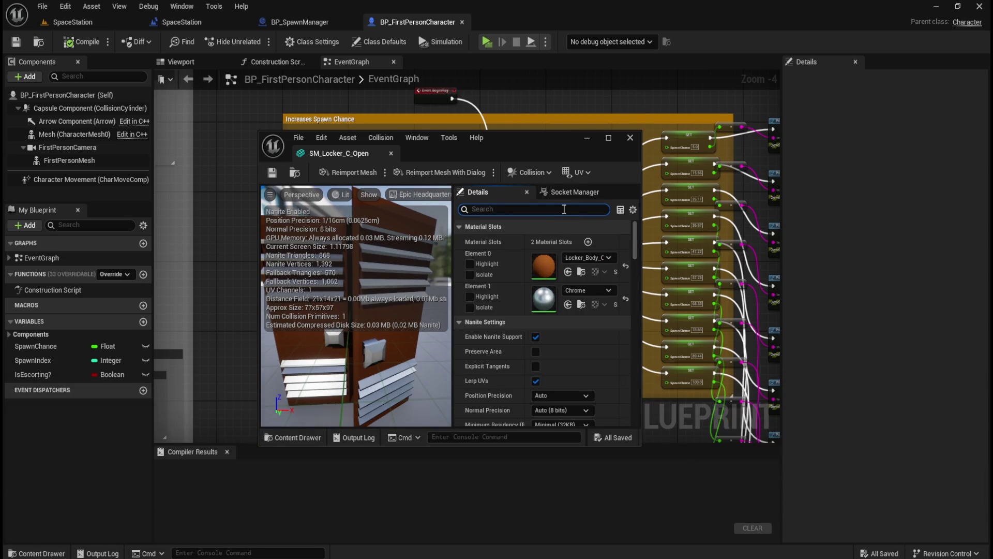
pyautogui.click(630, 137)
# Step: Check the collision complexity of SM_Locker_G_Open and SM_Locker_Y_Open
pyautogui.hotkey('ctrl', 'space')
pyautogui.click(696, 462)
pyautogui.press('Return')
pyautogui.click(538, 212)
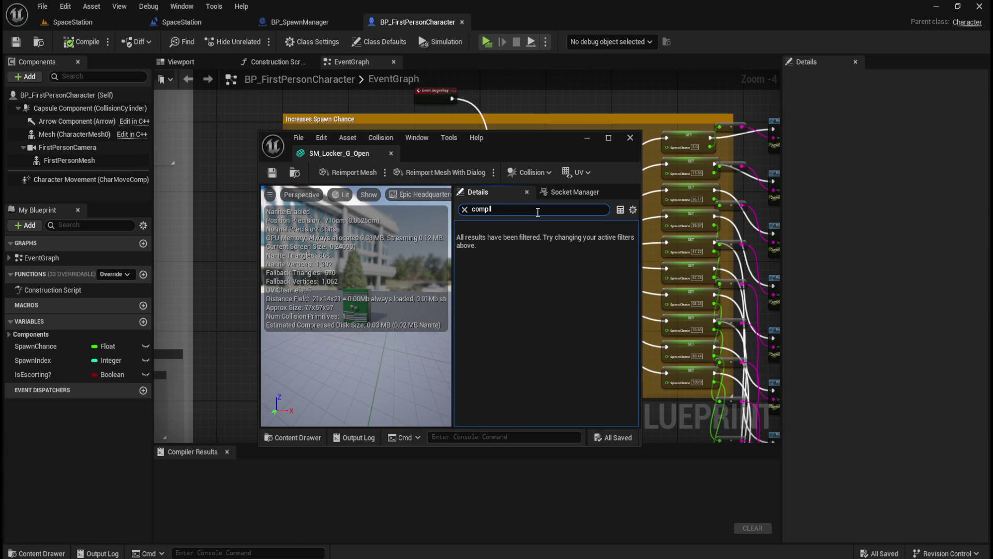
pyautogui.write('e')
pyautogui.click(630, 137)
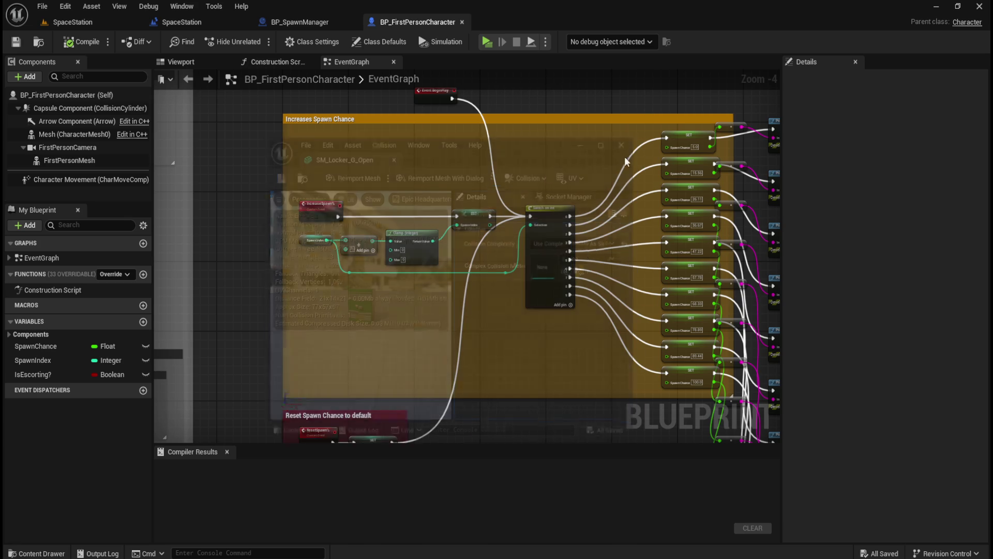
pyautogui.hotkey('ctrl', 'space')
pyautogui.click(742, 470)
pyautogui.doubleClick(742, 470)
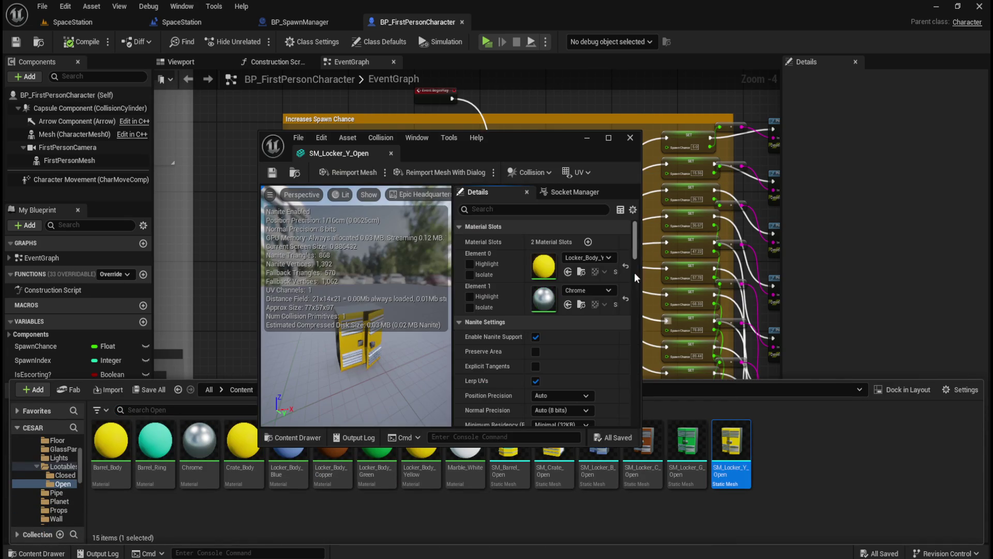
pyautogui.write('comple')
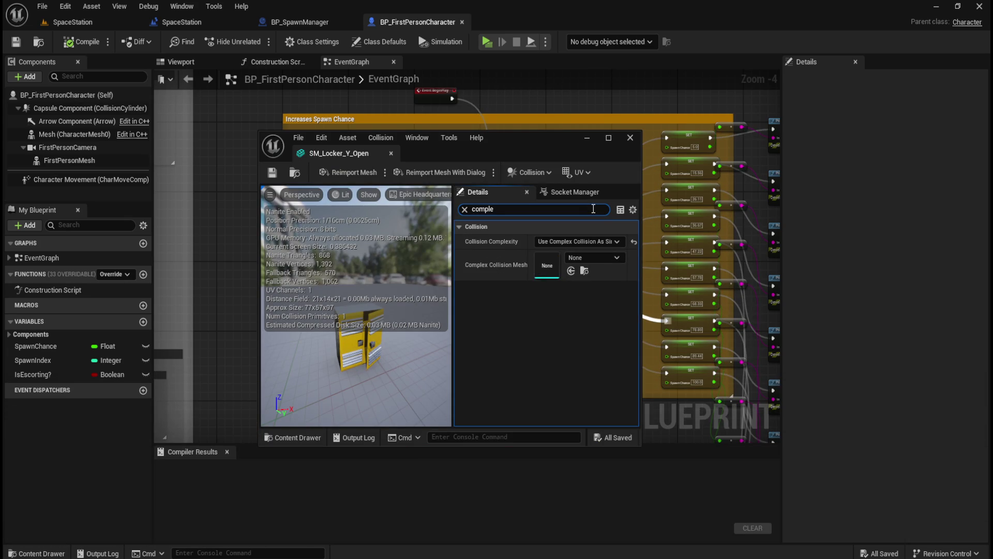
pyautogui.click(630, 137)
# Step: Reopen SM_Locker_C_Closed from the Closed folder to verify it, then return to the SpaceStation level
pyautogui.hotkey('ctrl', 'space')
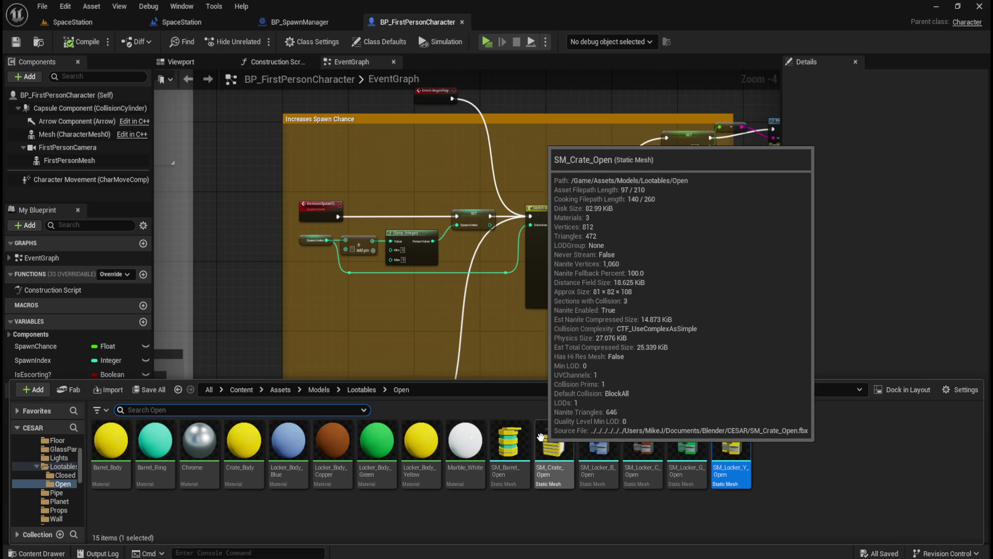
pyautogui.click(361, 390)
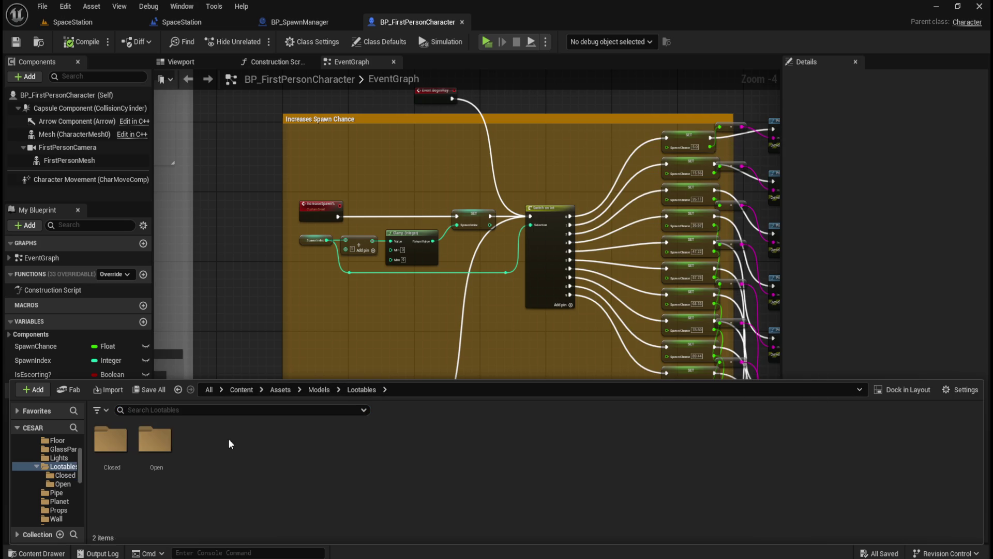
pyautogui.doubleClick(110, 440)
pyautogui.click(635, 442)
pyautogui.doubleClick(635, 442)
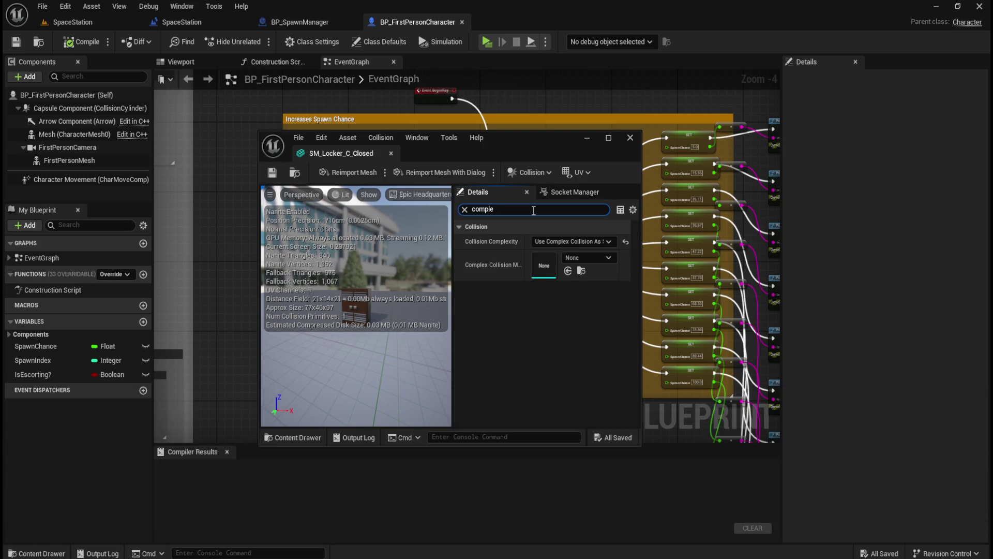
pyautogui.click(630, 137)
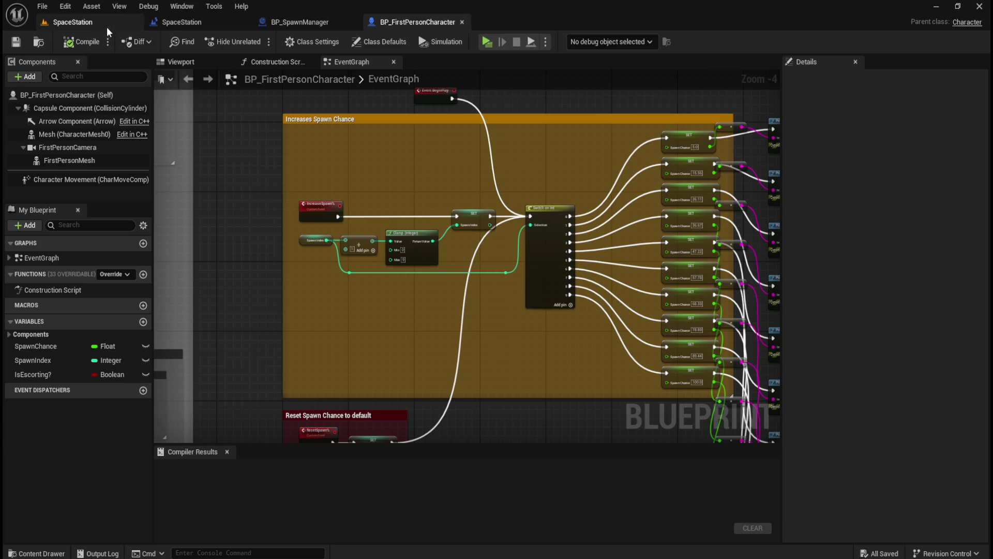
pyautogui.click(73, 22)
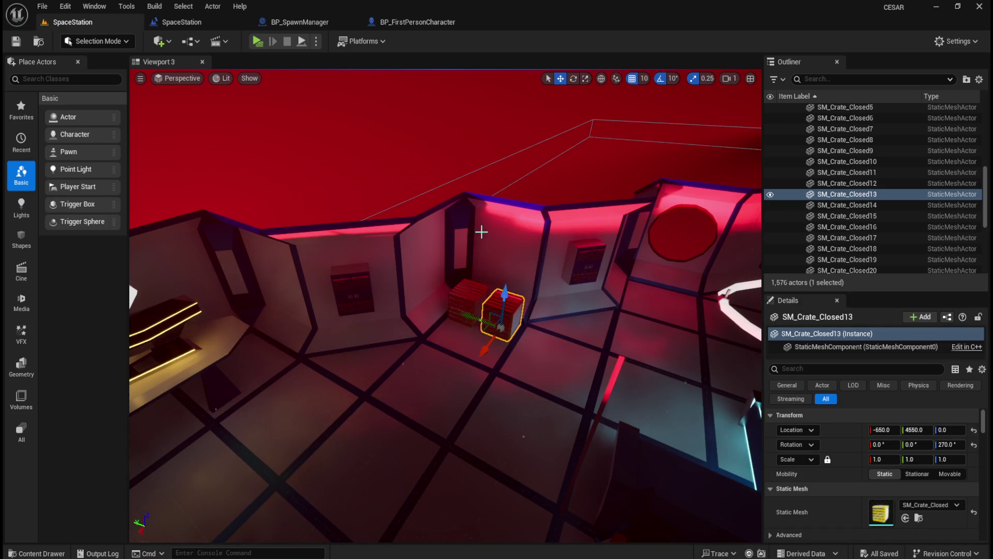
pyautogui.click(412, 133)
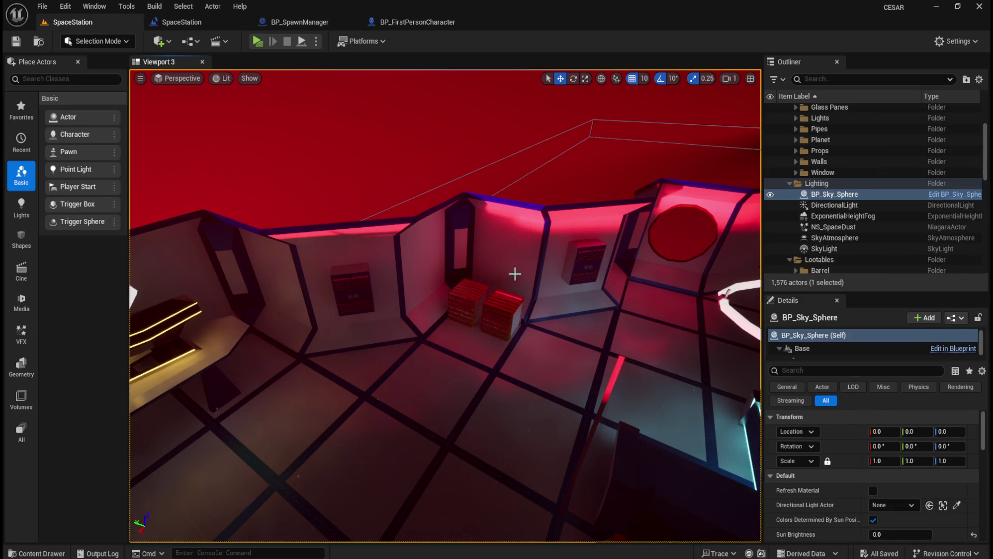
pyautogui.click(506, 312)
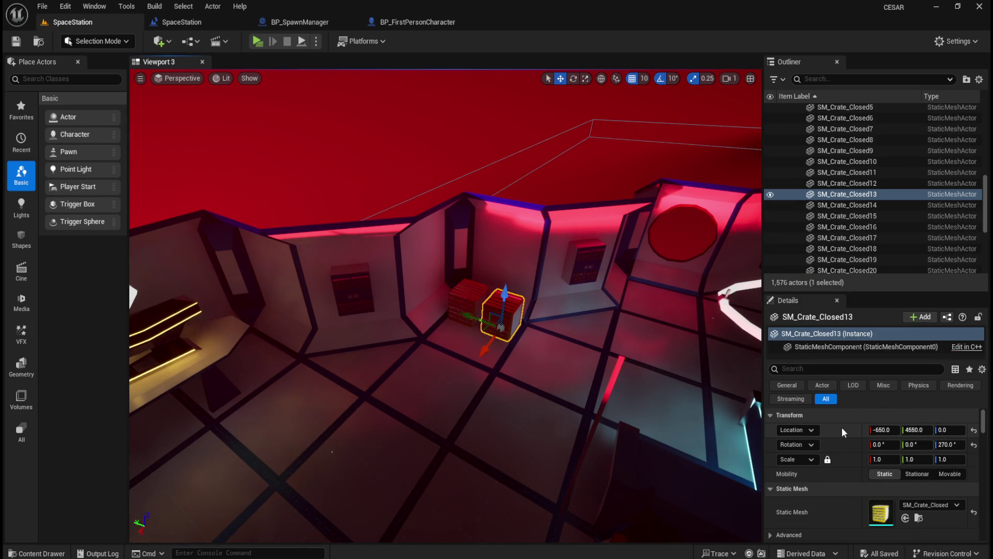
pyautogui.rightClick(513, 312)
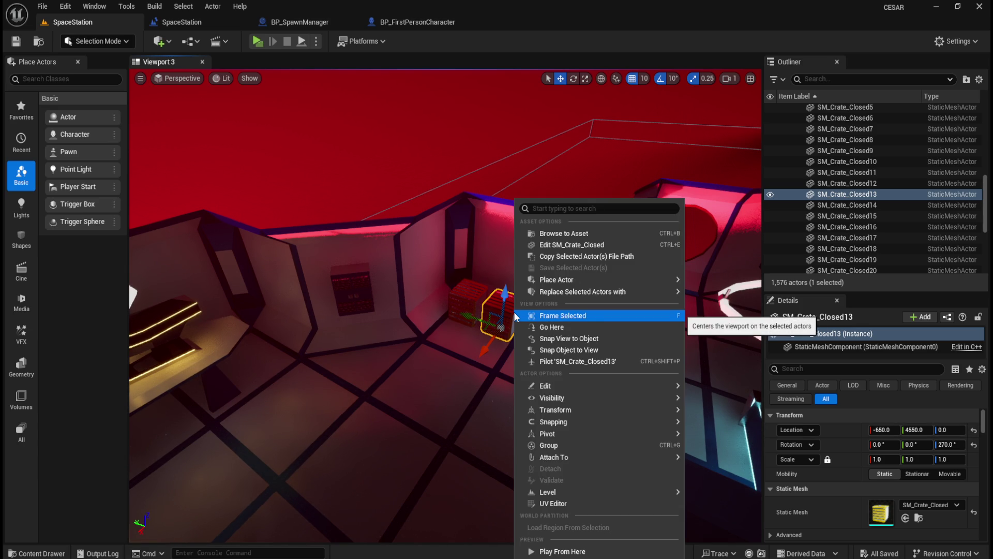
pyautogui.moveTo(604, 291)
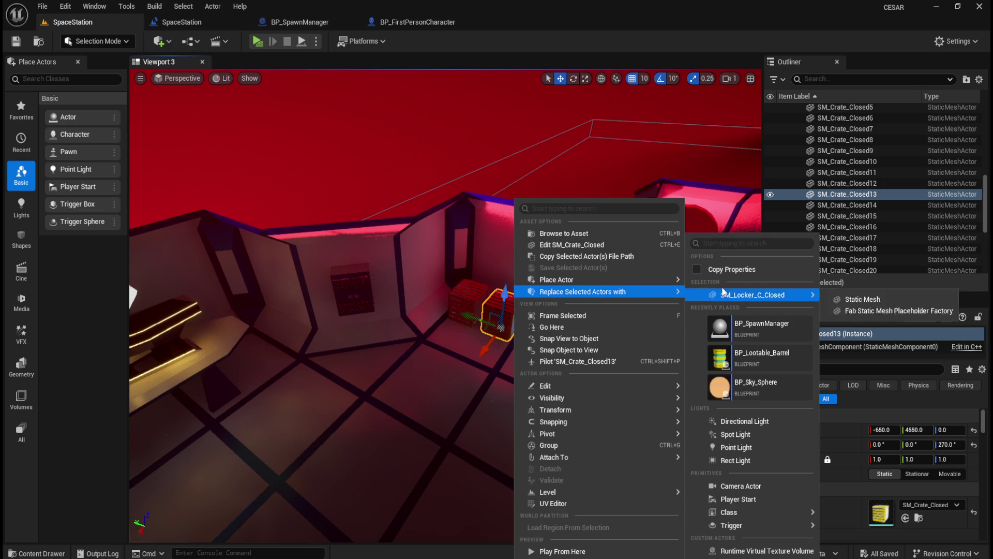
pyautogui.write('crate')
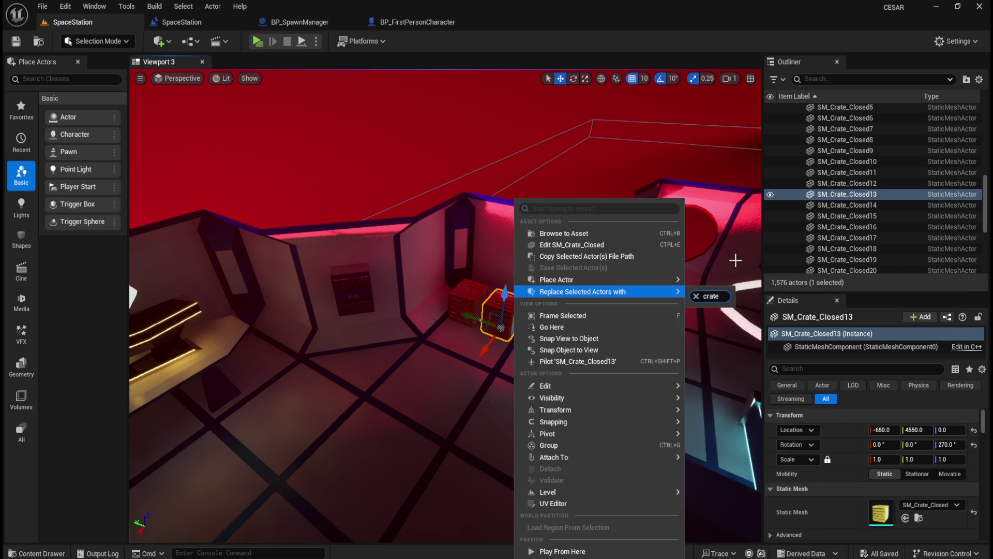
pyautogui.click(696, 297)
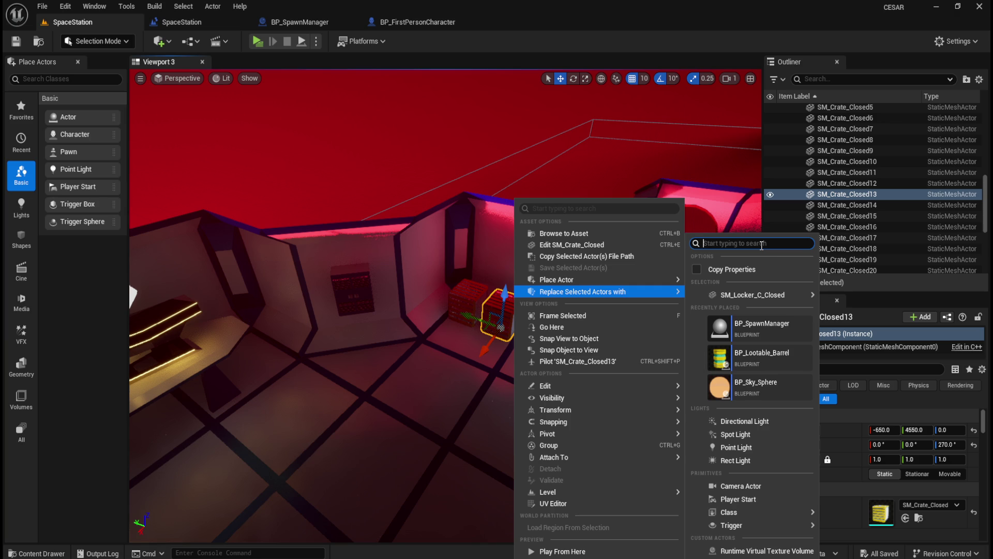
pyautogui.moveTo(741, 294)
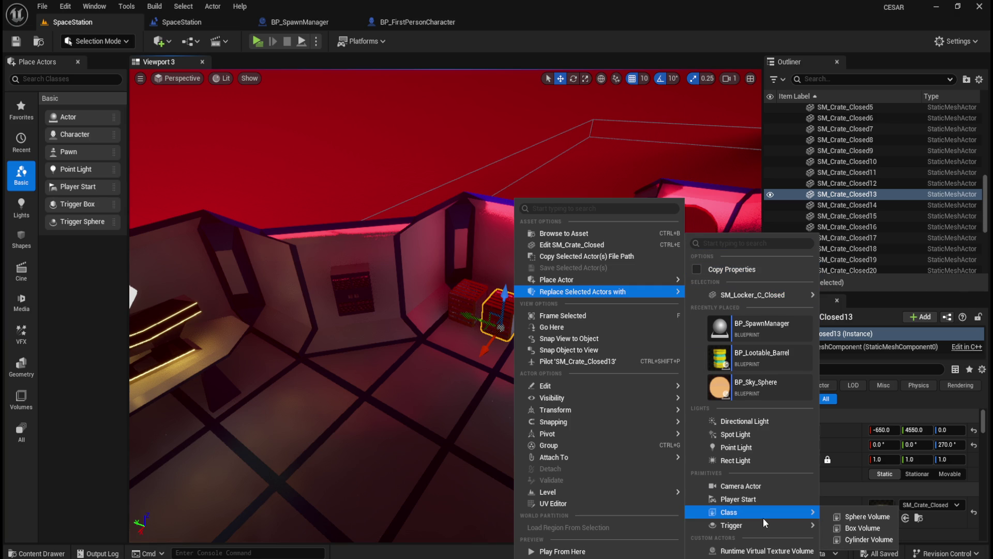
pyautogui.moveTo(766, 524)
pyautogui.click(849, 195)
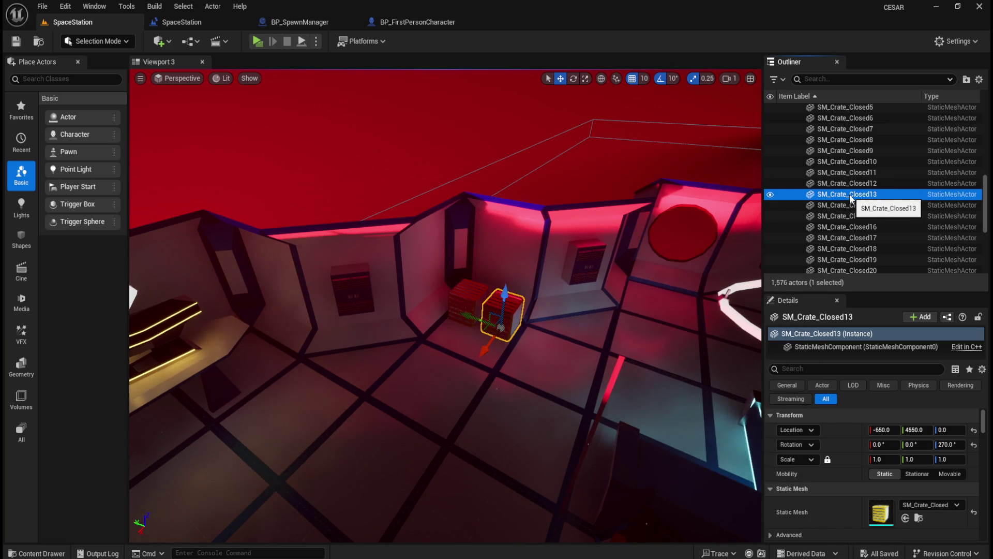
pyautogui.rightClick(852, 199)
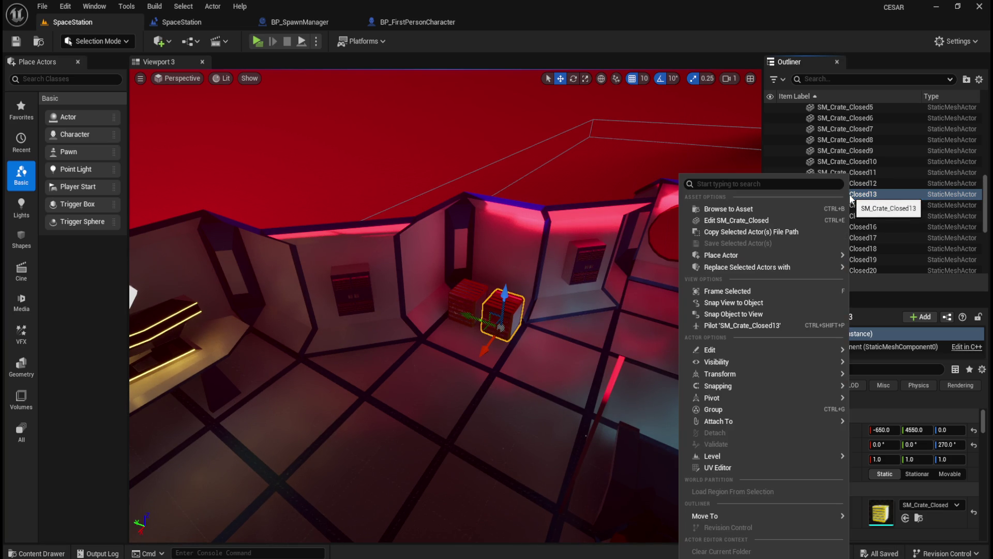
pyautogui.moveTo(791, 266)
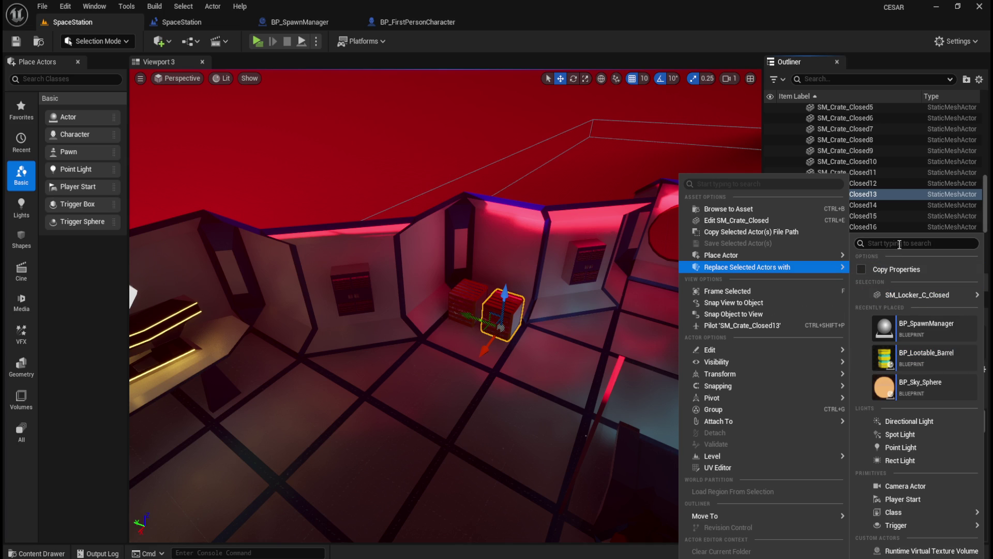
pyautogui.write('bp')
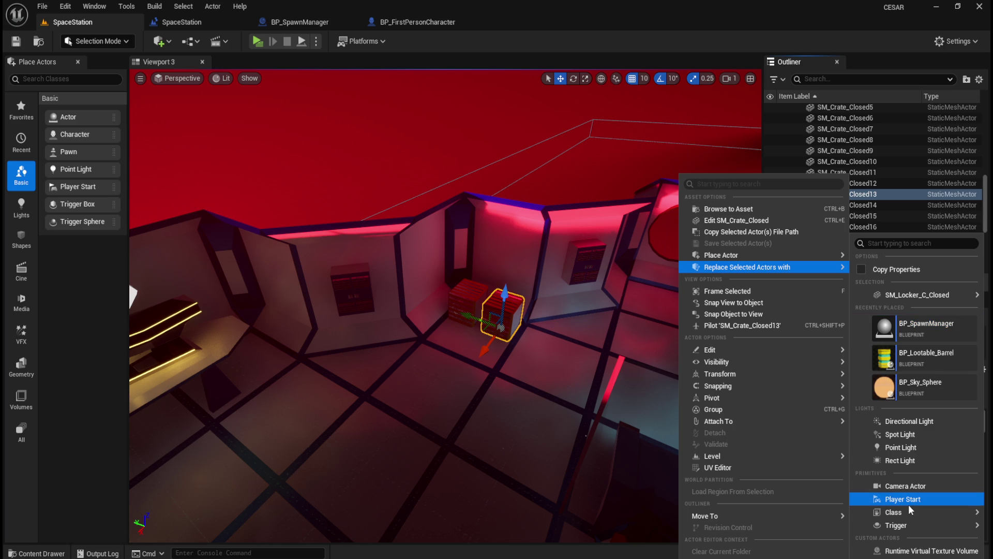
pyautogui.moveTo(905, 513)
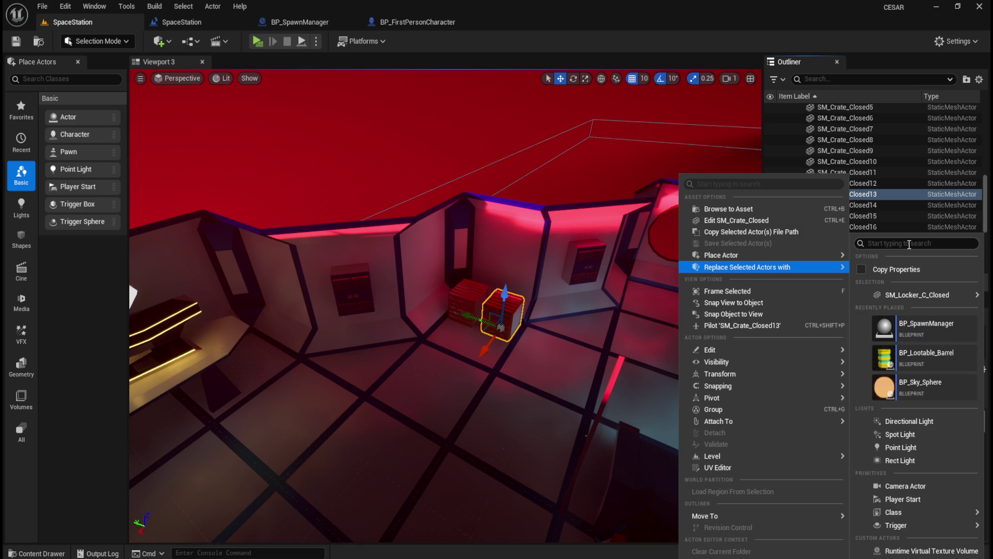
pyautogui.click(566, 48)
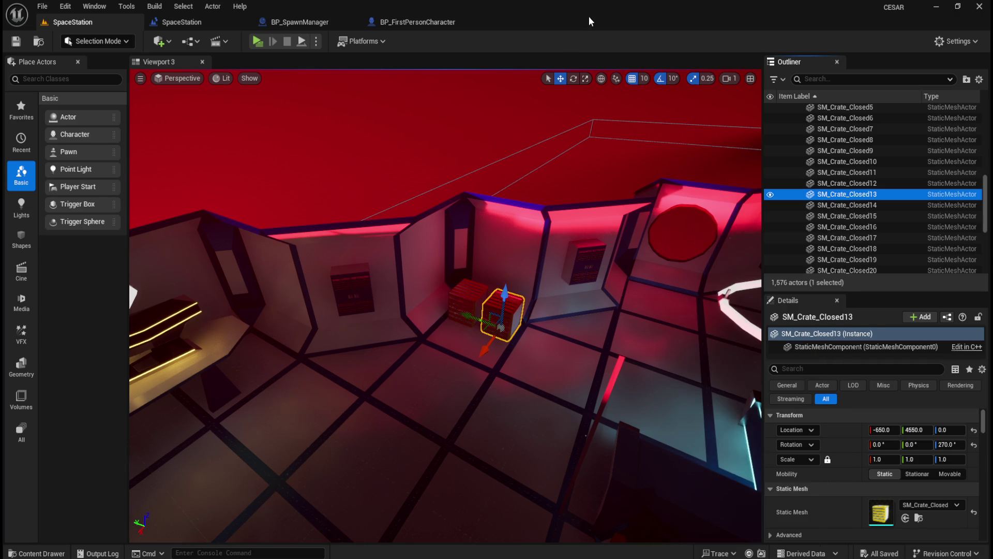
pyautogui.moveTo(531, 270); pyautogui.dragTo(652, 311)
pyautogui.scroll(3, 849, 155)
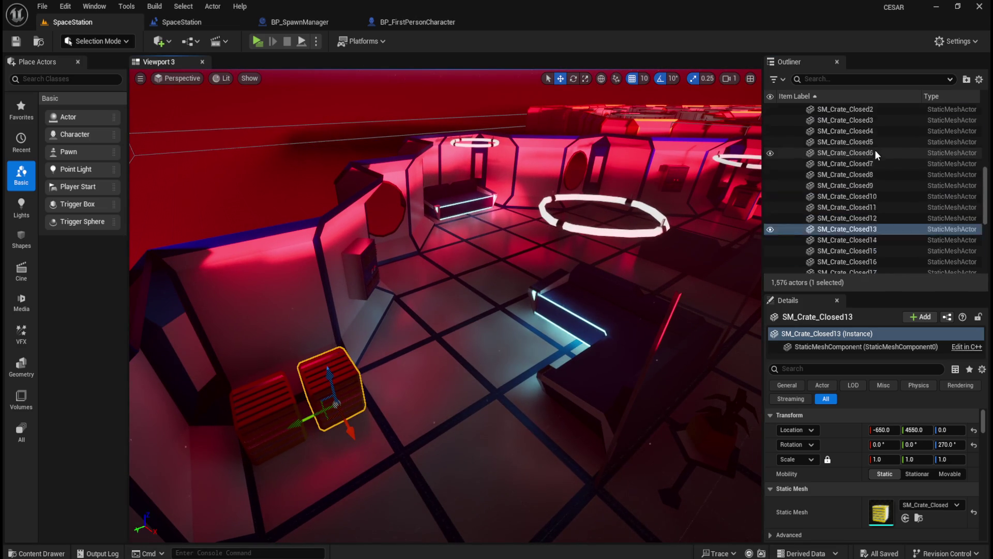
pyautogui.click(861, 135)
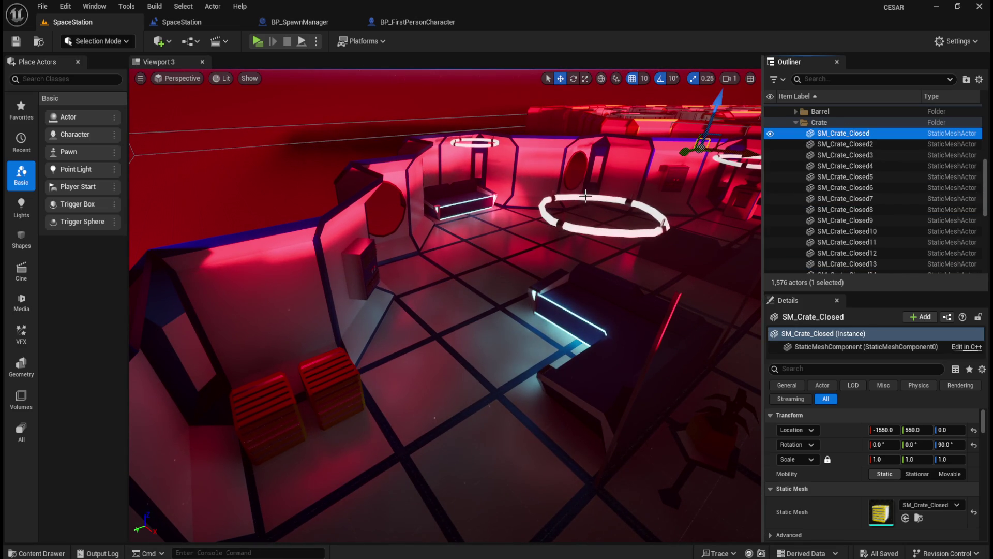
pyautogui.doubleClick(861, 134)
pyautogui.moveTo(585, 202); pyautogui.dragTo(600, 207)
pyautogui.moveTo(672, 238); pyautogui.dragTo(686, 243)
pyautogui.click(849, 232)
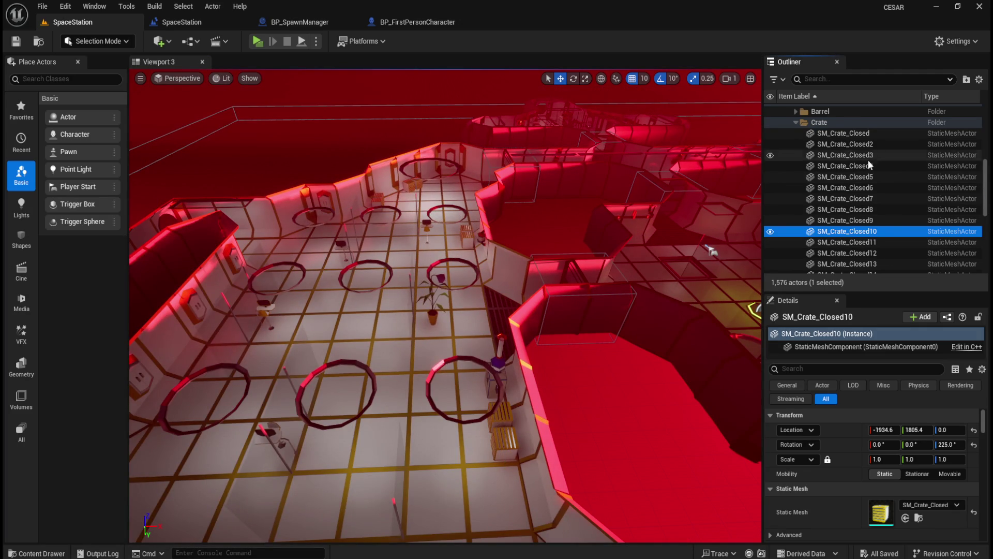
pyautogui.press('f')
pyautogui.scroll(-15, 540, 289)
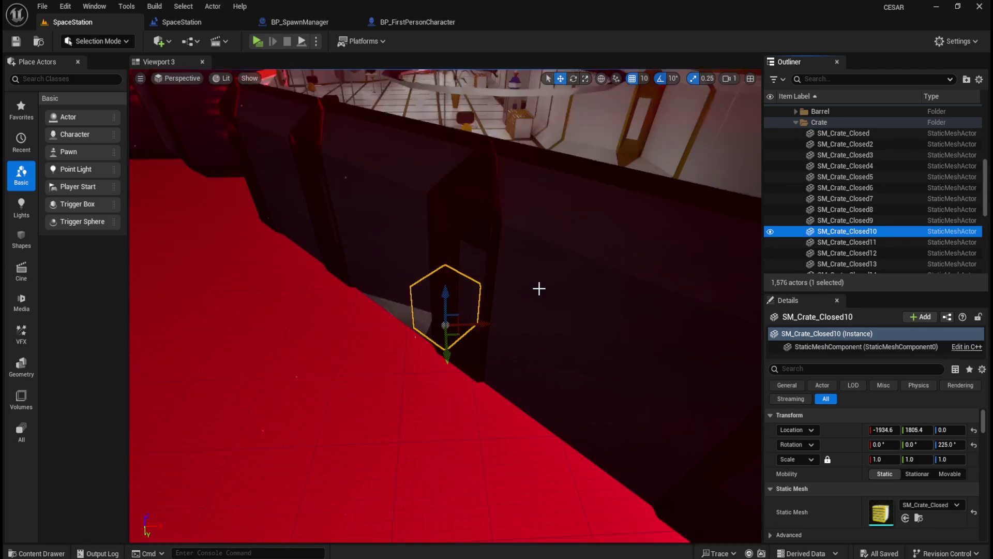
pyautogui.scroll(2, 540, 289)
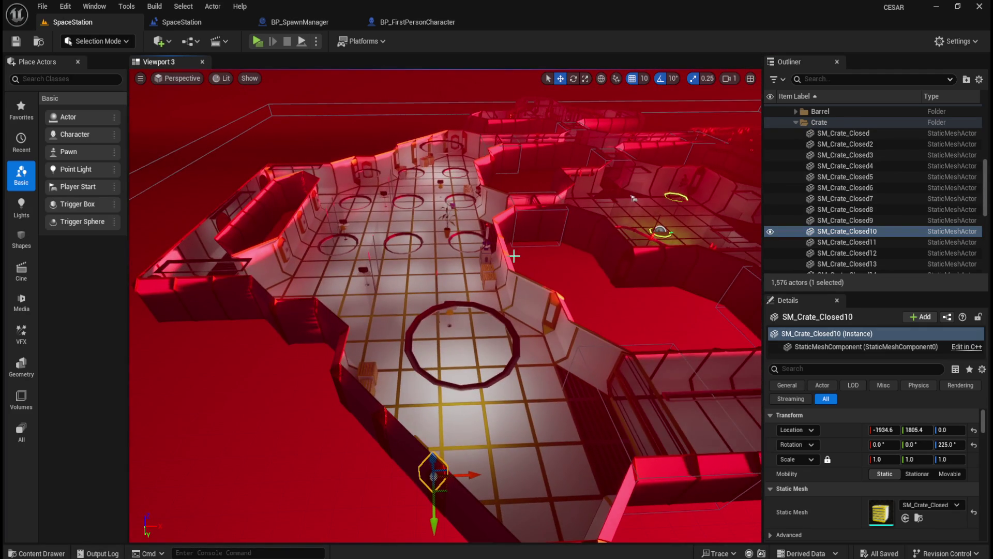
pyautogui.click(871, 135)
pyautogui.press('f')
pyautogui.moveTo(595, 190); pyautogui.dragTo(331, 310)
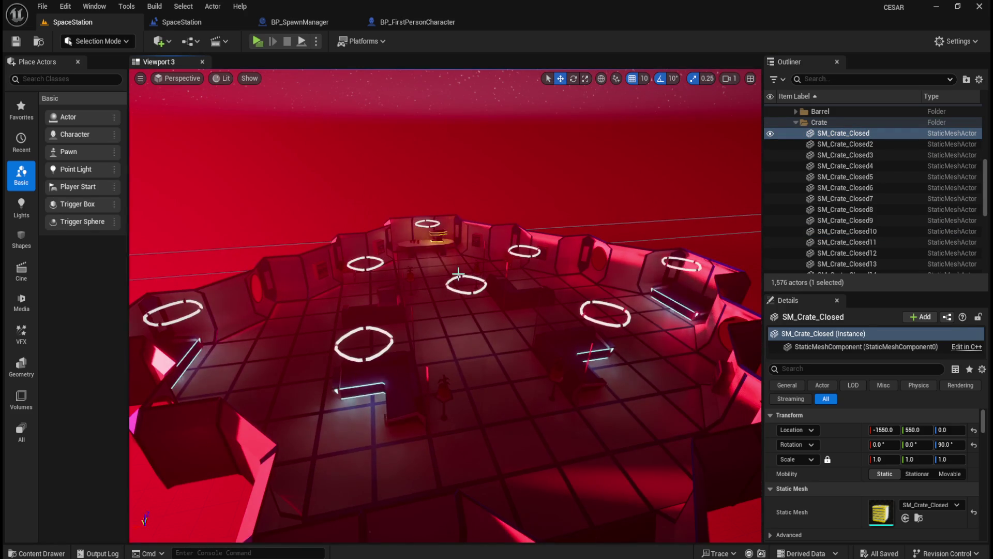
pyautogui.scroll(3, 454, 288)
pyautogui.scroll(3, 452, 333)
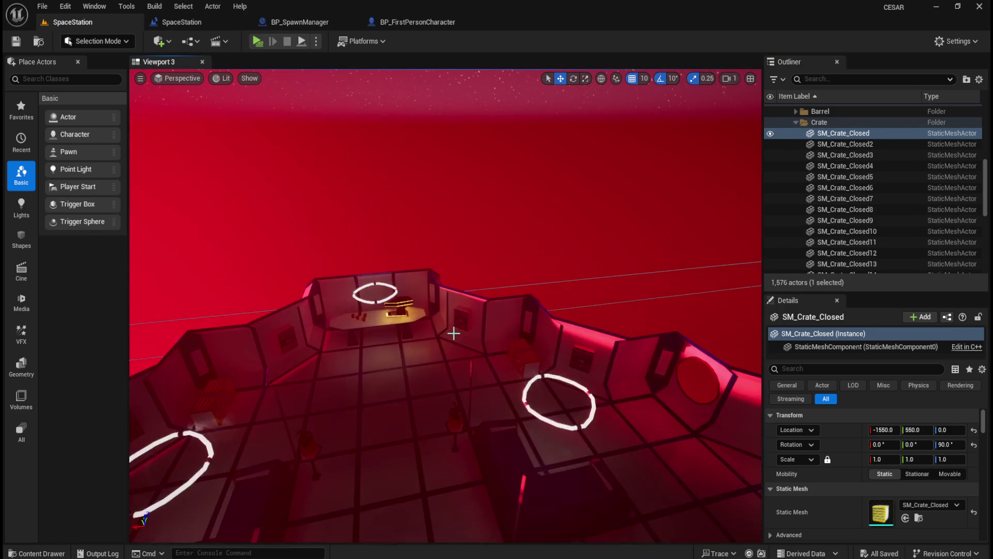
pyautogui.moveTo(452, 332); pyautogui.dragTo(569, 311)
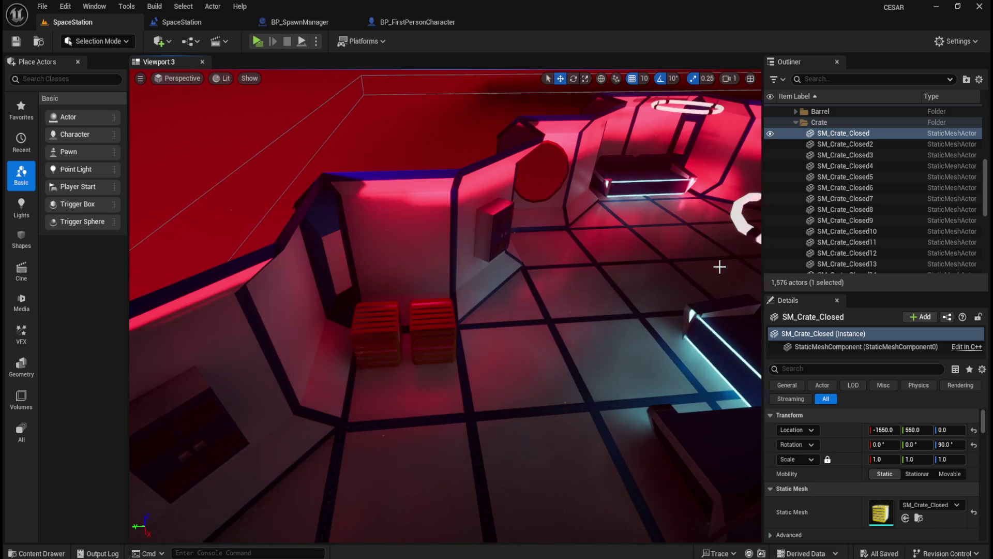
pyautogui.click(799, 120)
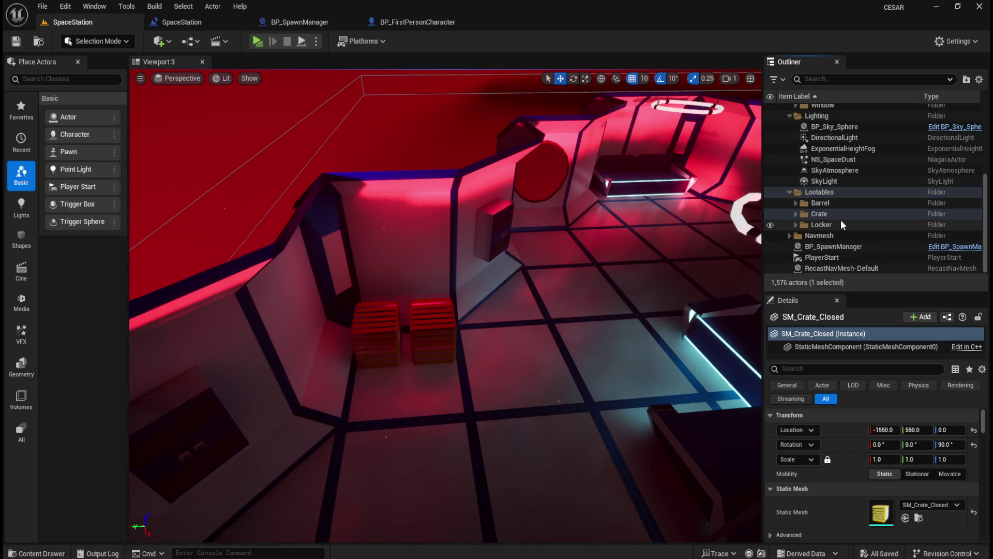
pyautogui.click(797, 214)
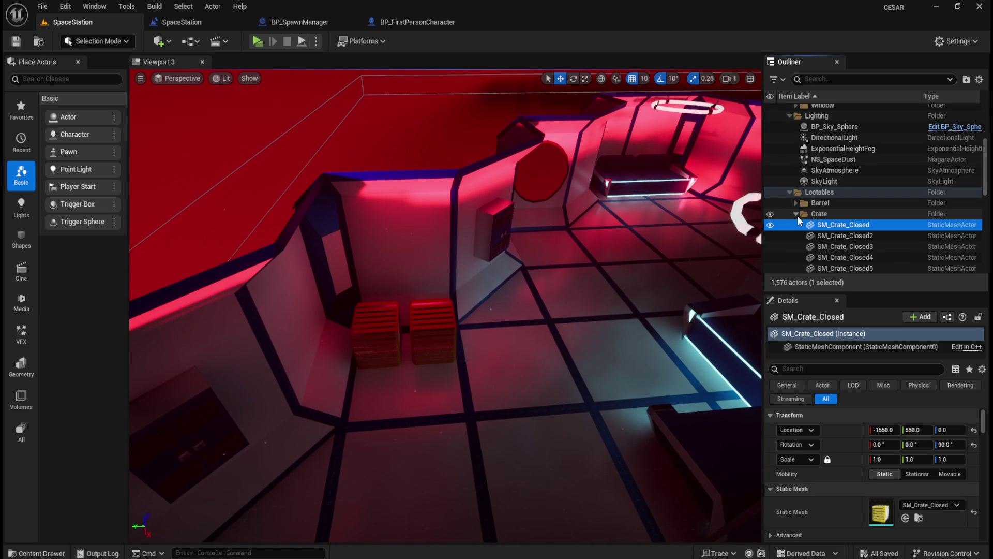
pyautogui.click(431, 331)
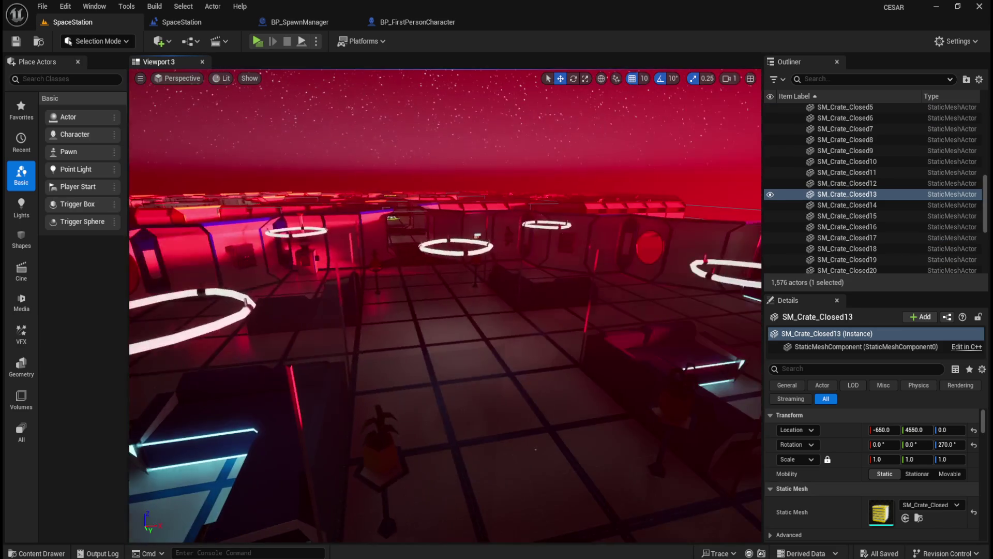
pyautogui.press('f')
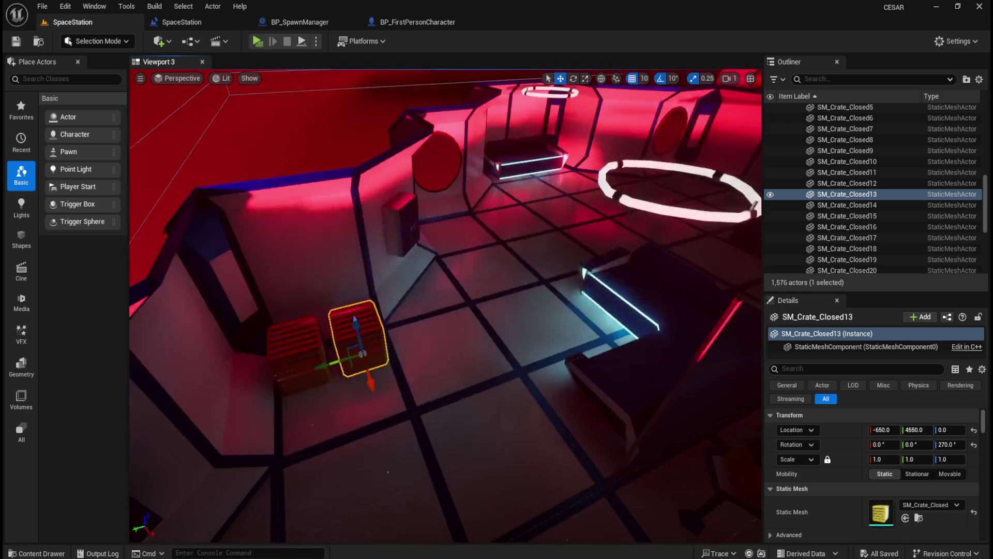
pyautogui.click(376, 345)
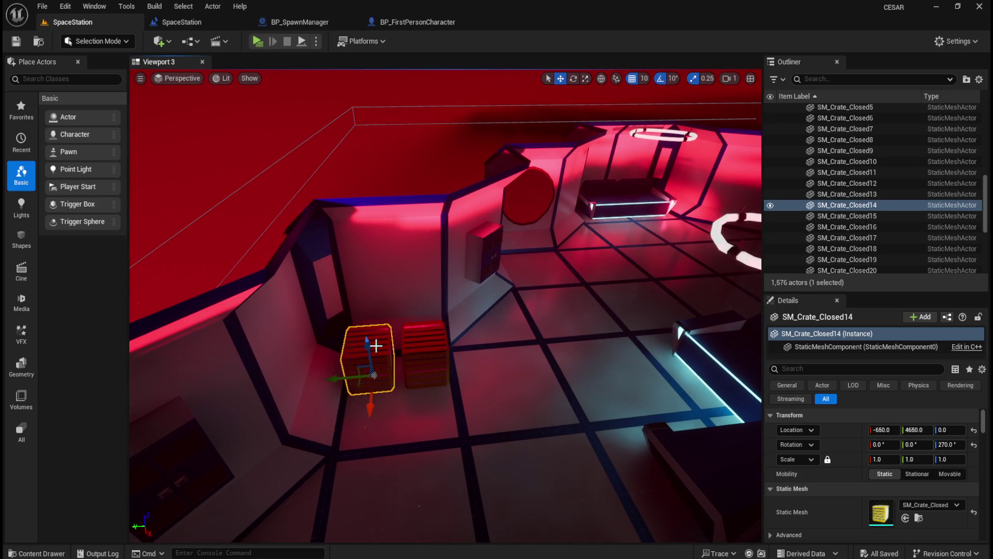
pyautogui.click(442, 353)
pyautogui.moveTo(515, 352)
pyautogui.mouseDown()
pyautogui.moveTo(497, 331)
pyautogui.moveTo(535, 304)
pyautogui.moveTo(578, 304)
pyautogui.mouseUp()
pyautogui.hotkey('ctrl', 'space')
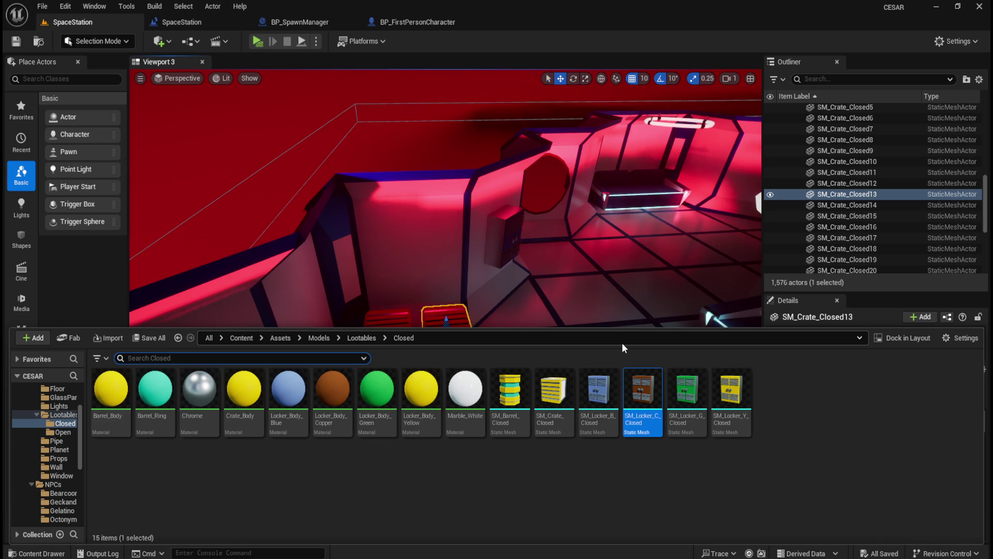
# Step: Drag BP_Lootable_Crate from Content/Blueprints into the level beside the crates, at -640, 4380, 0
pyautogui.click(241, 337)
pyautogui.doubleClick(245, 391)
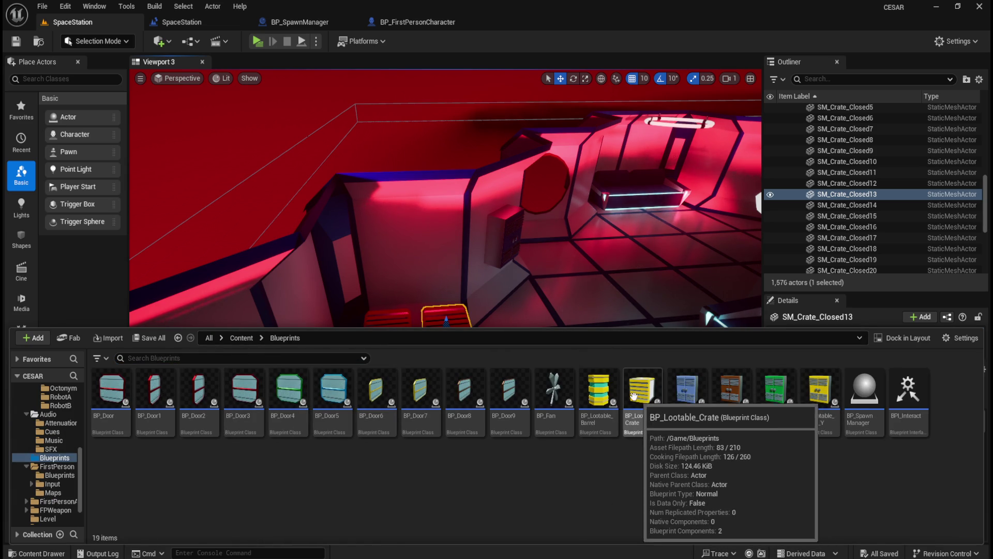
pyautogui.moveTo(646, 412)
pyautogui.mouseDown()
pyautogui.moveTo(570, 310)
pyautogui.moveTo(538, 351)
pyautogui.mouseUp()
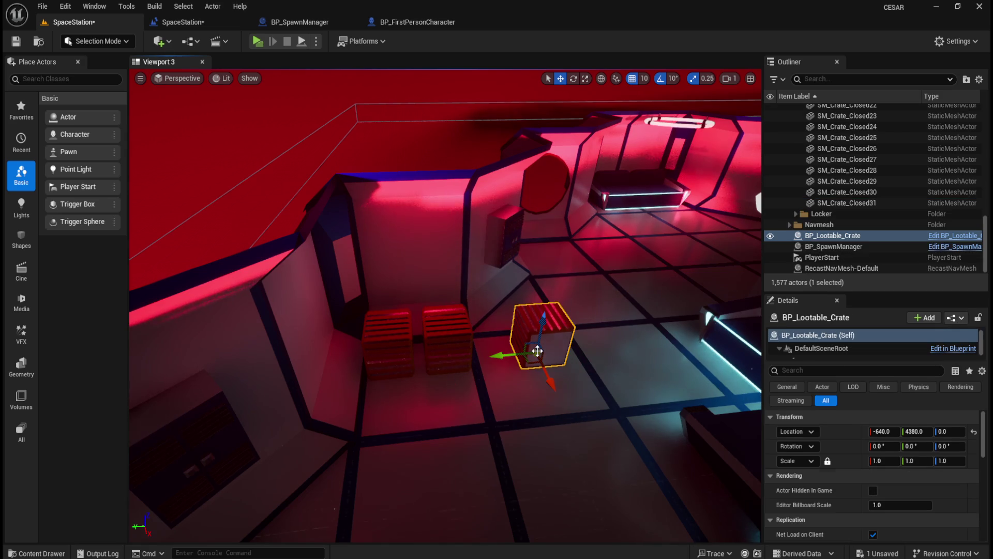
# Step: Copy SM_Crate_Closed13's location (-650, 4550, 0) from its Details panel
pyautogui.click(448, 341)
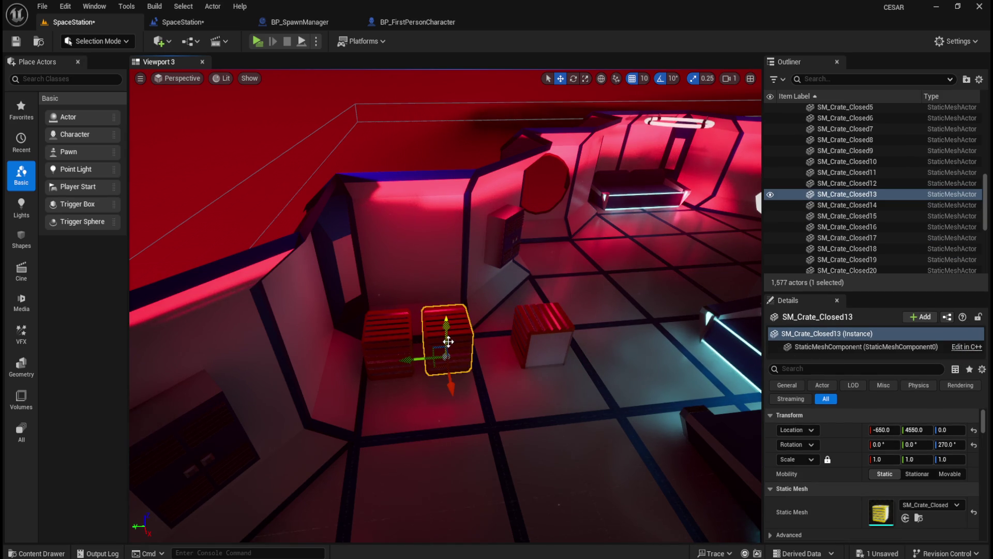
pyautogui.click(537, 323)
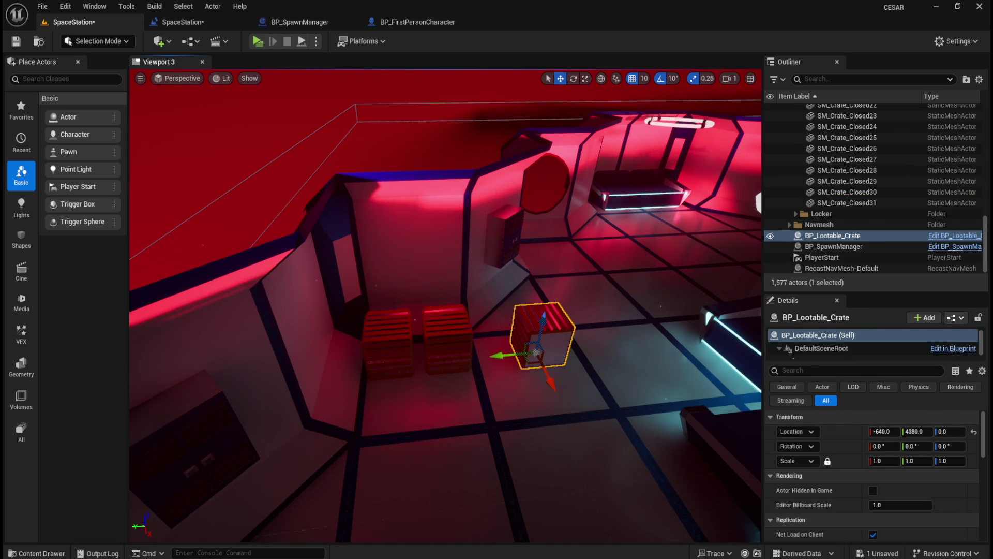
pyautogui.click(461, 336)
pyautogui.rightClick(845, 438)
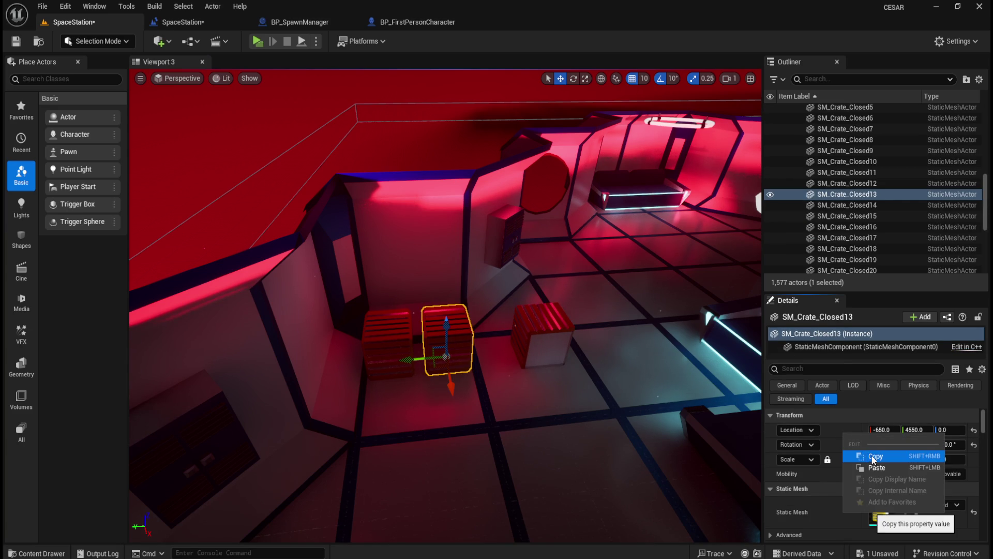
pyautogui.click(869, 455)
pyautogui.click(547, 341)
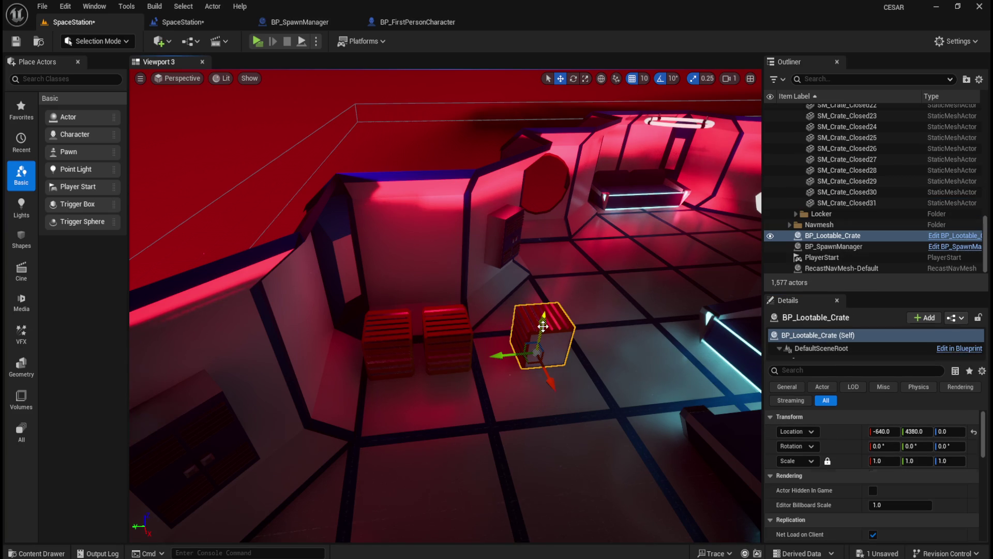
pyautogui.rightClick(841, 432)
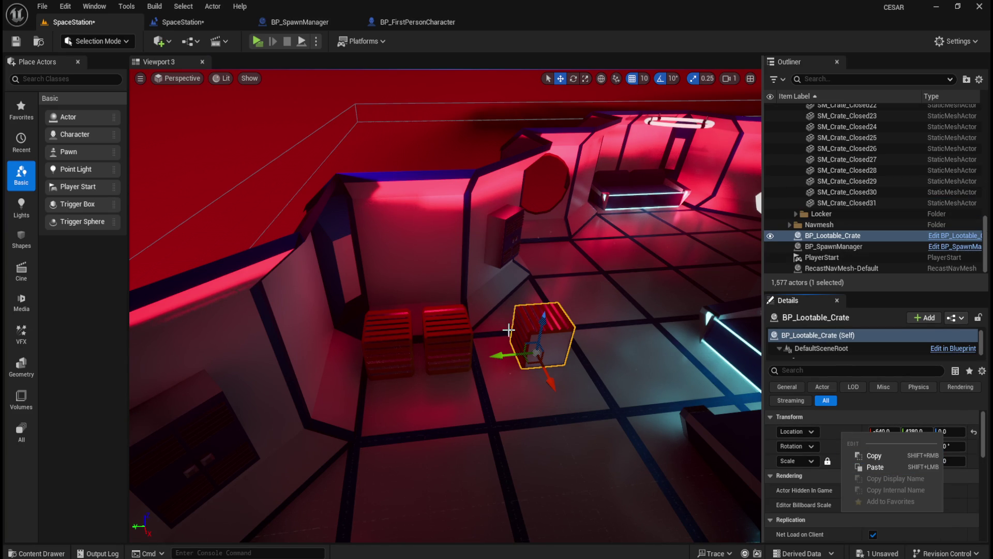
pyautogui.click(461, 342)
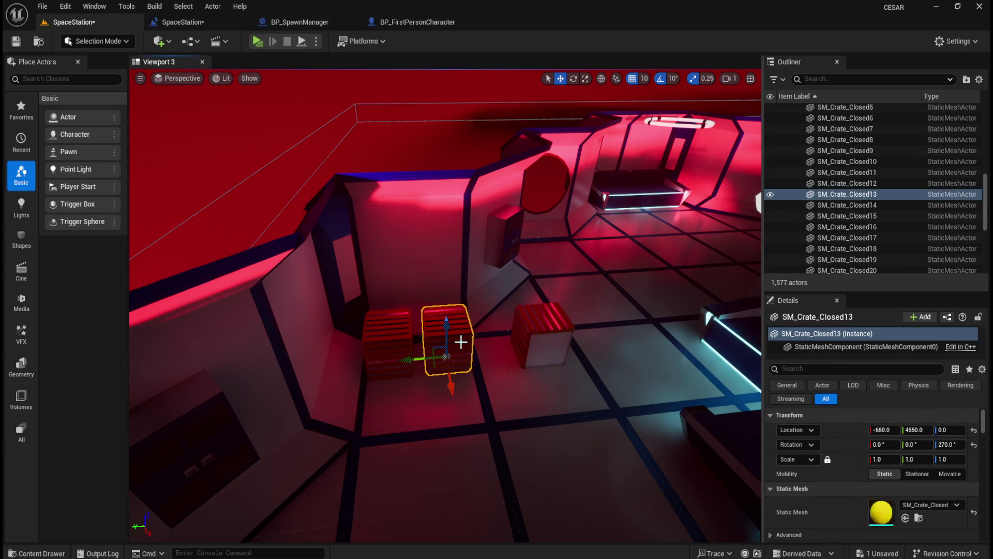
pyautogui.click(540, 335)
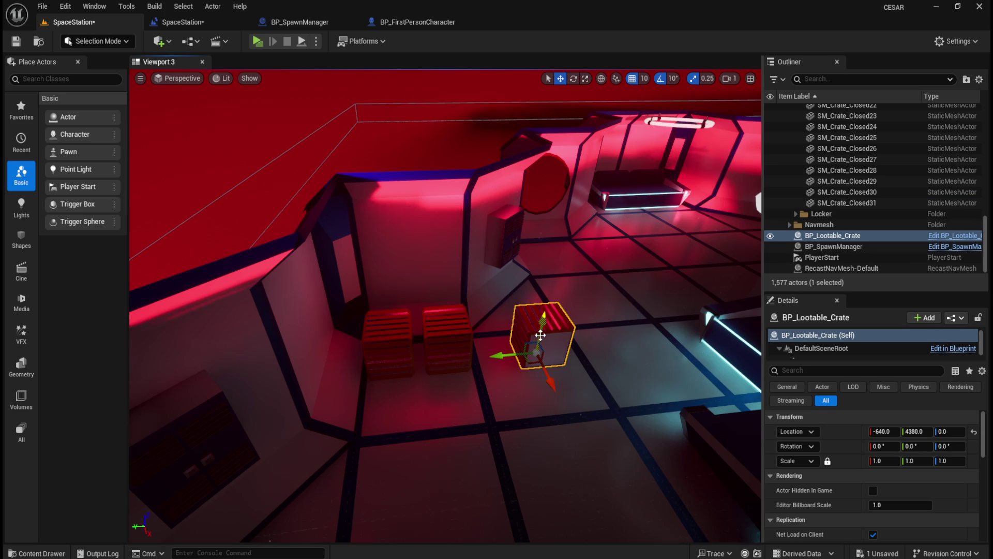
pyautogui.click(441, 334)
pyautogui.rightClick(839, 427)
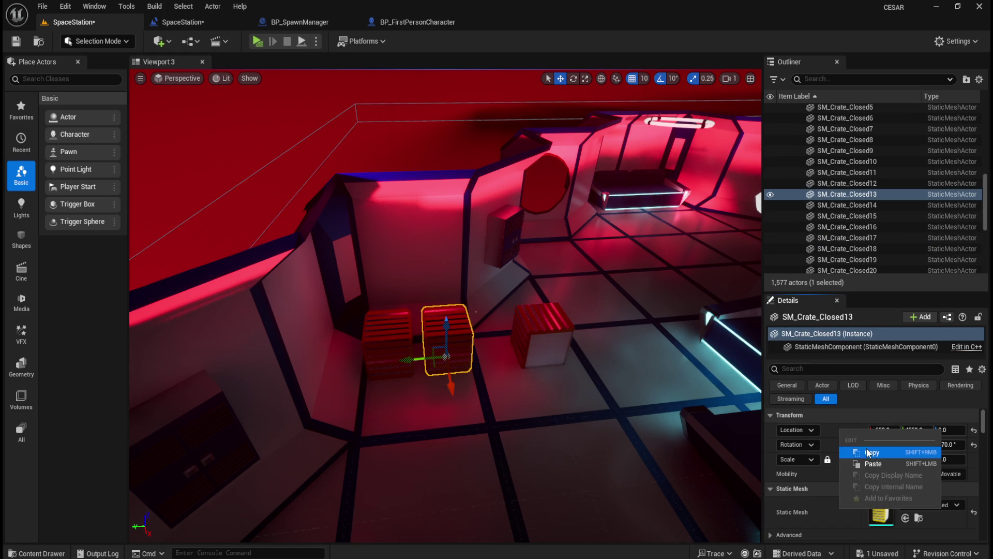
pyautogui.click(869, 451)
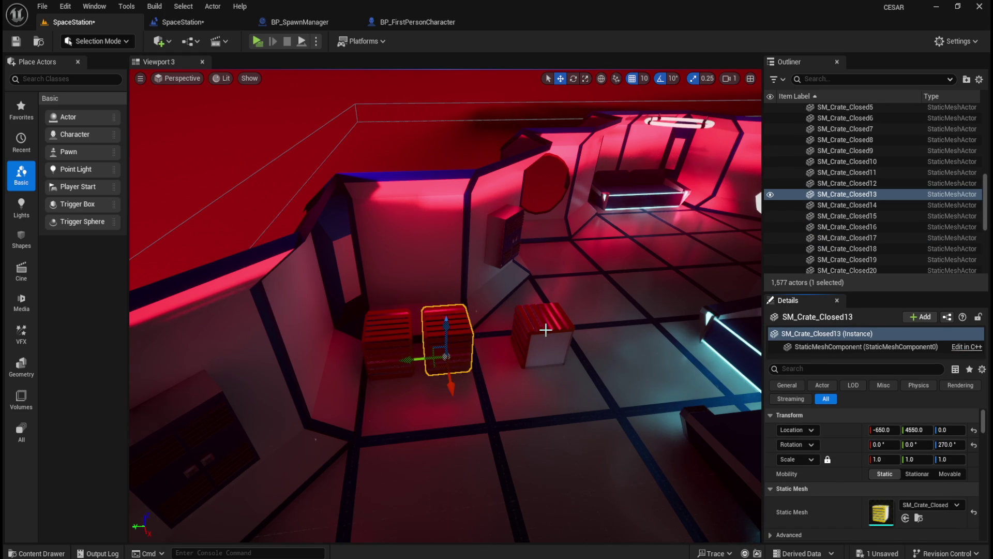
# Step: Rotate BP_Lootable_Crate to 270° on Z and paste in the location -650, 4550, 0
pyautogui.click(546, 330)
pyautogui.click(950, 446)
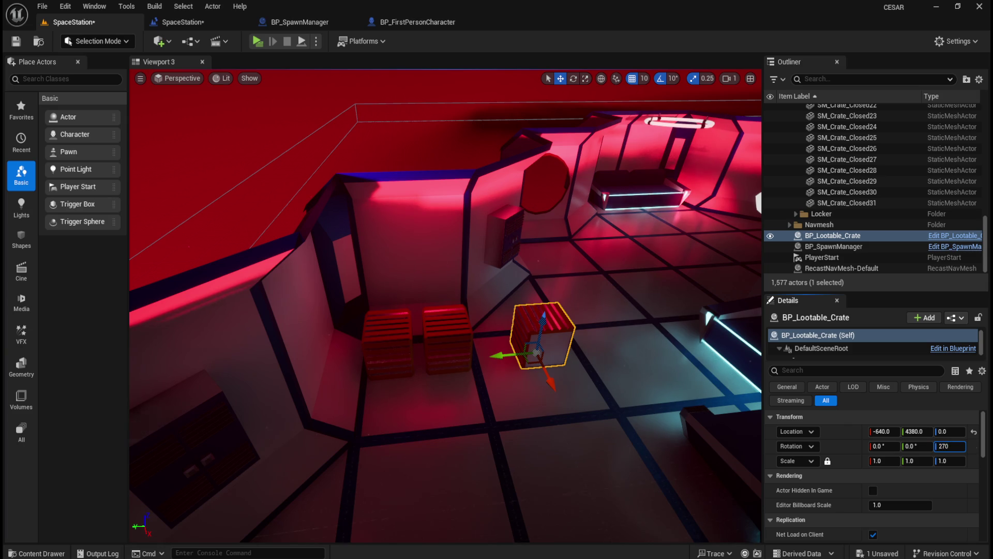
pyautogui.press('Return')
pyautogui.rightClick(834, 430)
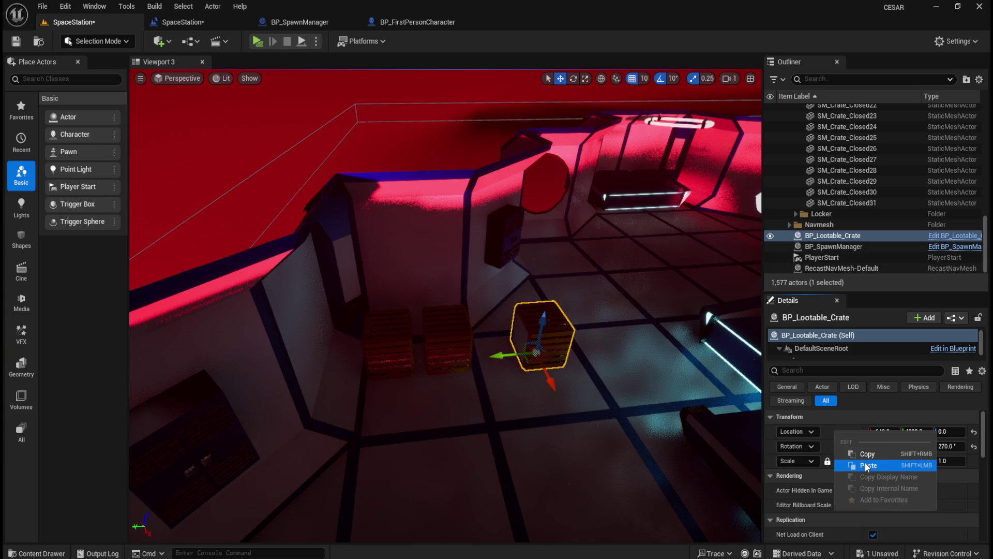
pyautogui.click(864, 463)
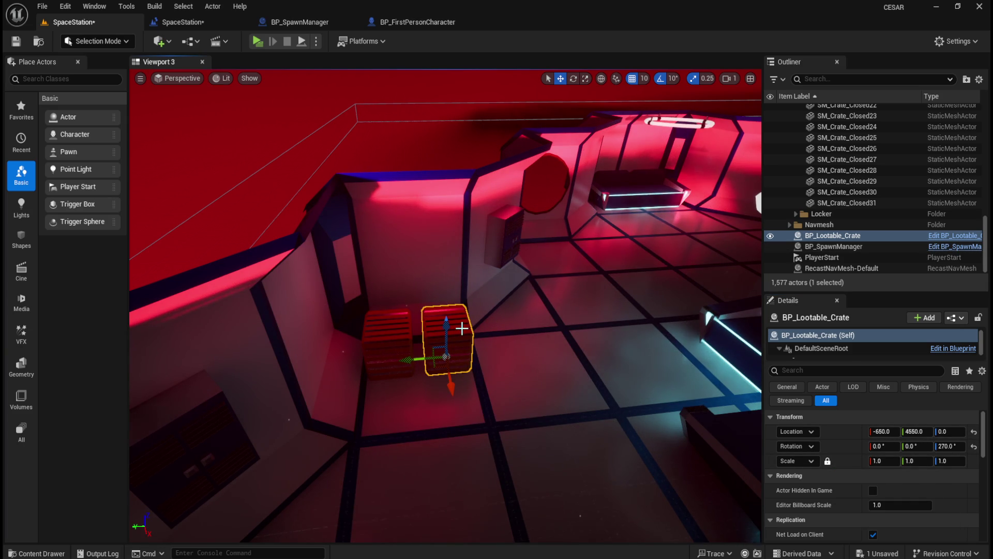
# Step: Select SM_Crate_Closed13 in the actor list, frame it, and delete it
pyautogui.scroll(5, 840, 185)
pyautogui.scroll(-3, 841, 186)
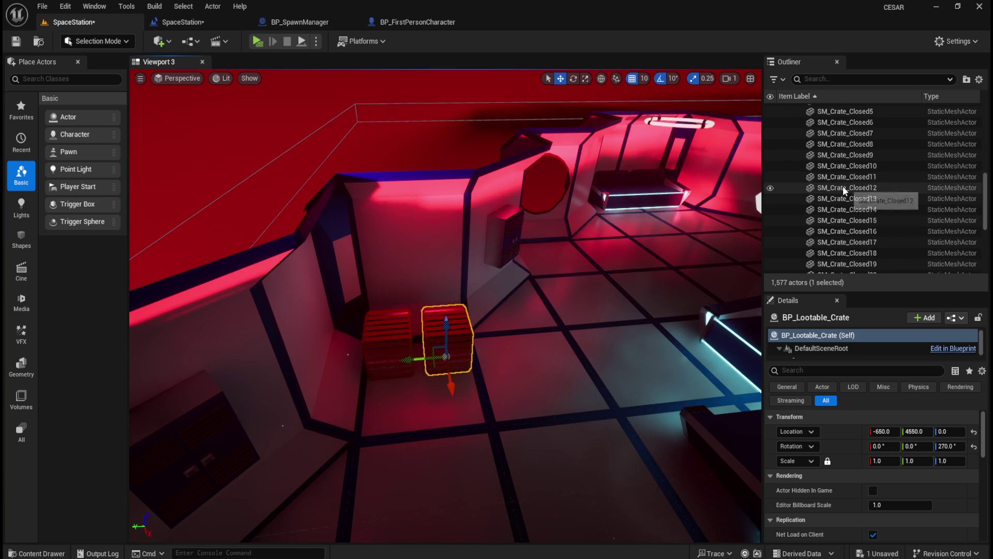
pyautogui.click(851, 199)
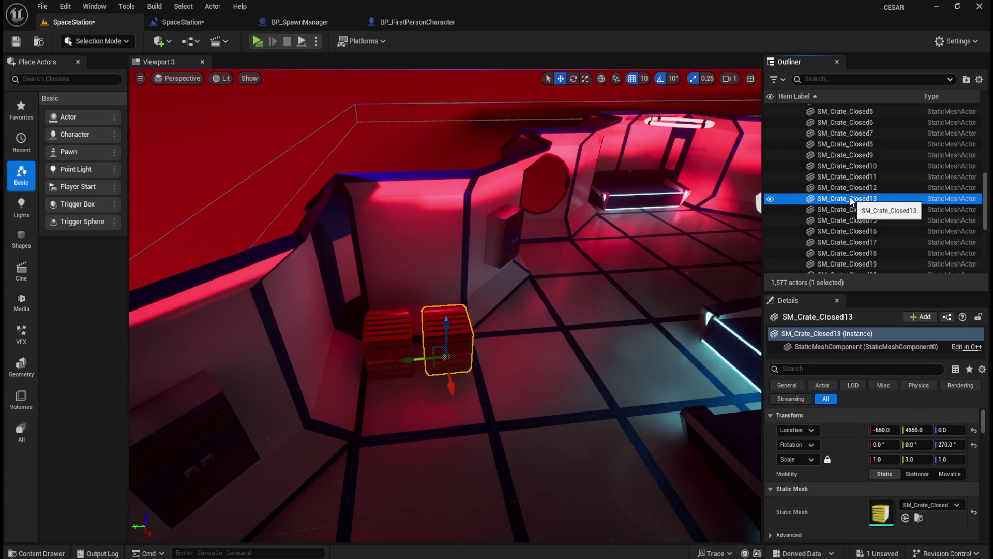
pyautogui.click(862, 211)
pyautogui.click(871, 201)
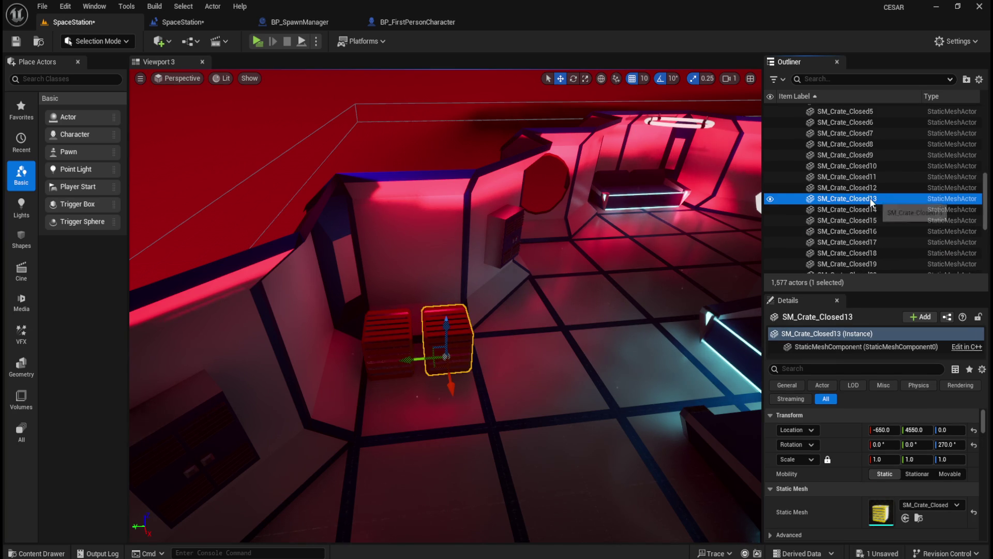
pyautogui.scroll(-5, 559, 309)
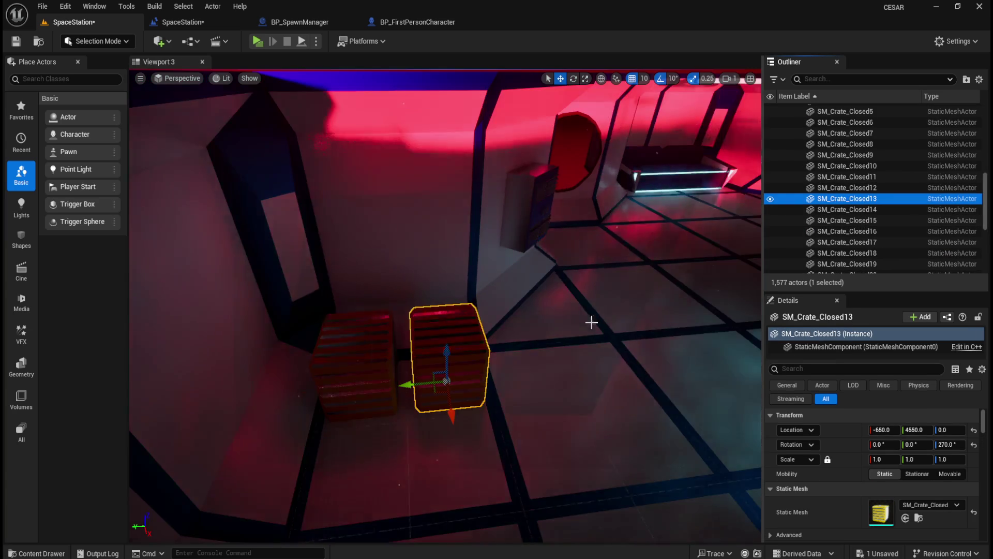
pyautogui.press('f')
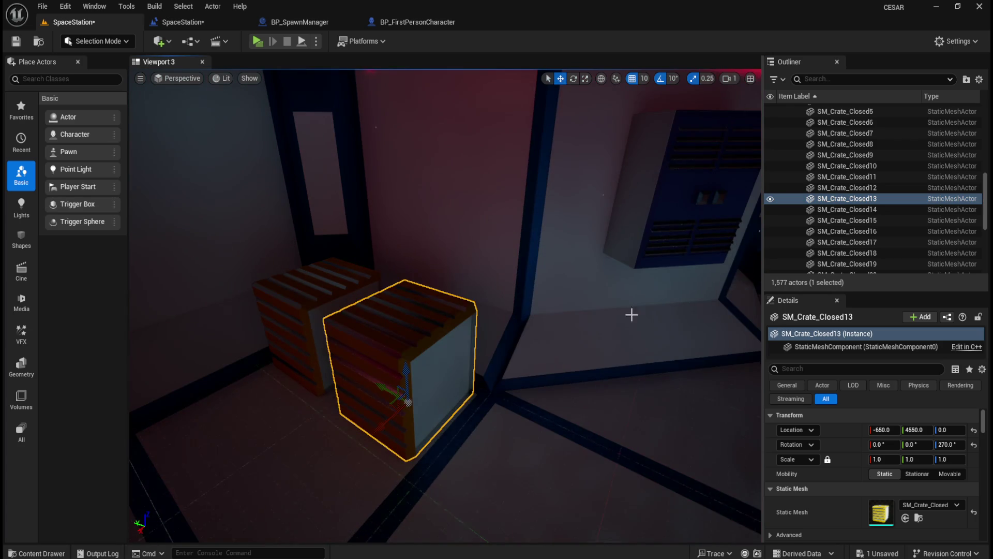
pyautogui.click(851, 210)
pyautogui.click(858, 198)
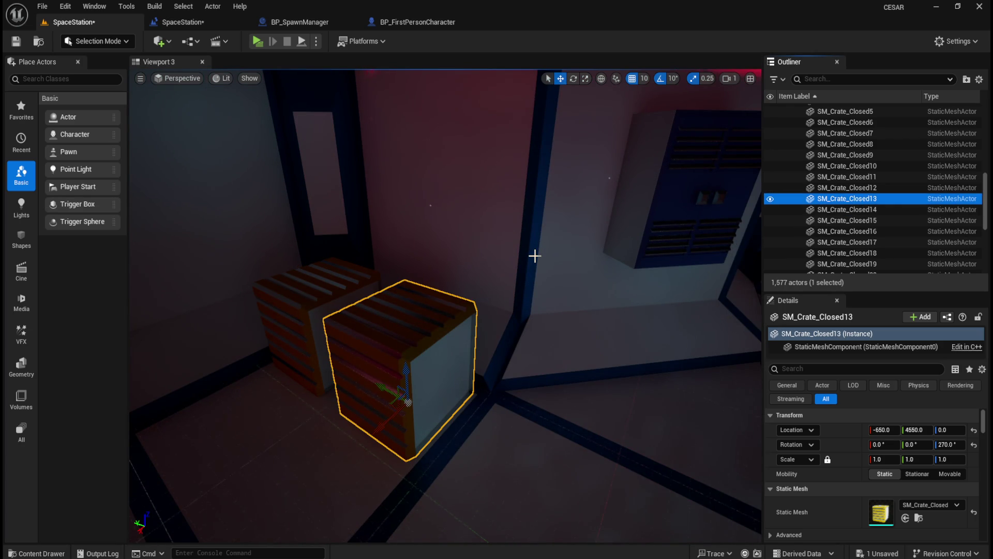
pyautogui.press('Delete')
# Step: Inspect the placed lootable crate, then select the next static crate SM_Crate_Closed14
pyautogui.scroll(-5, 848, 226)
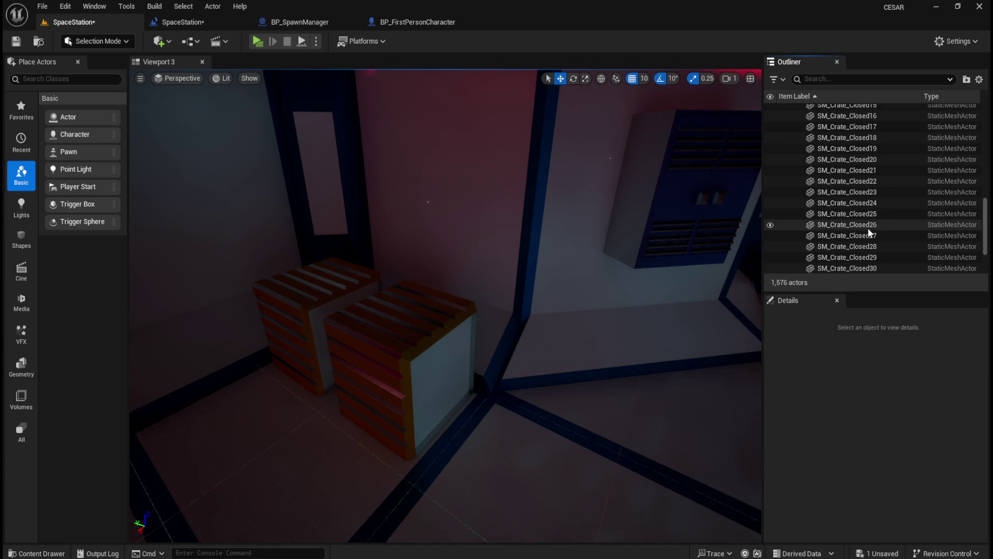
pyautogui.click(852, 237)
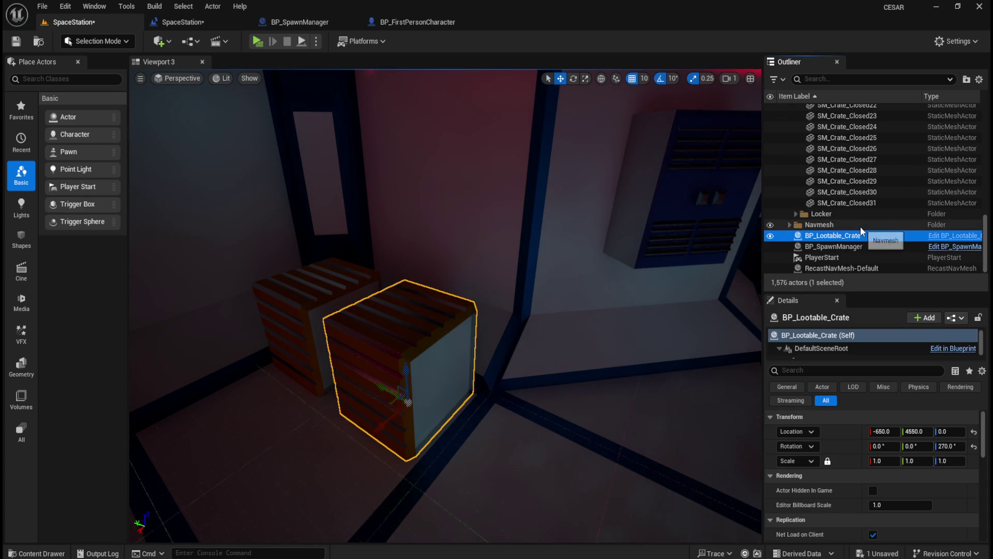
pyautogui.moveTo(581, 309)
pyautogui.mouseDown()
pyautogui.moveTo(491, 310)
pyautogui.moveTo(540, 321)
pyautogui.mouseUp()
pyautogui.click(468, 331)
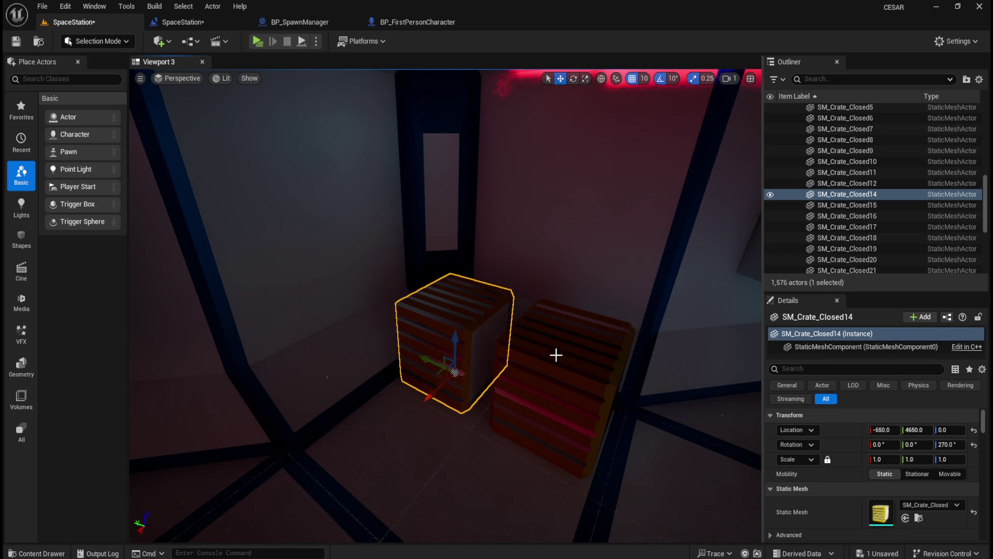
# Step: Duplicate the lootable crate and move the copy to the right
pyautogui.scroll(-3, 569, 333)
pyautogui.moveTo(569, 333); pyautogui.dragTo(528, 338)
pyautogui.scroll(3, 528, 335)
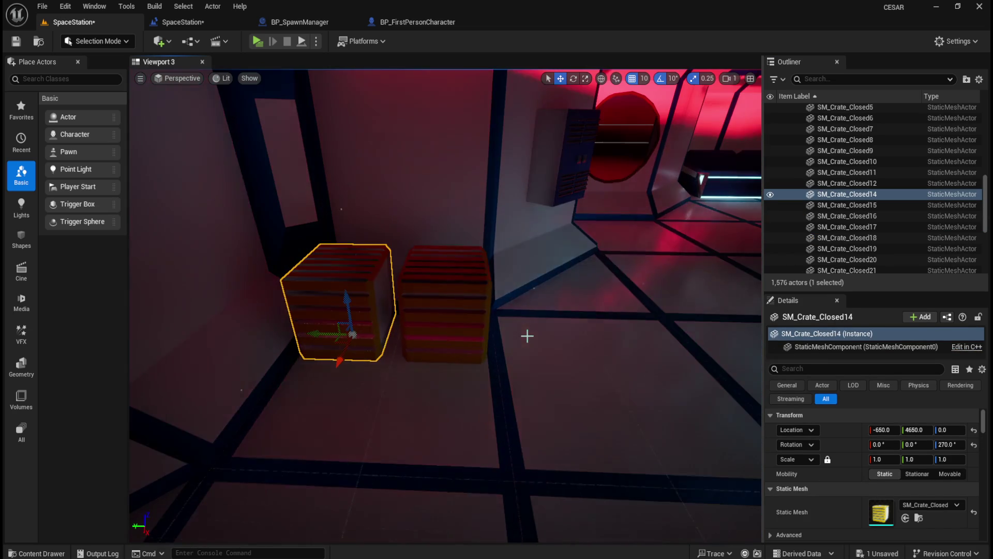
pyautogui.click(468, 312)
pyautogui.moveTo(409, 337); pyautogui.dragTo(490, 330)
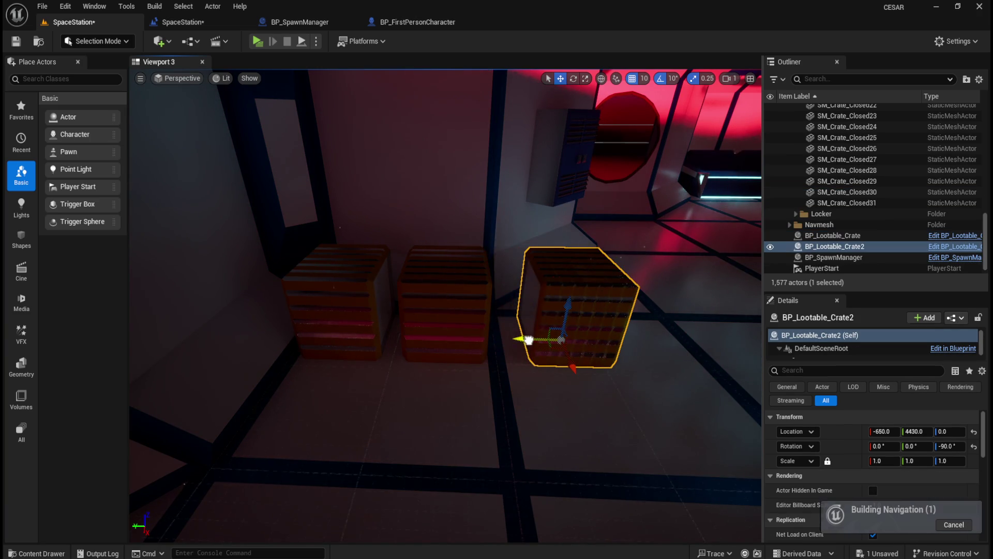
# Step: Copy SM_Crate_Closed14's location and select the duplicate BP_Lootable_Crate2
pyautogui.click(366, 309)
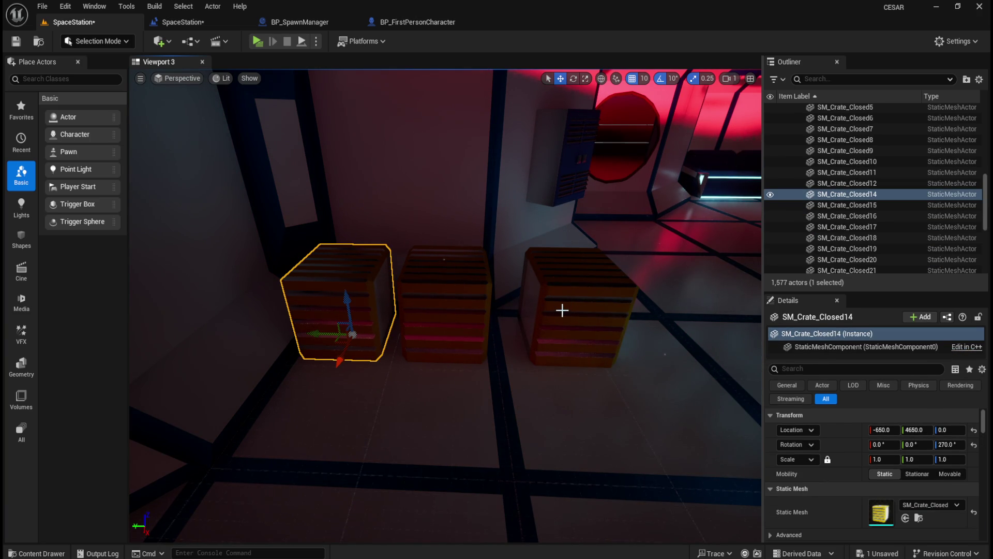
pyautogui.rightClick(844, 431)
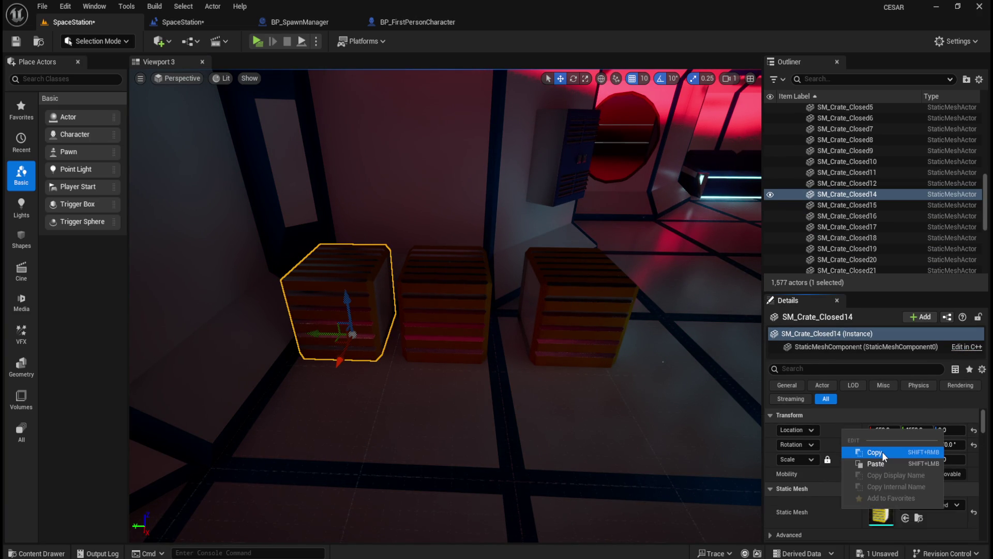
pyautogui.click(875, 454)
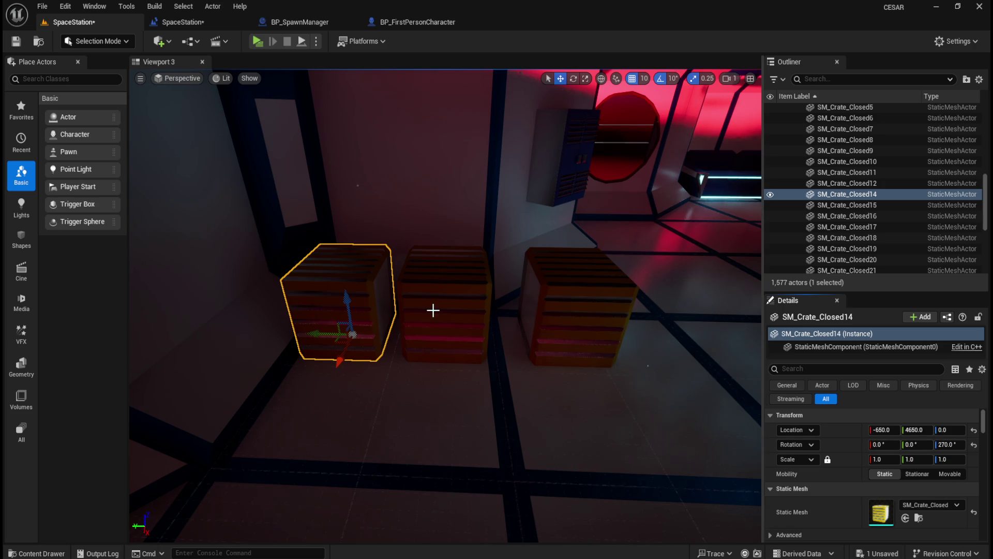
pyautogui.click(567, 316)
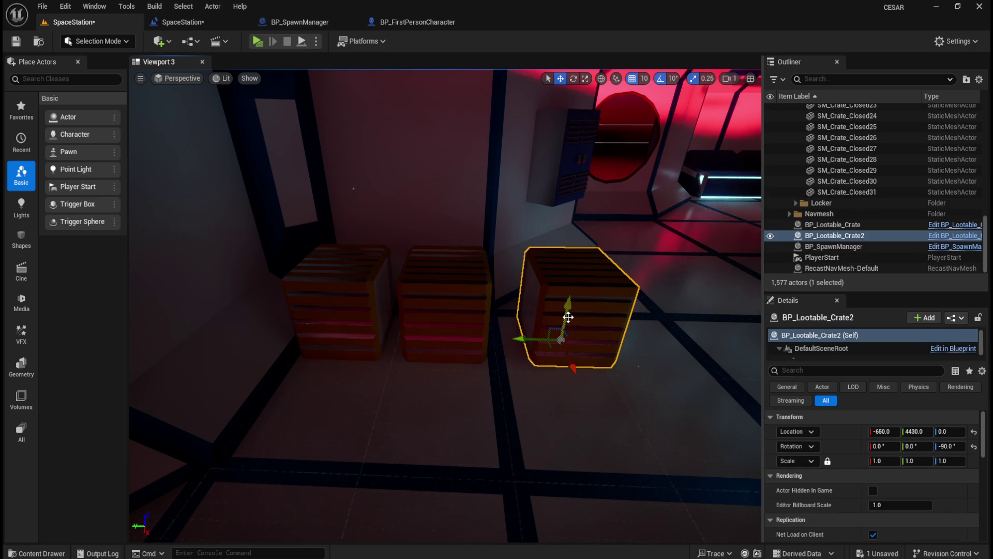
pyautogui.click(336, 321)
pyautogui.click(452, 321)
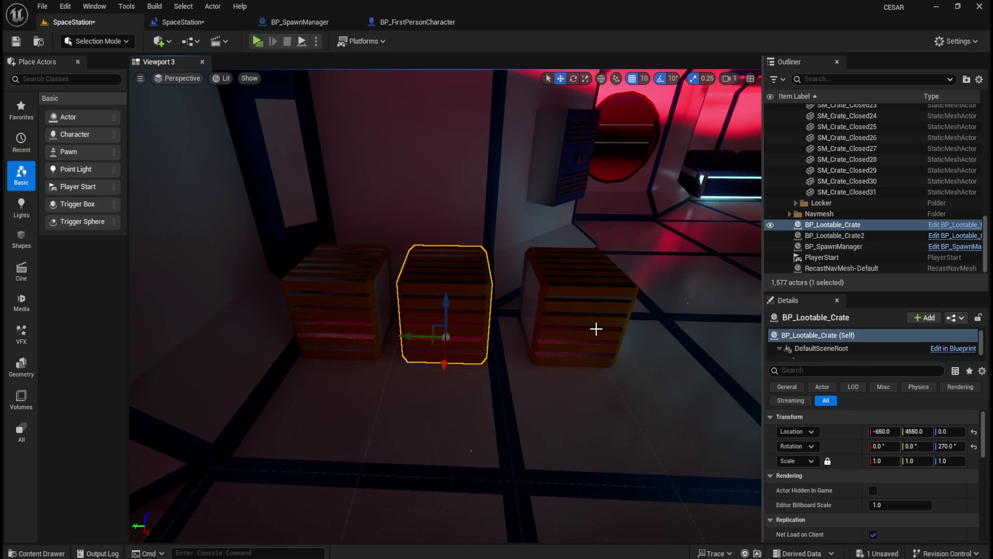
pyautogui.click(596, 329)
pyautogui.click(456, 334)
pyautogui.click(526, 331)
# Step: Set BP_Lootable_Crate2's Rotation Z to 270
pyautogui.click(951, 446)
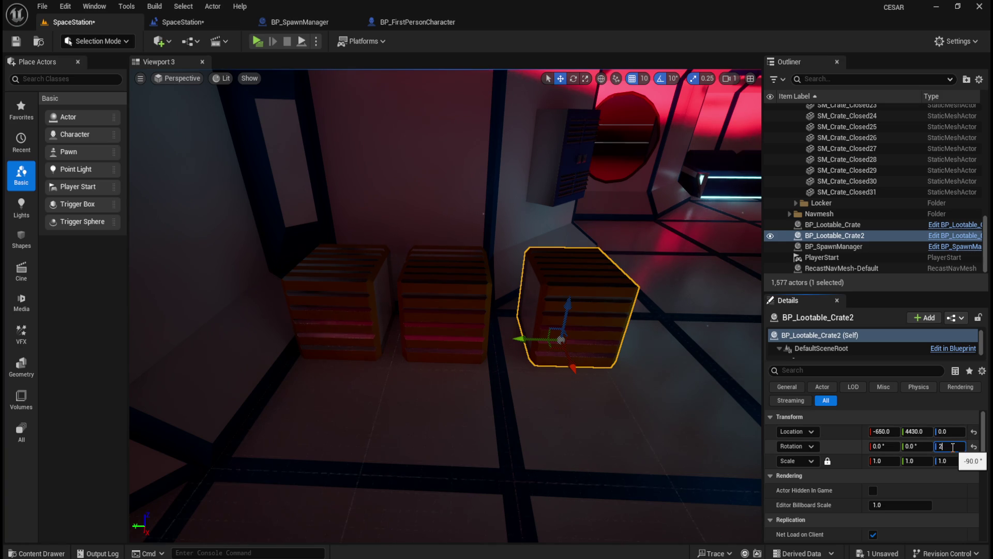
pyautogui.write('70')
pyautogui.press('Return')
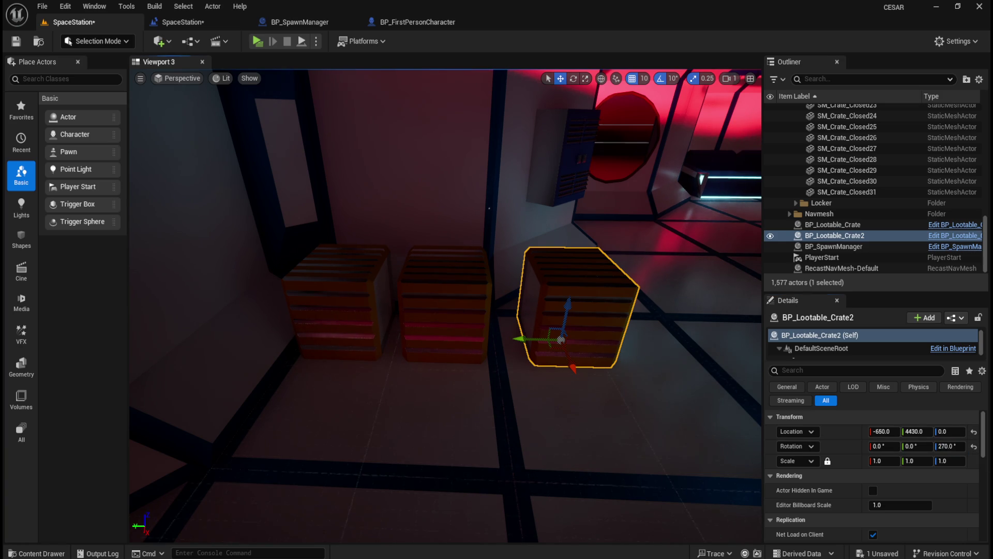
# Step: Compare the transforms of the static and lootable crates standing in the row
pyautogui.click(466, 315)
pyautogui.click(357, 316)
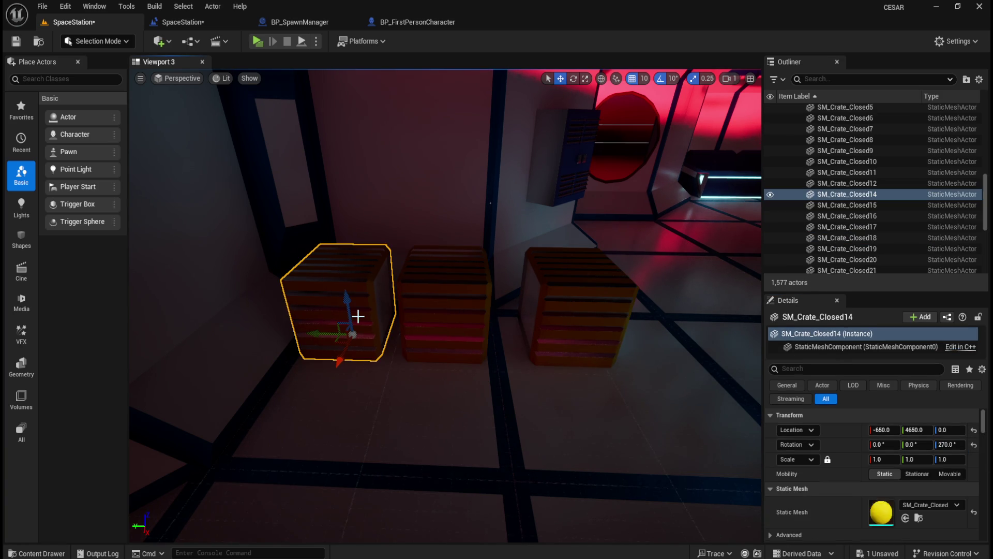
pyautogui.click(471, 315)
pyautogui.click(574, 317)
pyautogui.click(446, 319)
pyautogui.click(568, 315)
pyautogui.click(451, 324)
pyautogui.click(541, 326)
pyautogui.click(469, 334)
pyautogui.click(556, 322)
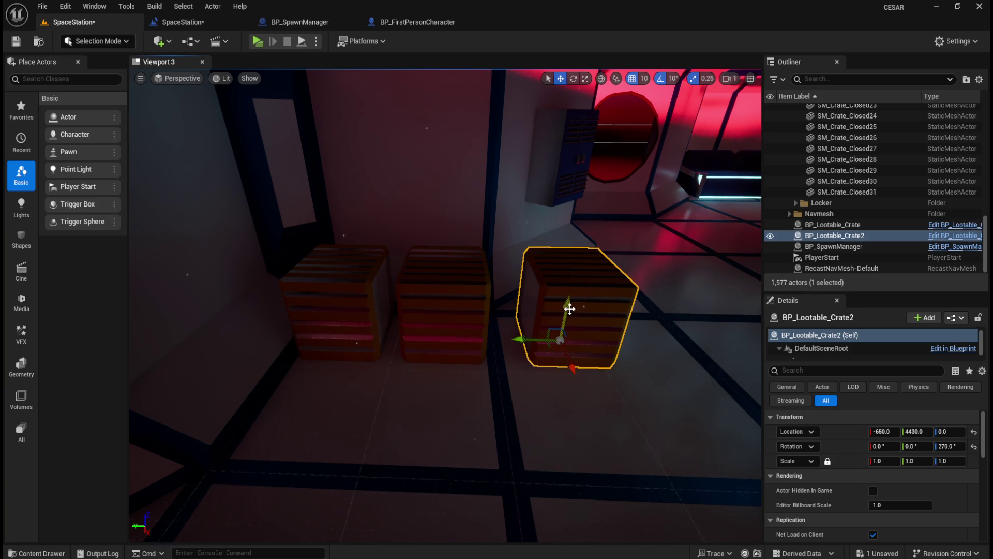
# Step: Check SM_Crate_Closed14's location against BP_Lootable_Crate2, then launch a play-test
pyautogui.press('Right')
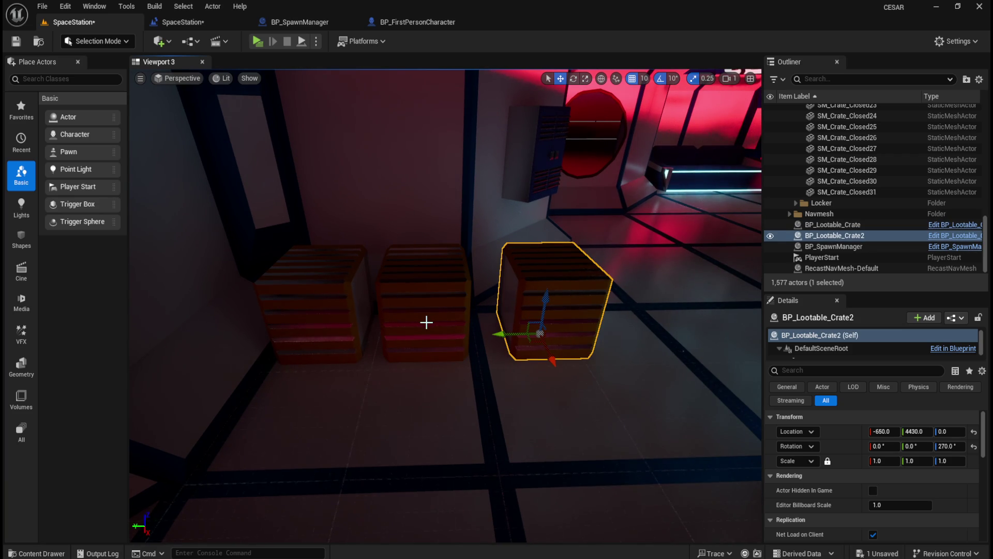
pyautogui.click(336, 323)
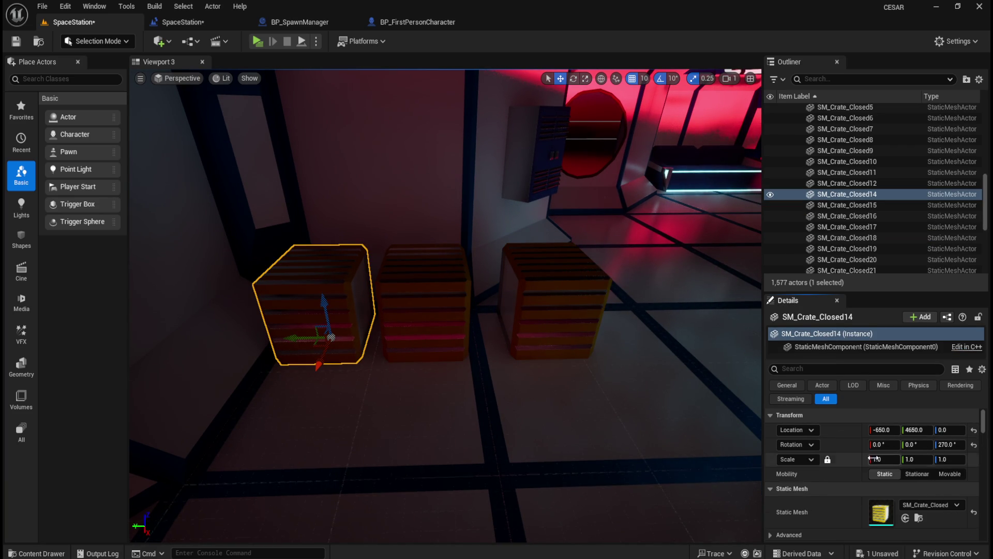
pyautogui.click(560, 310)
pyautogui.click(333, 306)
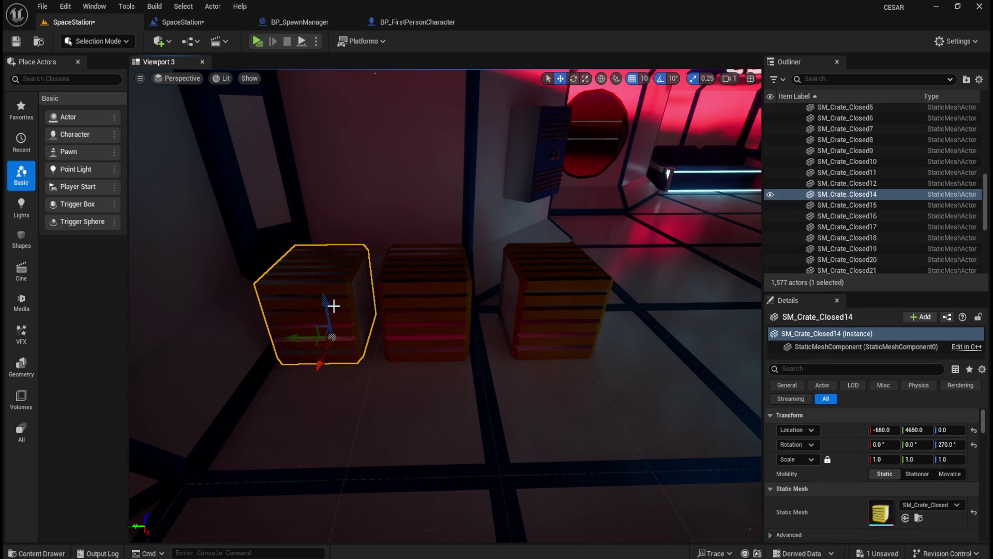
pyautogui.click(549, 278)
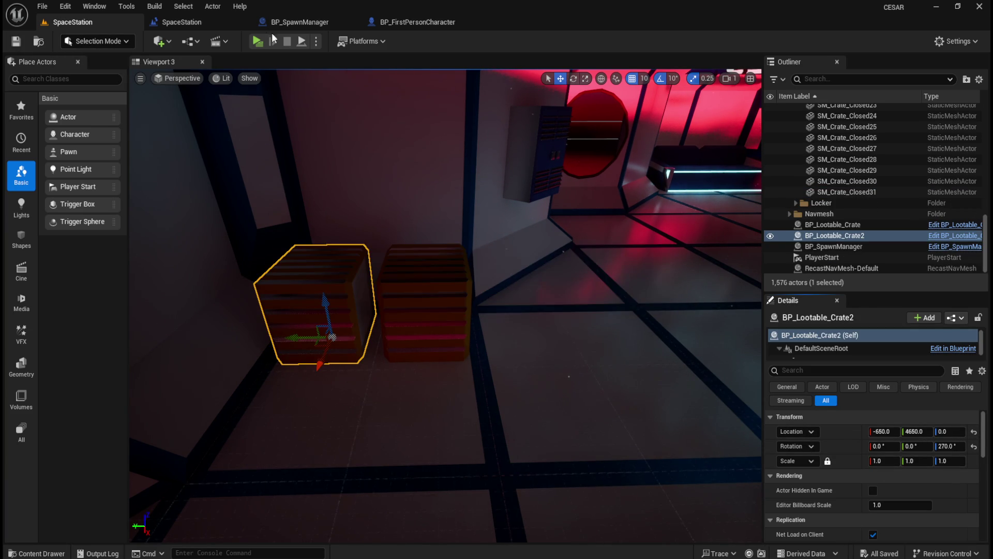
pyautogui.click(258, 41)
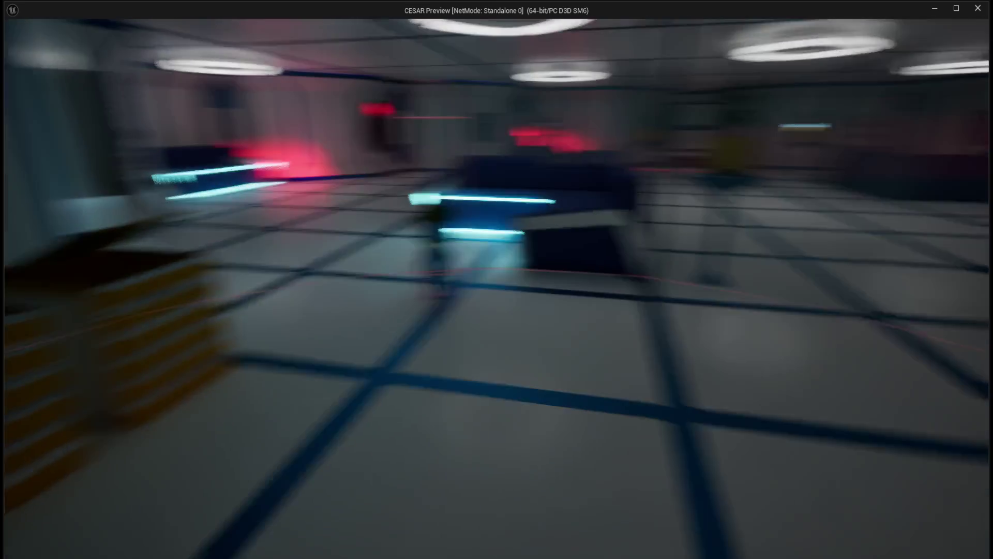
pyautogui.press('Escape')
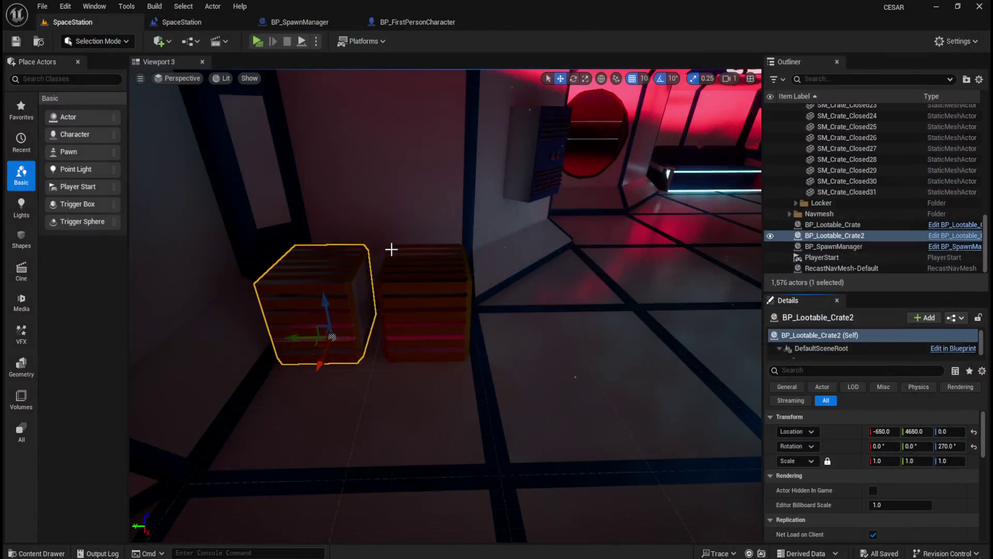
# Step: Place a new BP_Lootable_Crate from the Content Drawer on the floor beside the crates
pyautogui.moveTo(449, 250)
pyautogui.mouseDown()
pyautogui.moveTo(399, 331)
pyautogui.moveTo(461, 248)
pyautogui.moveTo(450, 310)
pyautogui.moveTo(464, 333)
pyautogui.moveTo(443, 351)
pyautogui.moveTo(450, 357)
pyautogui.mouseUp()
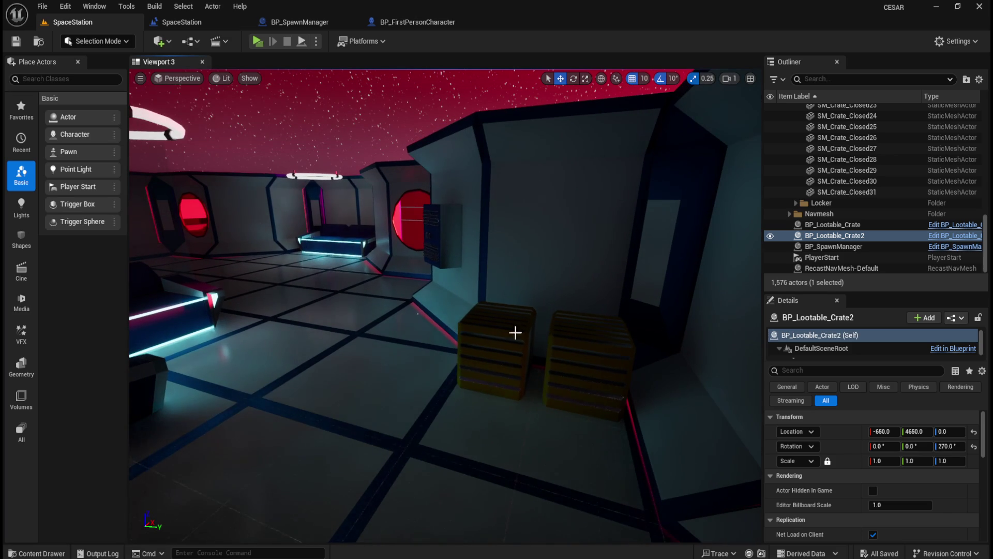
pyautogui.hotkey('ctrl', 'space')
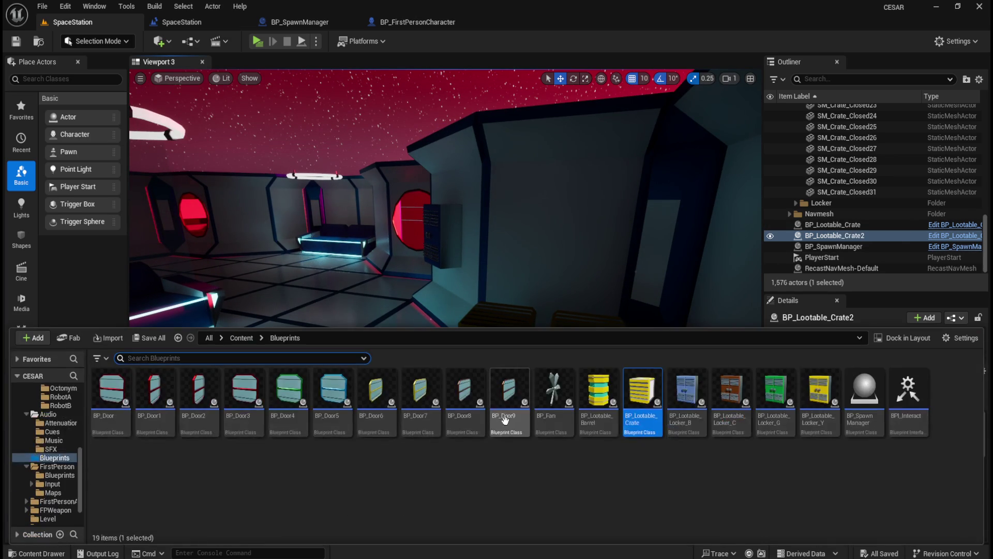
pyautogui.moveTo(649, 394)
pyautogui.mouseDown()
pyautogui.moveTo(505, 299)
pyautogui.moveTo(409, 374)
pyautogui.mouseUp()
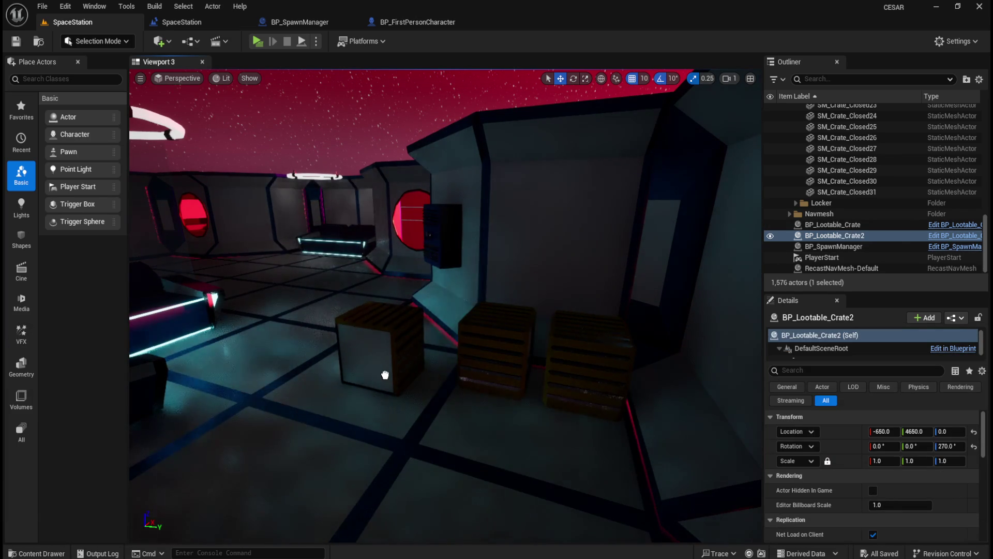
# Step: Compare BP_Lootable_Crate3 with SM_Crate_Closed15 and delete the static crate
pyautogui.click(501, 362)
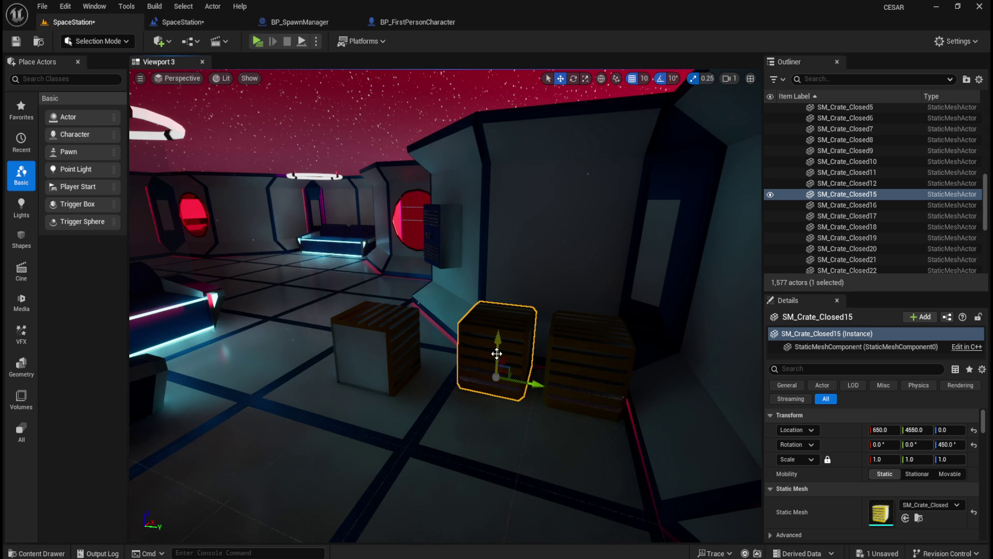
pyautogui.click(393, 346)
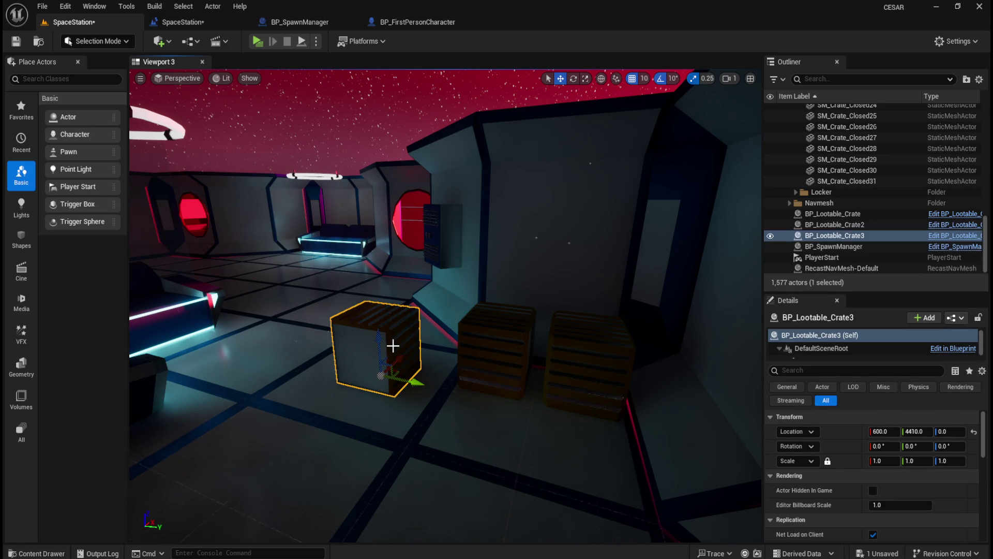
pyautogui.click(503, 357)
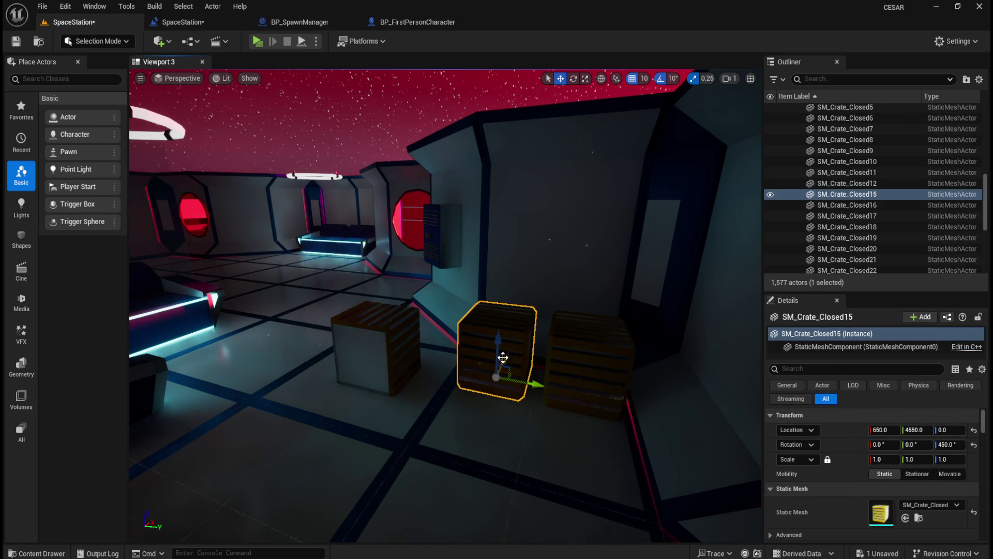
pyautogui.click(383, 361)
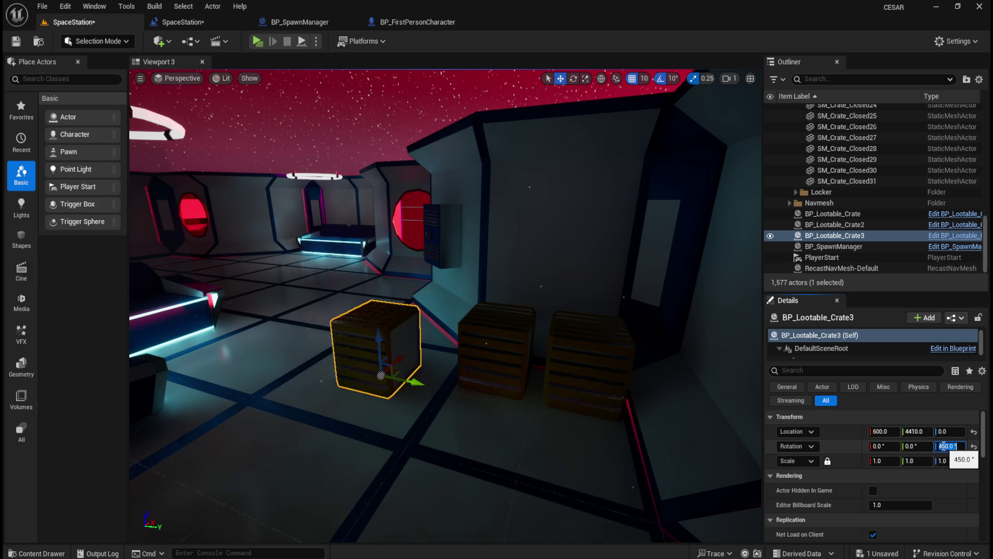
pyautogui.click(504, 372)
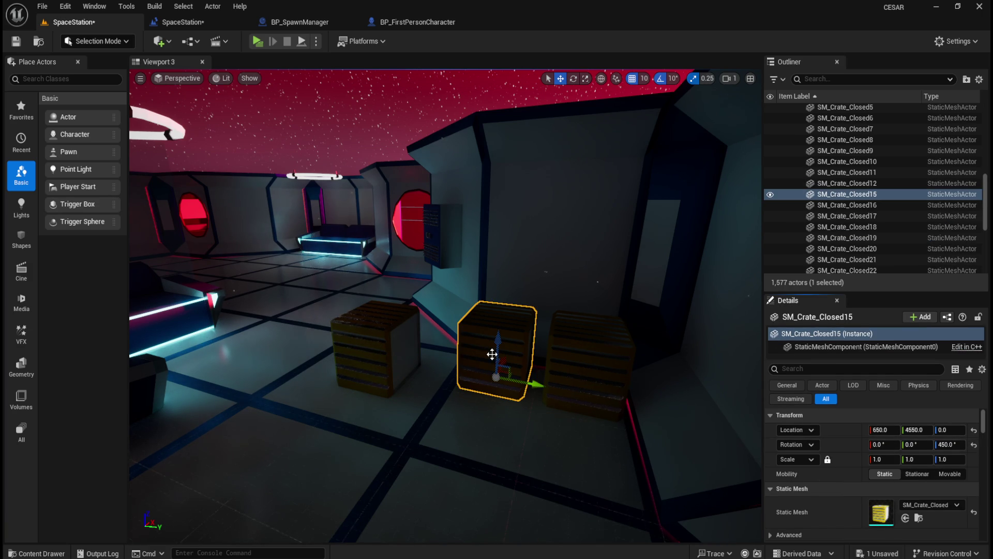
pyautogui.hotkey('ctrl', 'z')
pyautogui.hotkey('ctrl', 'y')
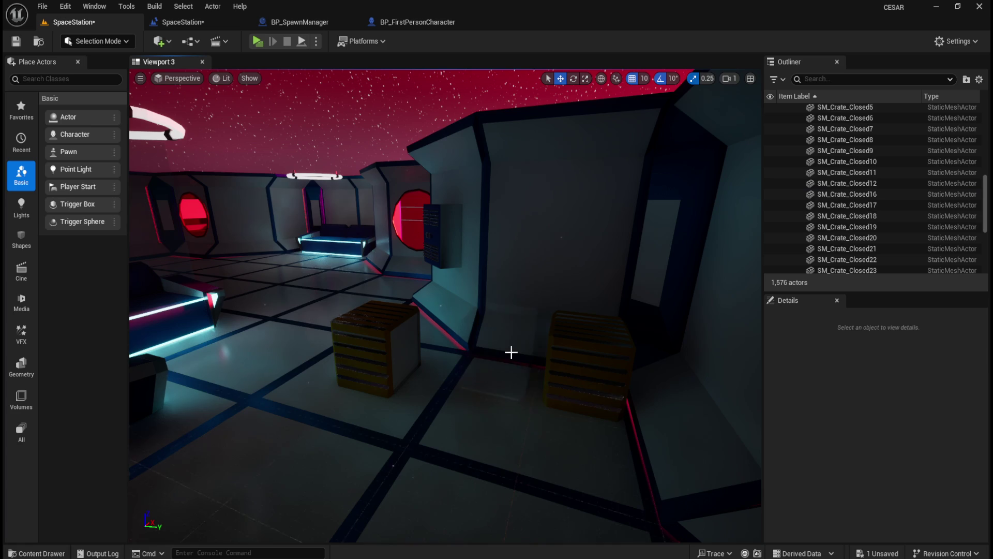
pyautogui.click(398, 347)
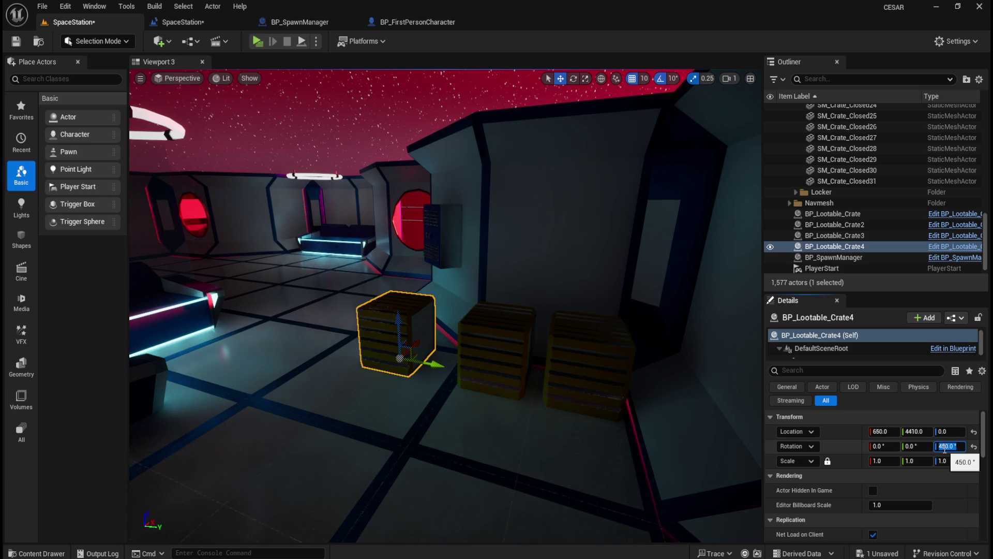
# Step: Check SM_Crate_Closed16 and BP_Lootable_Crate4 at 650, 4650, 0, then launch a play-test
pyautogui.click(589, 362)
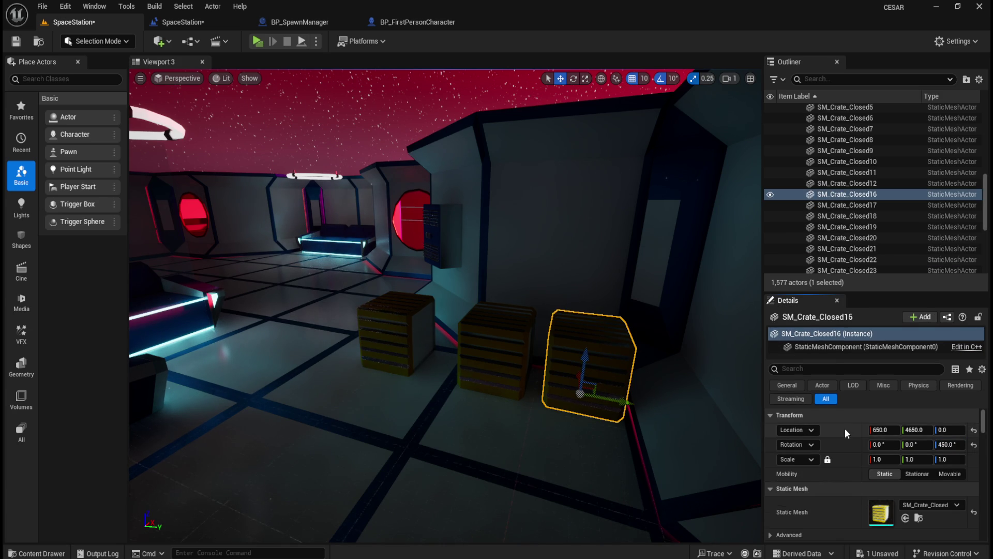
pyautogui.click(519, 360)
pyautogui.click(610, 374)
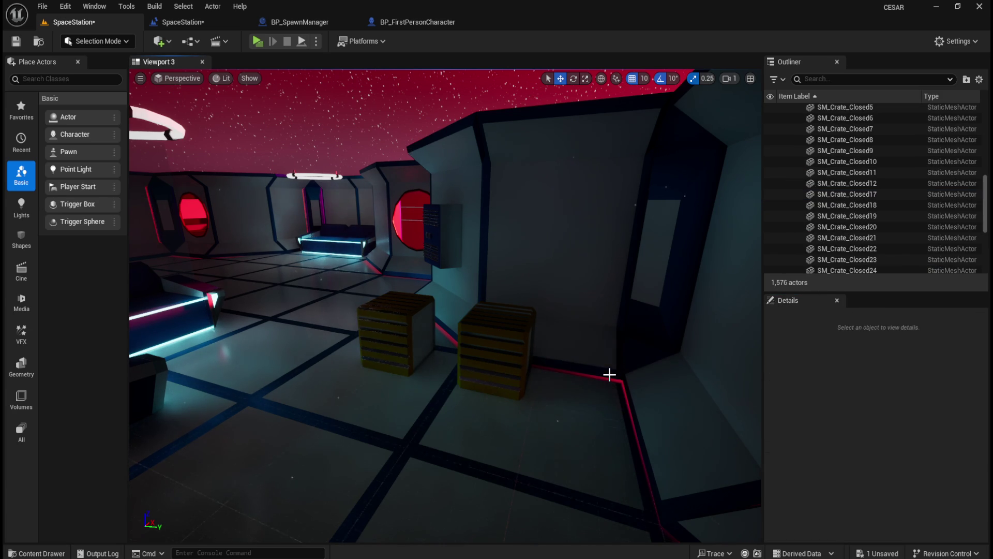
pyautogui.click(392, 317)
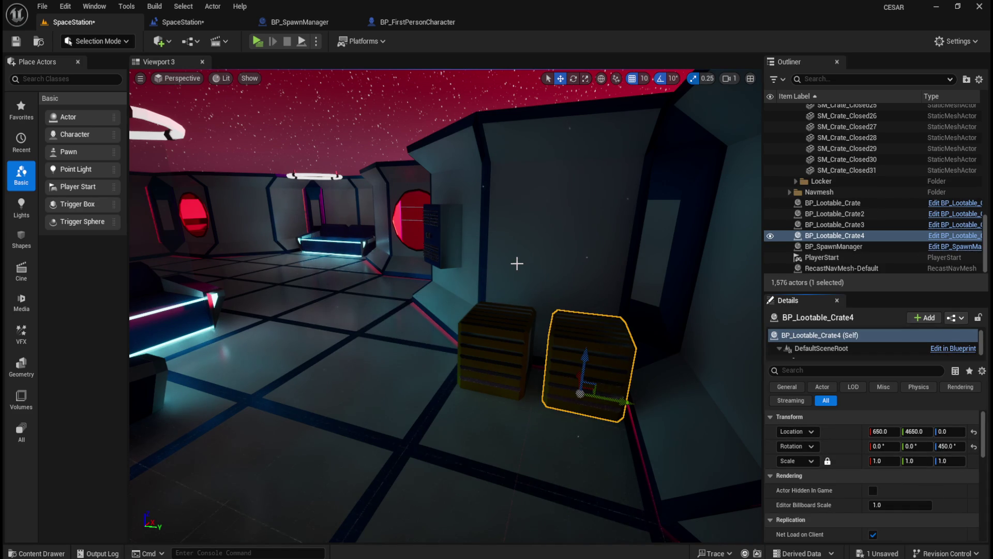
pyautogui.click(263, 44)
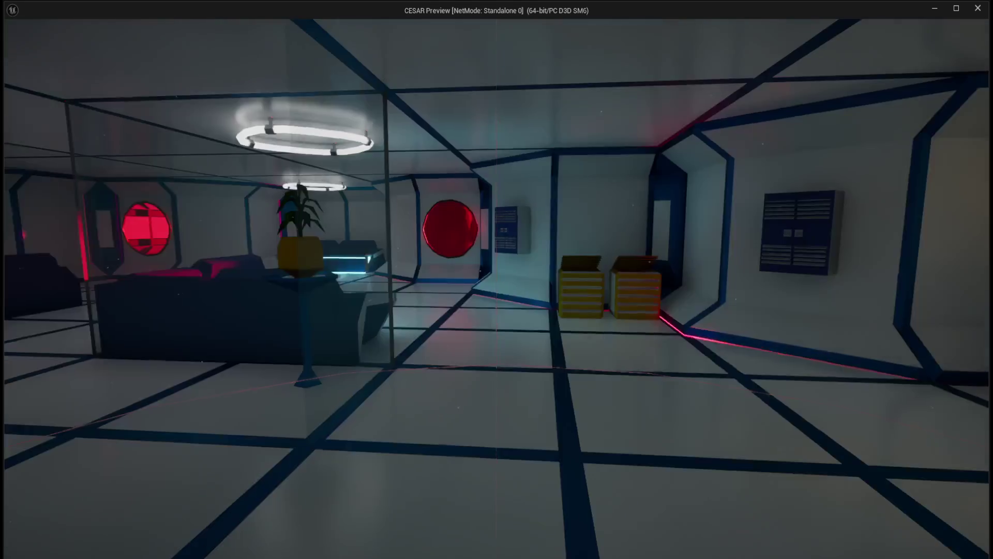
# Step: End the CESAR Preview play-test and return to the SpaceStation editor
pyautogui.press('Escape')
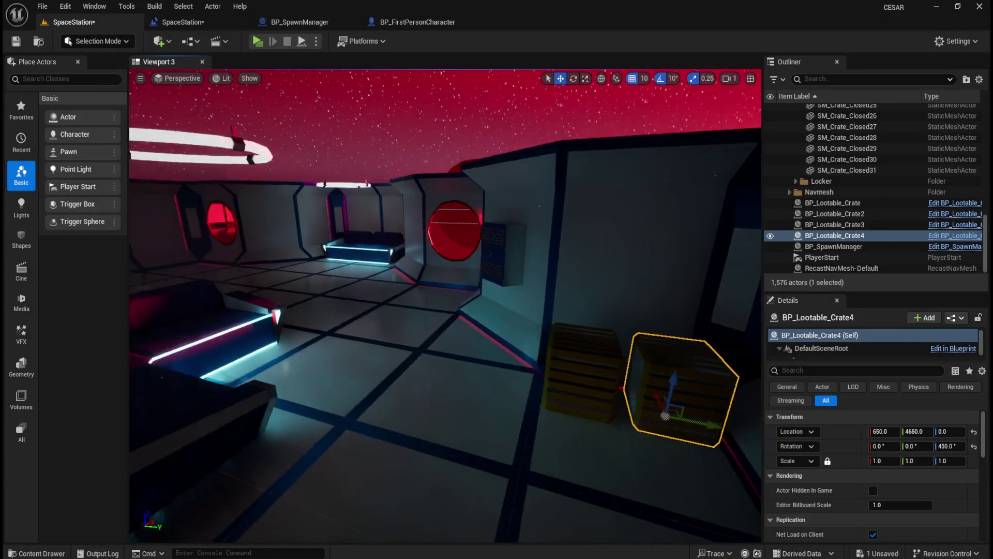
# Step: Place a BP_Lootable_Locker_B from the Content Drawer on the corridor floor
pyautogui.moveTo(592, 363)
pyautogui.mouseDown()
pyautogui.moveTo(583, 349)
pyautogui.moveTo(592, 363)
pyautogui.mouseUp()
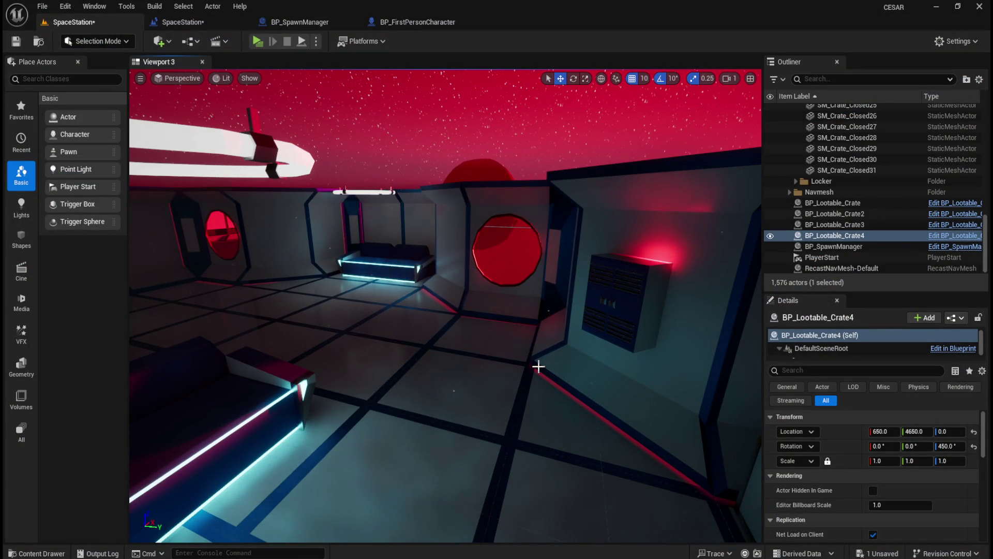
pyautogui.hotkey('ctrl', 'space')
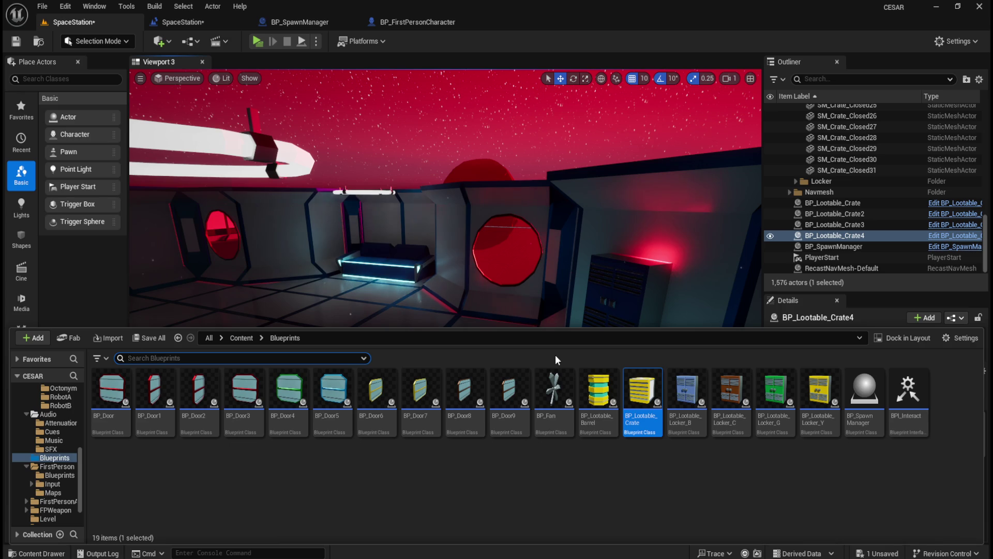
pyautogui.hotkey('ctrl', 'space')
pyautogui.moveTo(539, 378); pyautogui.dragTo(539, 378)
pyautogui.hotkey('ctrl', 'space')
pyautogui.click(688, 401)
pyautogui.moveTo(688, 401)
pyautogui.mouseDown()
pyautogui.moveTo(527, 281)
pyautogui.moveTo(438, 341)
pyautogui.mouseUp()
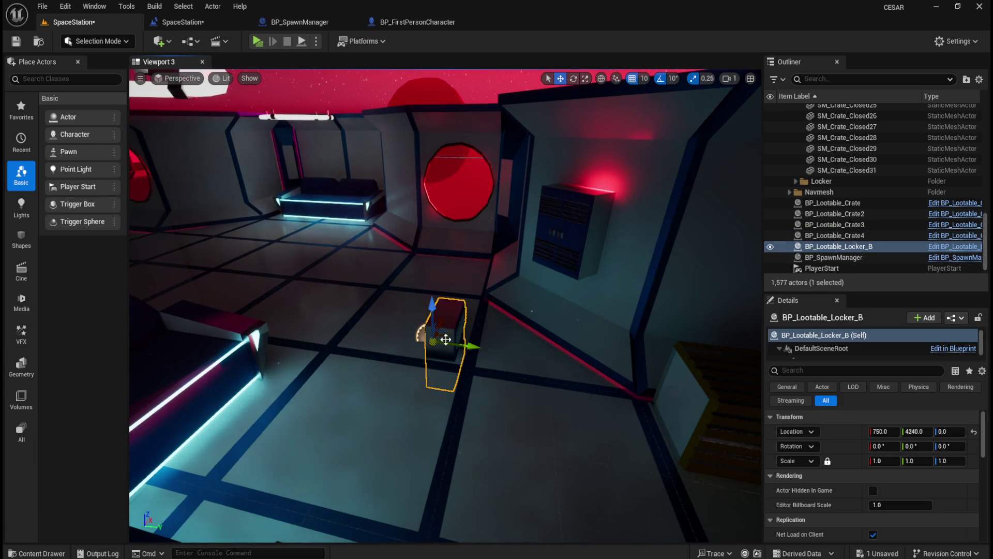
# Step: Copy SM_Locker_B_Closed3's 135° rotation onto BP_Lootable_Locker_B
pyautogui.click(566, 248)
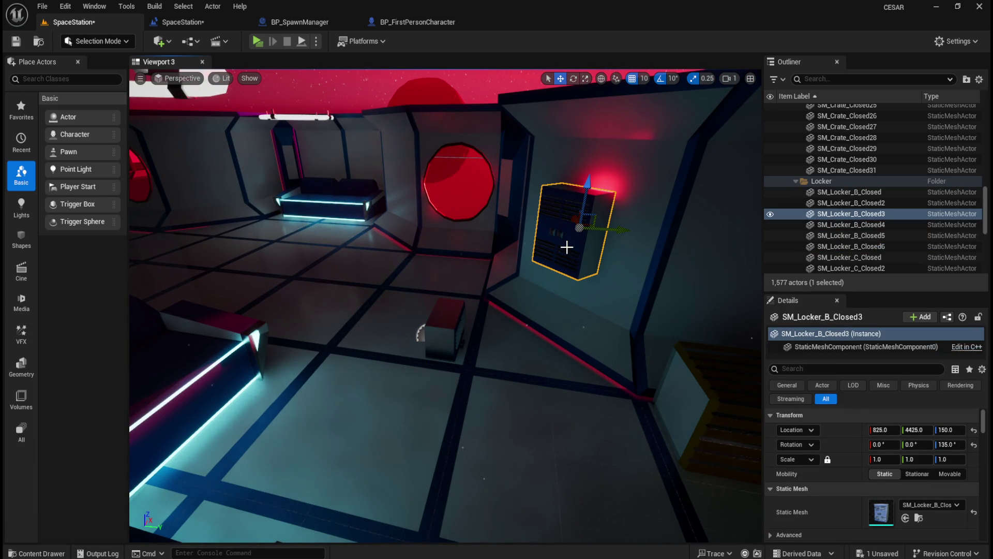
pyautogui.moveTo(476, 322)
pyautogui.mouseDown()
pyautogui.moveTo(595, 271)
pyautogui.moveTo(311, 293)
pyautogui.mouseUp()
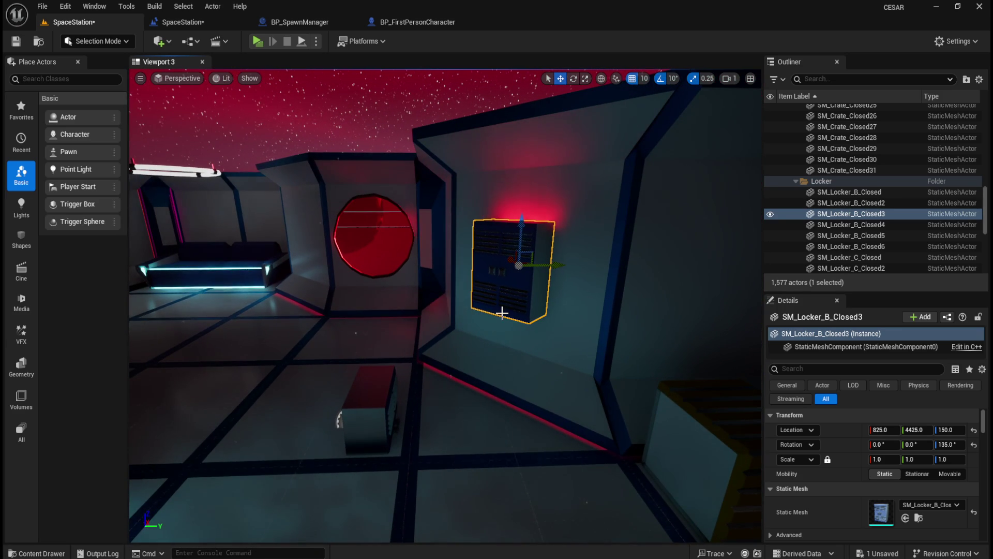
pyautogui.click(377, 388)
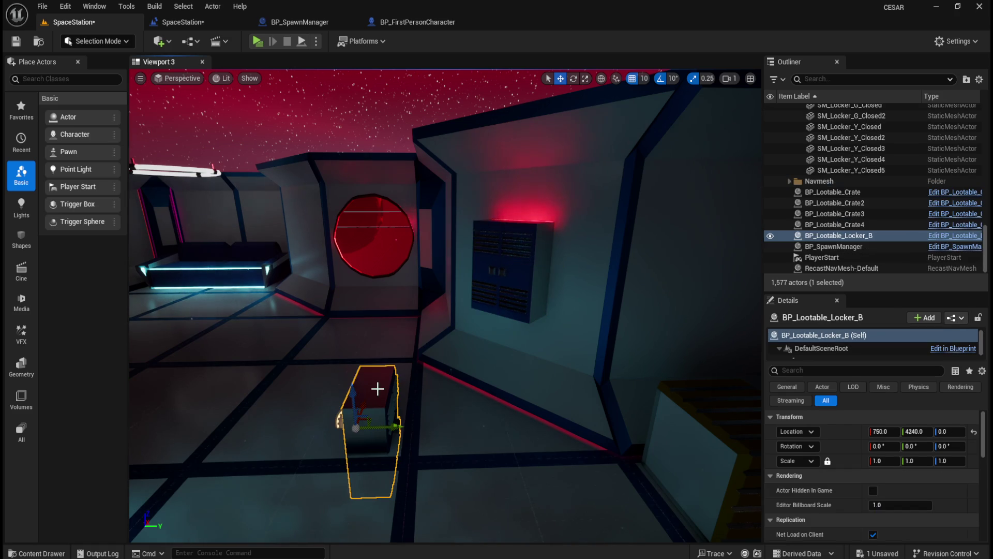
pyautogui.click(521, 289)
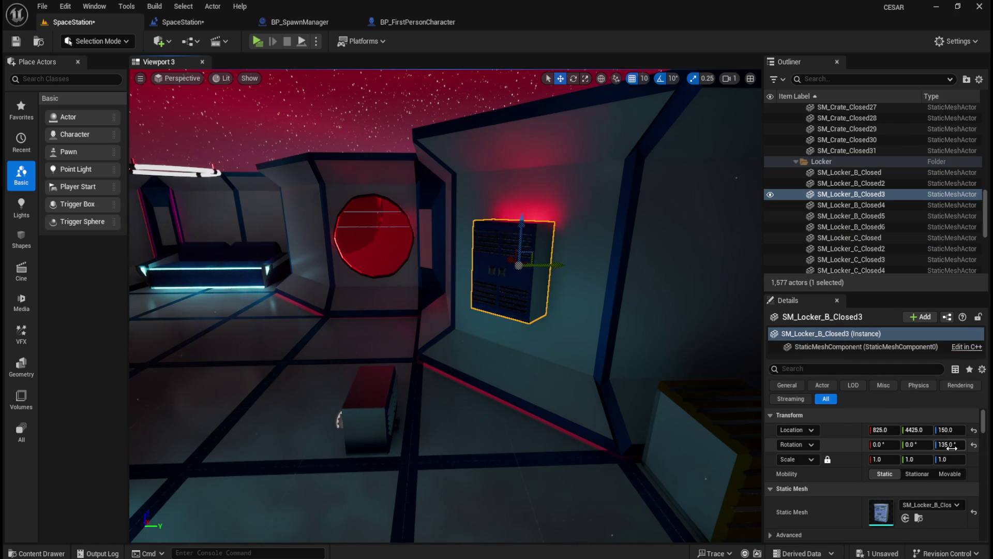
pyautogui.rightClick(844, 446)
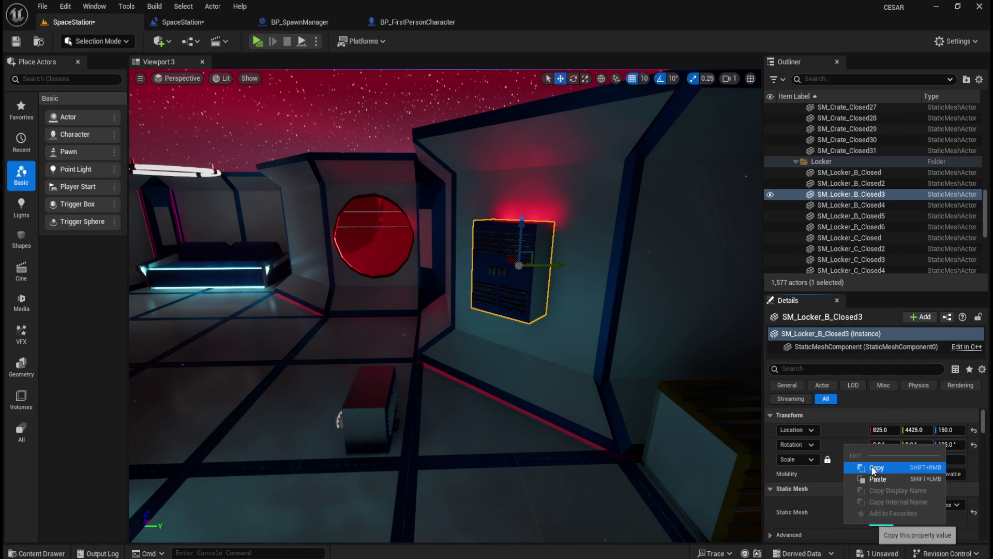
pyautogui.click(873, 468)
pyautogui.click(368, 409)
pyautogui.rightClick(844, 446)
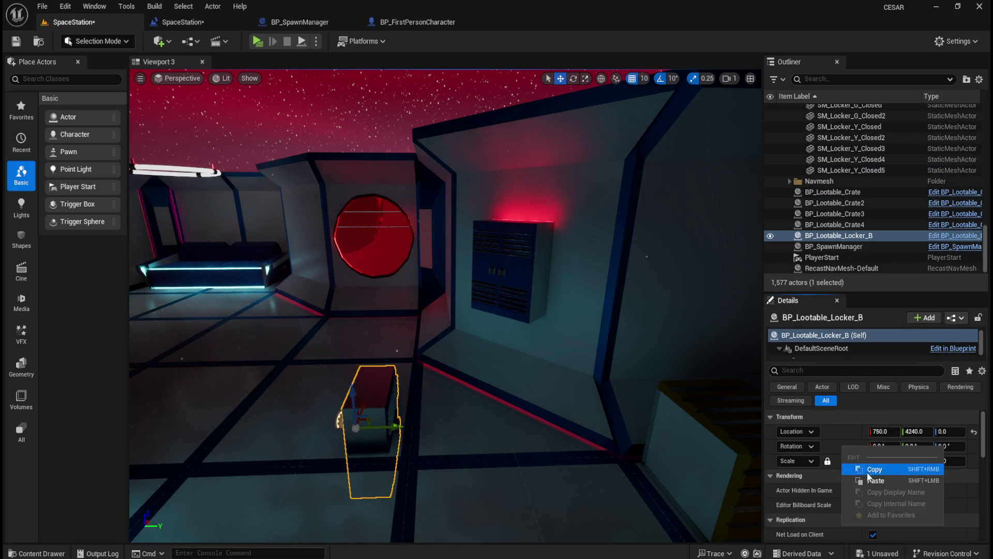
pyautogui.click(875, 477)
# Step: Copy the wall locker's transform and select all six B locker meshes in the actor list
pyautogui.click(515, 271)
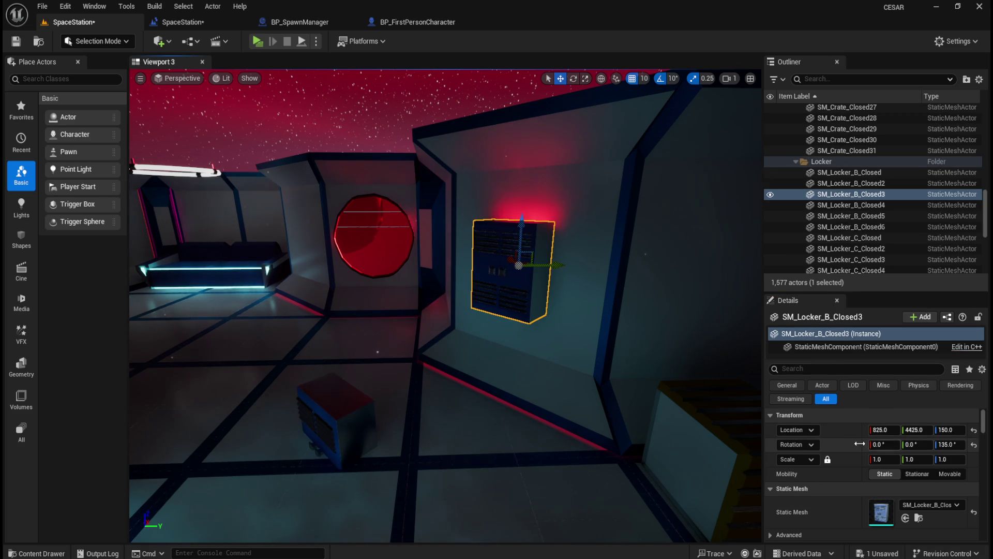
pyautogui.rightClick(843, 435)
pyautogui.click(868, 453)
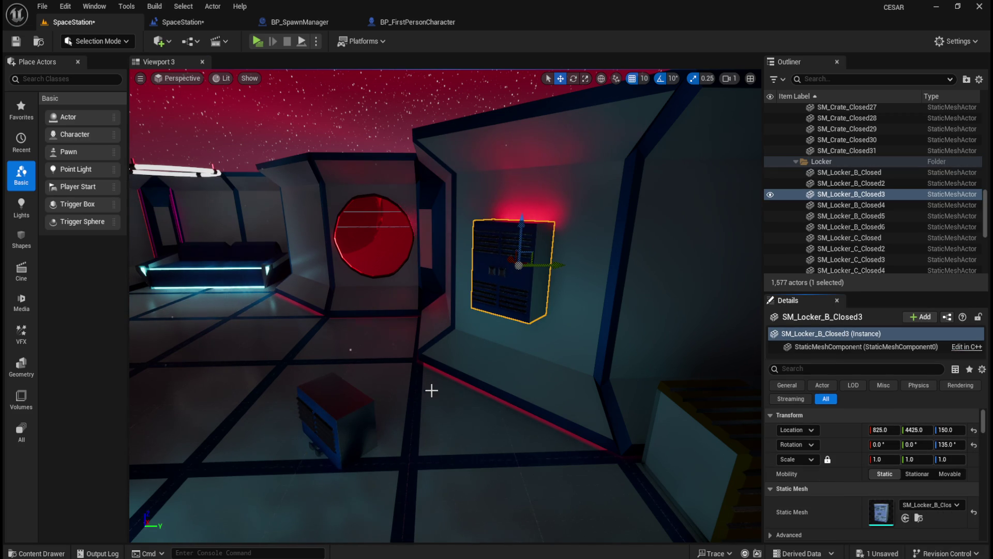
pyautogui.click(349, 408)
pyautogui.click(509, 281)
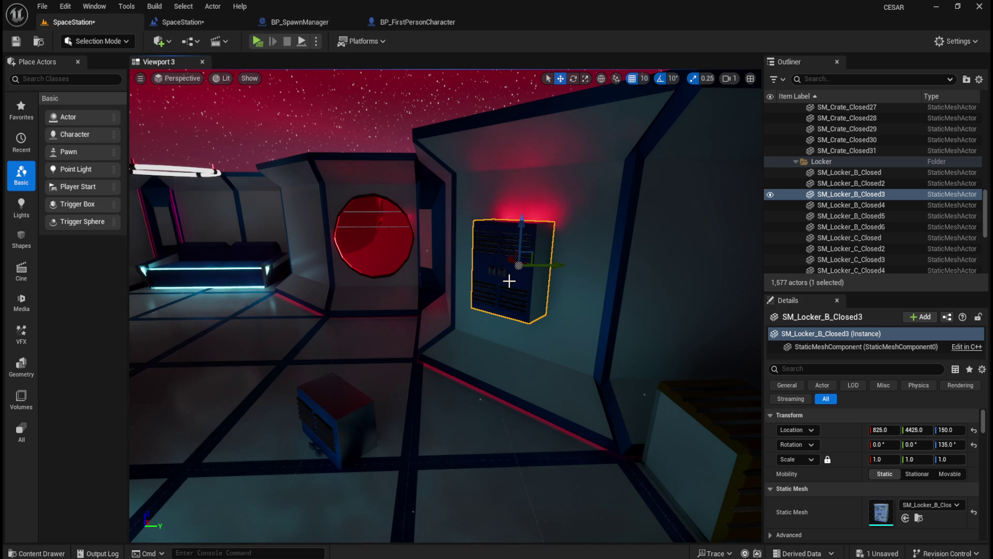
pyautogui.click(871, 172)
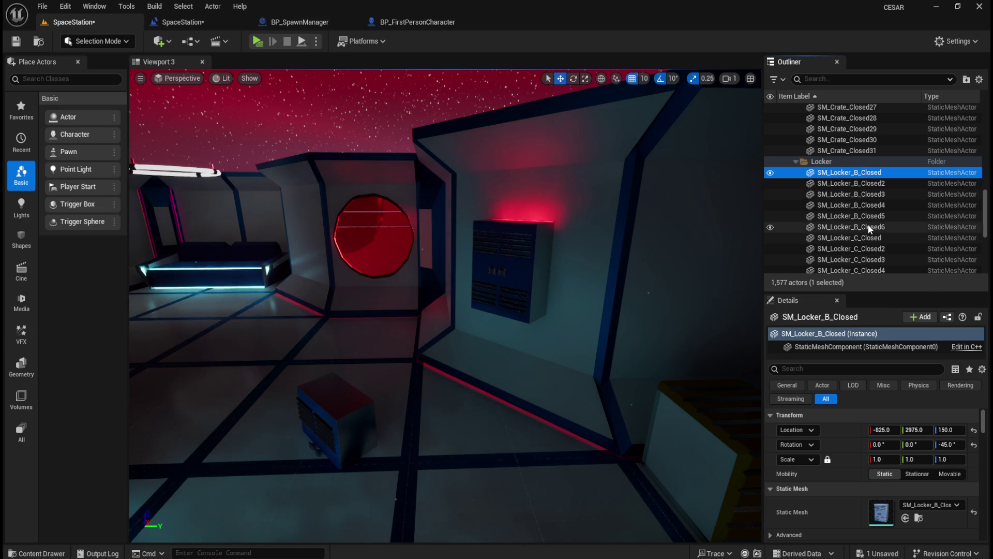
pyautogui.keyDown('shift'); pyautogui.click(870, 228); pyautogui.keyUp('shift')
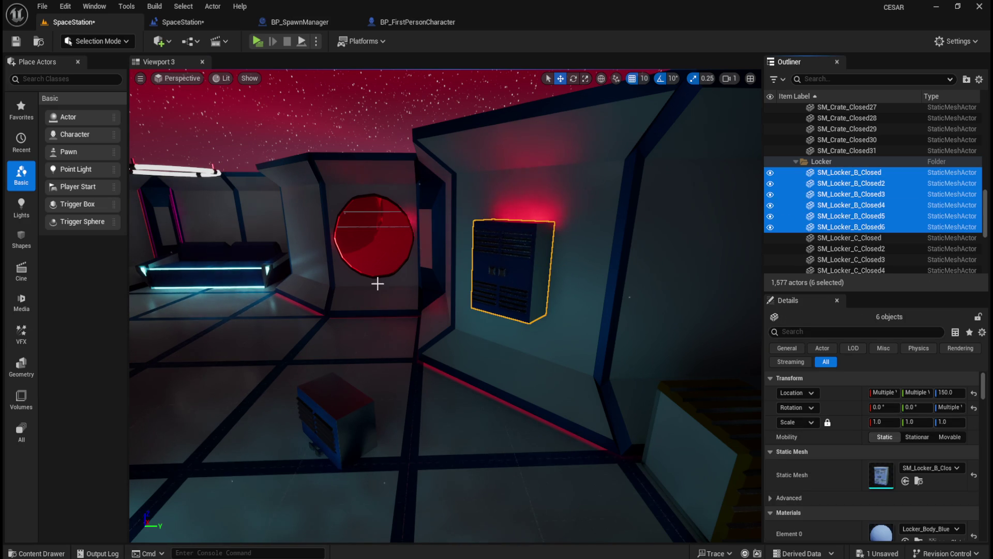
# Step: Copy SM_Locker_B_Closed3's location and delete the wall locker mesh
pyautogui.click(342, 405)
pyautogui.click(539, 290)
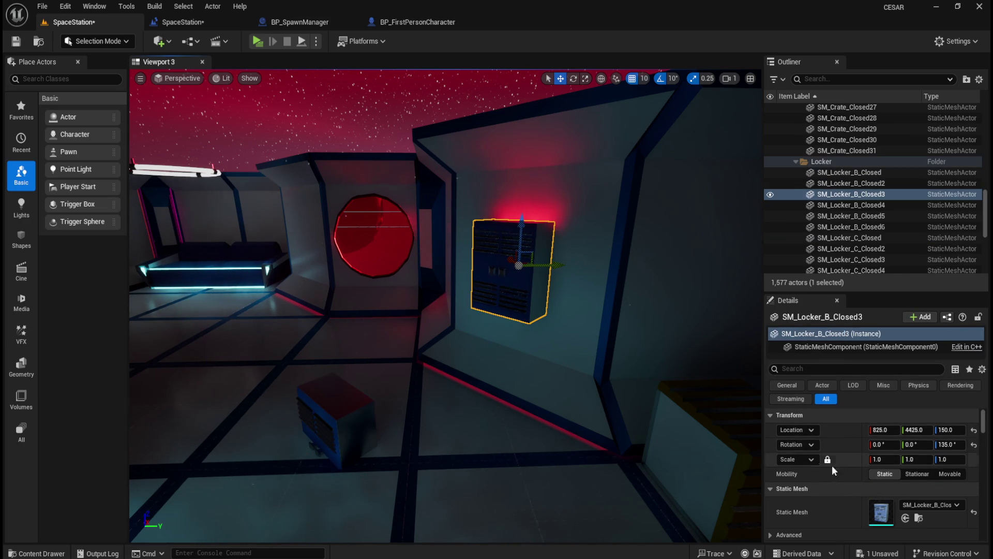
pyautogui.rightClick(849, 432)
pyautogui.click(883, 454)
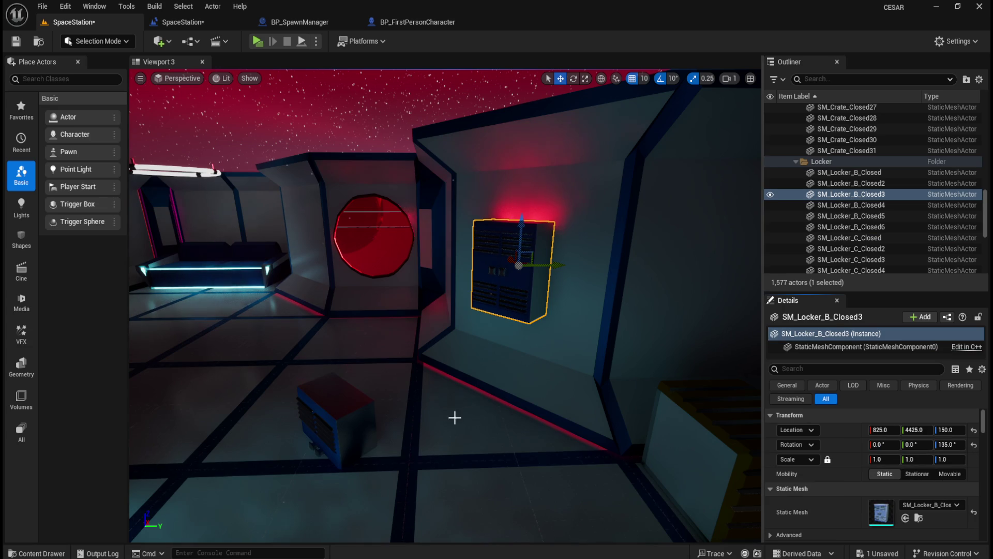
pyautogui.click(327, 405)
pyautogui.click(517, 287)
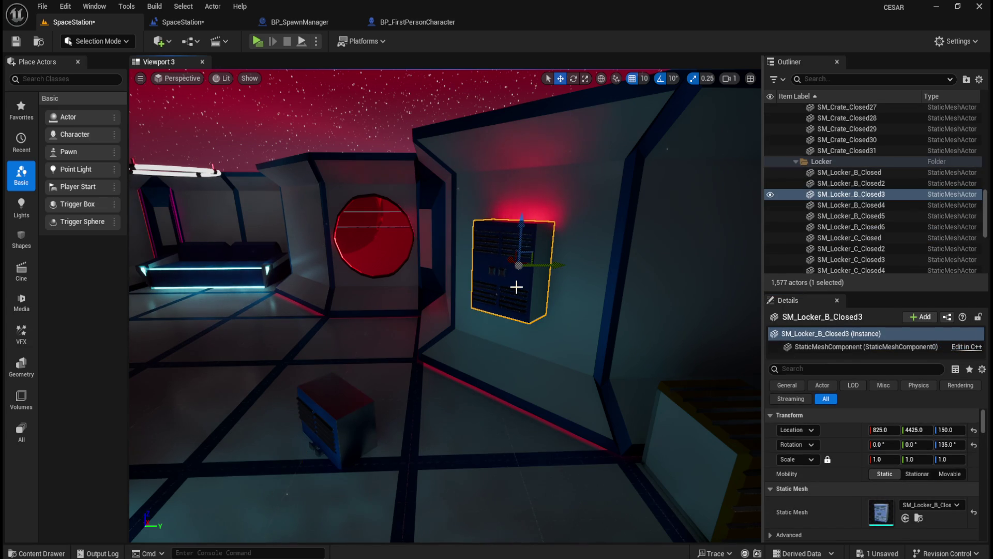
pyautogui.press('Delete')
# Step: Paste location 825, 4425, 150 onto BP_Lootable_Locker_B, moving it onto the wall
pyautogui.click(334, 419)
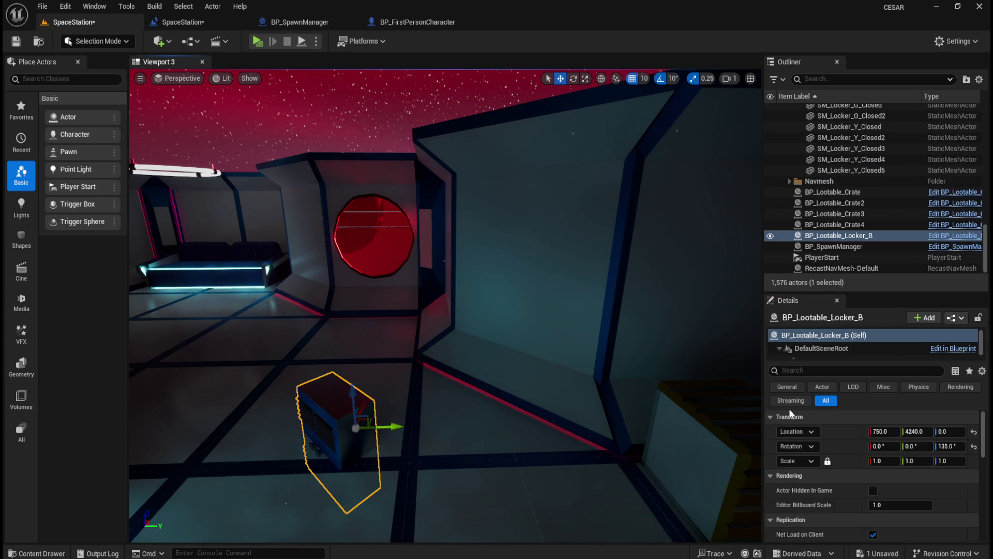
pyautogui.rightClick(846, 430)
pyautogui.click(874, 465)
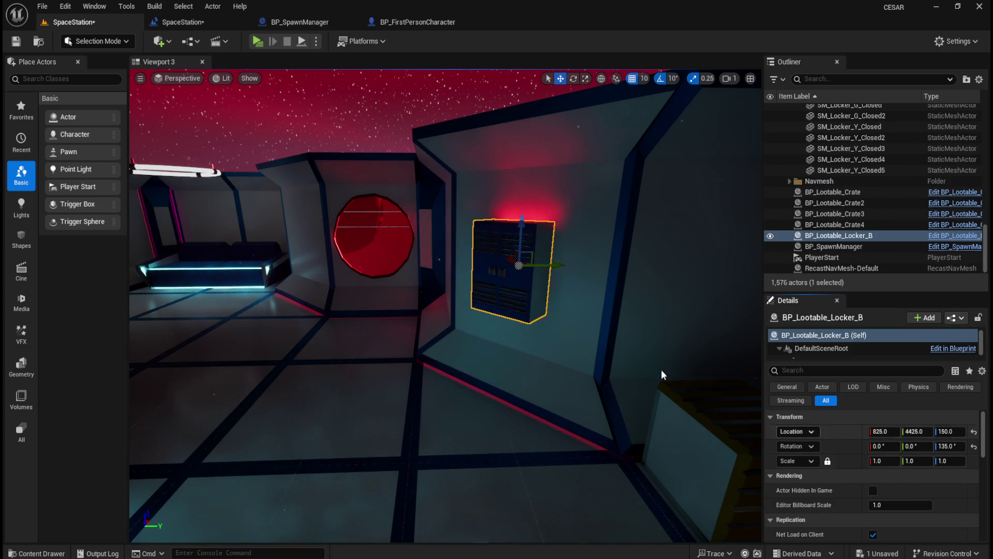
pyautogui.moveTo(543, 268)
pyautogui.mouseDown()
pyautogui.moveTo(558, 289)
pyautogui.moveTo(542, 262)
pyautogui.moveTo(600, 272)
pyautogui.moveTo(507, 288)
pyautogui.moveTo(476, 328)
pyautogui.mouseUp()
# Step: Place a second lootable B locker and give it SM_Locker_B_Closed6's 135° rotation
pyautogui.hotkey('ctrl', 'b')
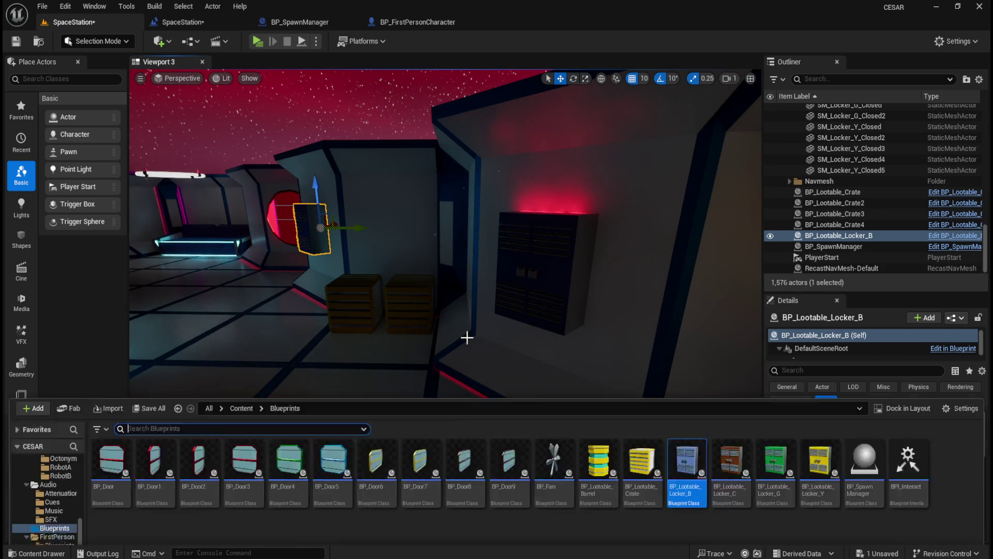
pyautogui.moveTo(667, 425)
pyautogui.mouseDown()
pyautogui.moveTo(657, 404)
pyautogui.moveTo(421, 404)
pyautogui.moveTo(372, 419)
pyautogui.mouseUp()
pyautogui.click(576, 280)
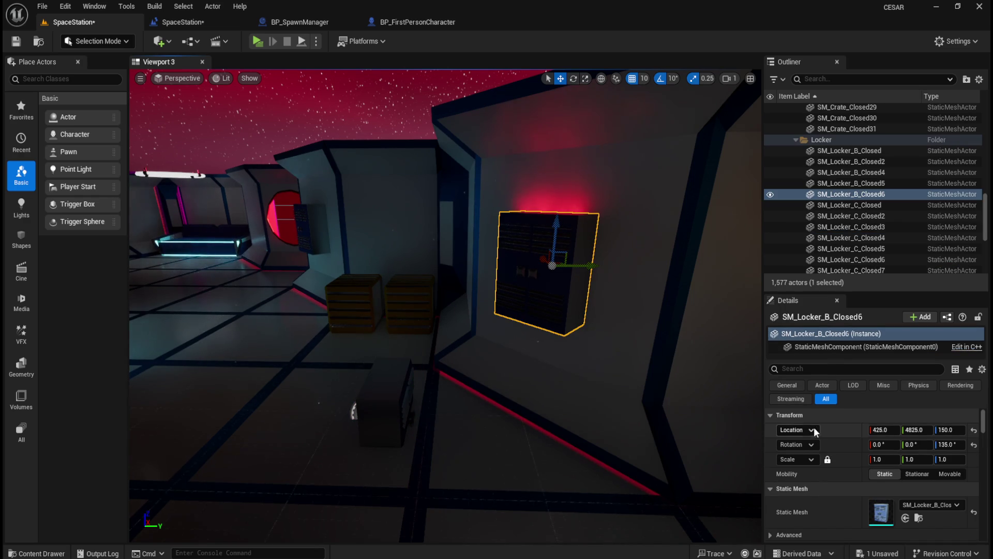
pyautogui.rightClick(847, 445)
pyautogui.click(878, 467)
pyautogui.click(404, 391)
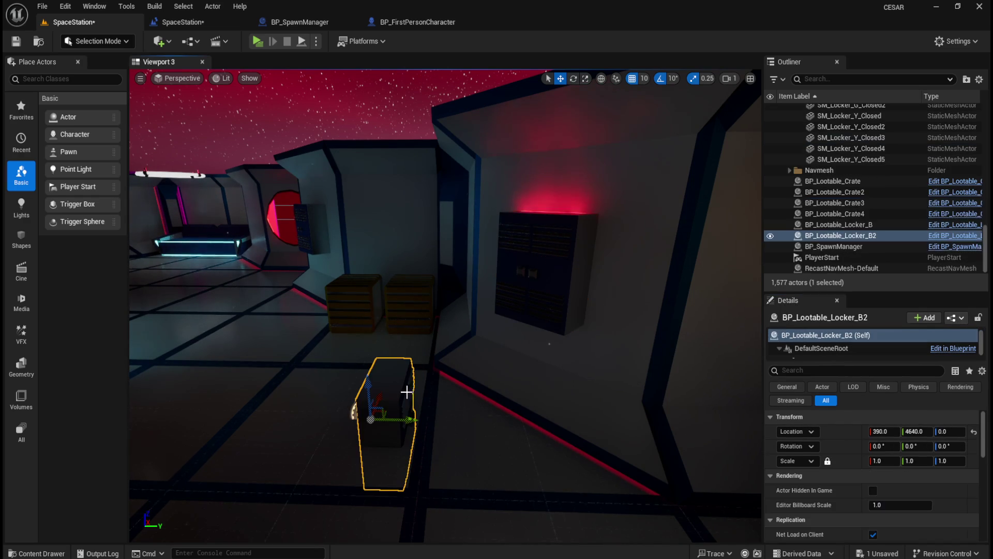
pyautogui.rightClick(835, 446)
pyautogui.click(862, 480)
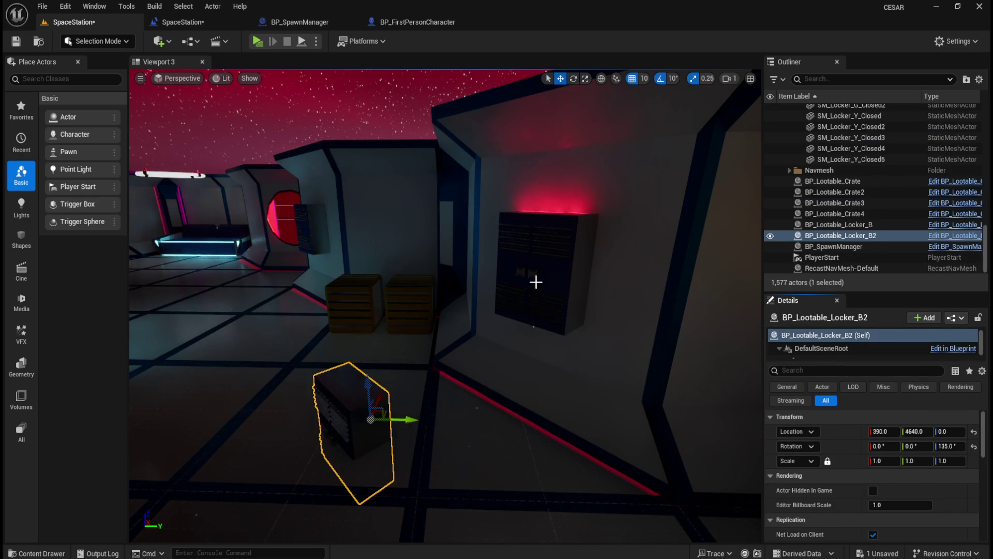
# Step: Copy SM_Locker_B_Closed6's location, delete the mesh, and paste 425, 4825, 150 onto BP_Lootable_Locker_B2
pyautogui.click(533, 281)
pyautogui.rightClick(858, 432)
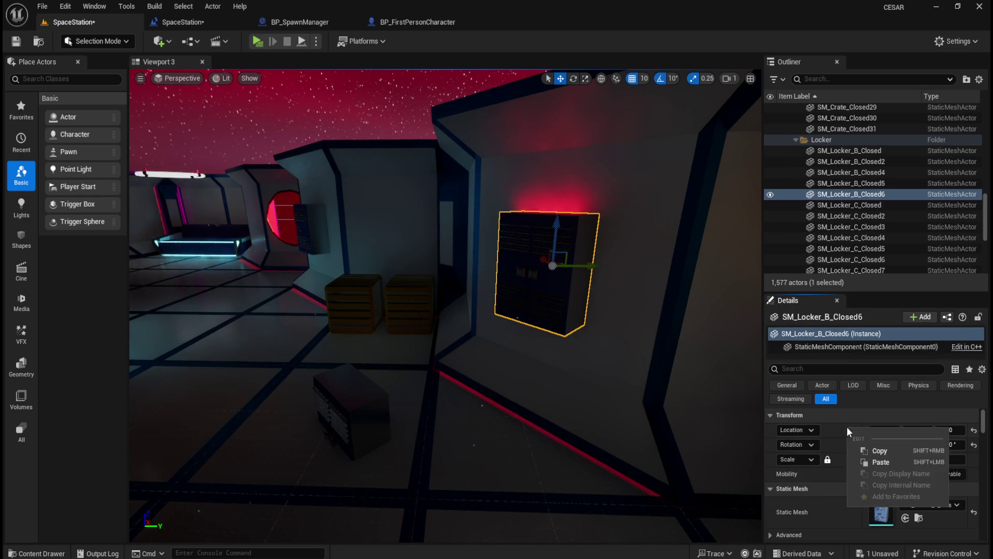
pyautogui.click(880, 453)
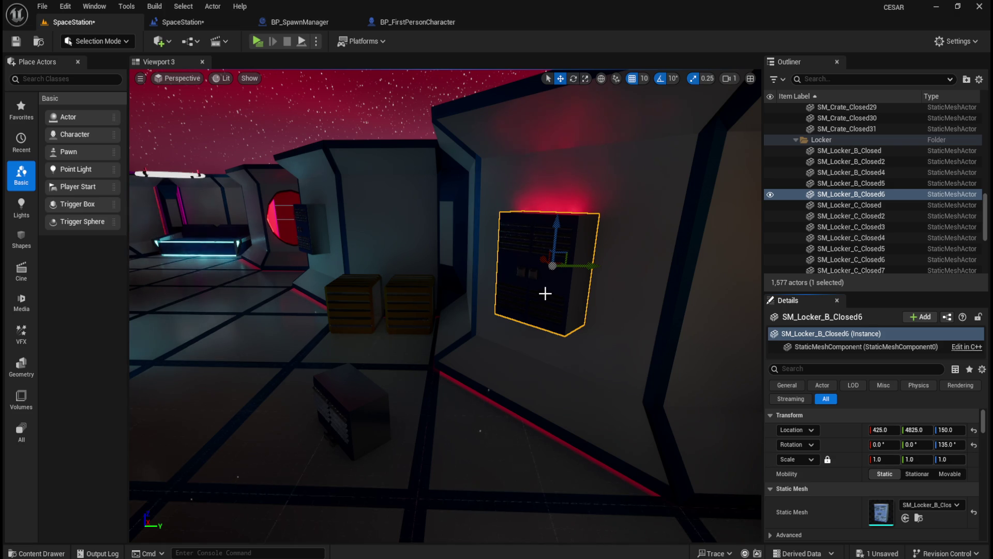
pyautogui.press('Delete')
pyautogui.click(352, 403)
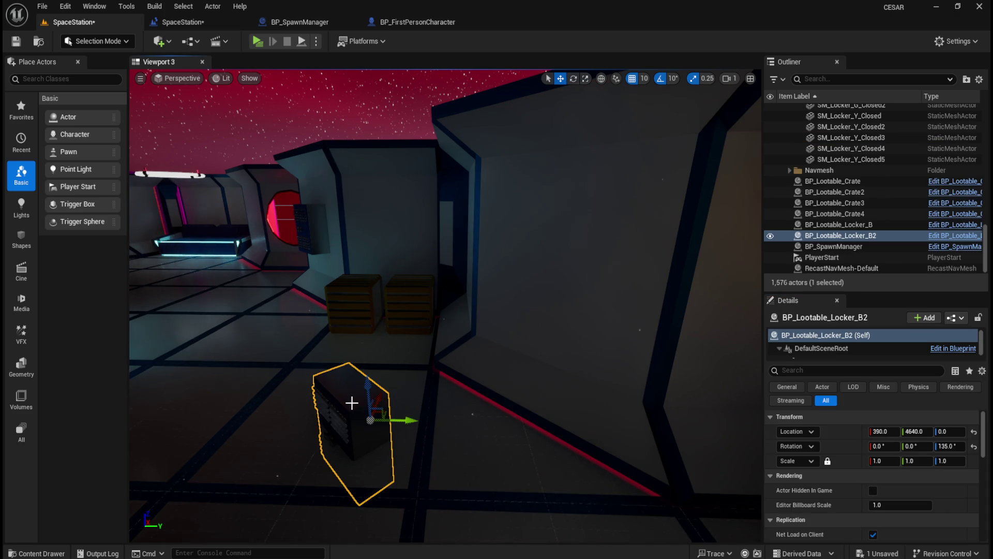
pyautogui.rightClick(851, 428)
pyautogui.click(877, 459)
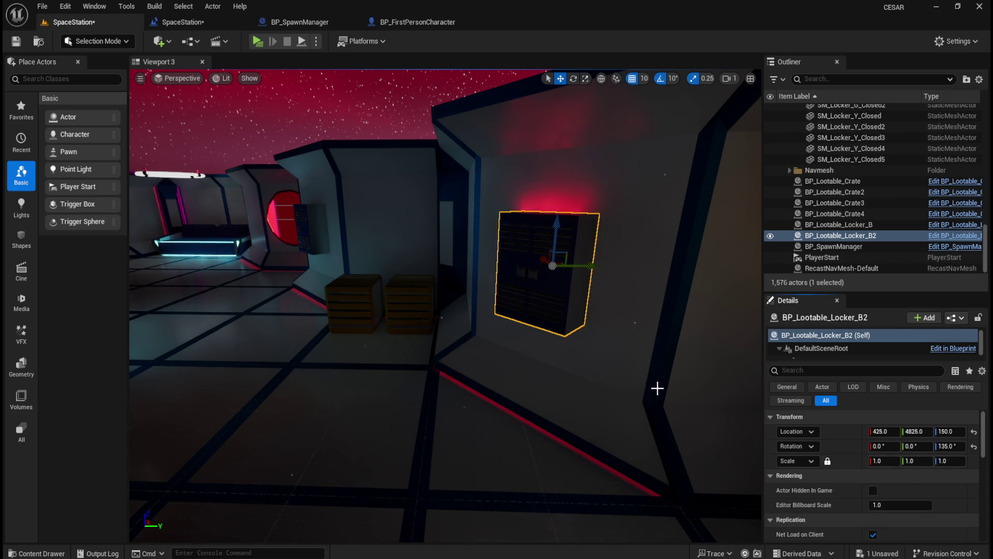
# Step: Paste the 45° rotation onto BP_Lootable_Locker_B3
pyautogui.scroll(-10, 433, 312)
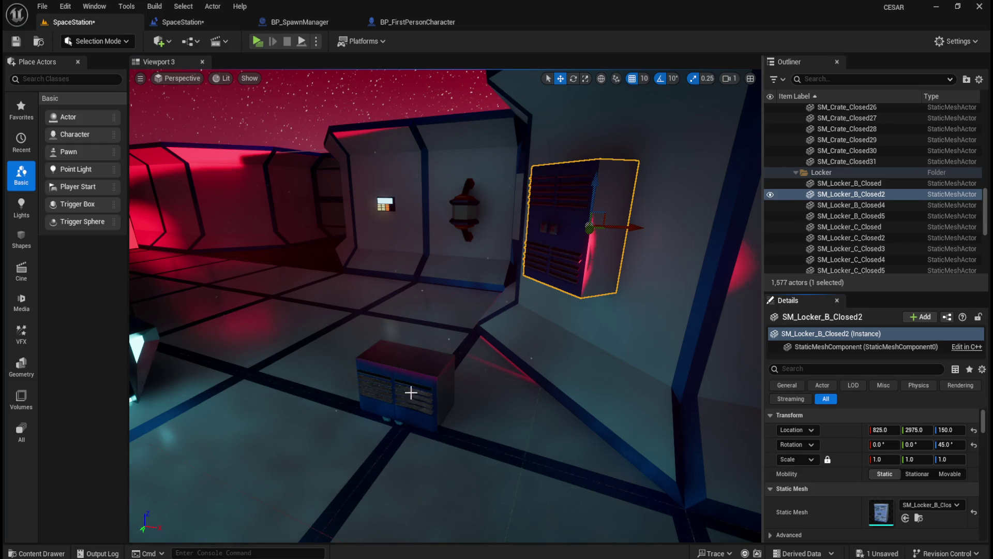
pyautogui.rightClick(843, 445)
pyautogui.click(868, 480)
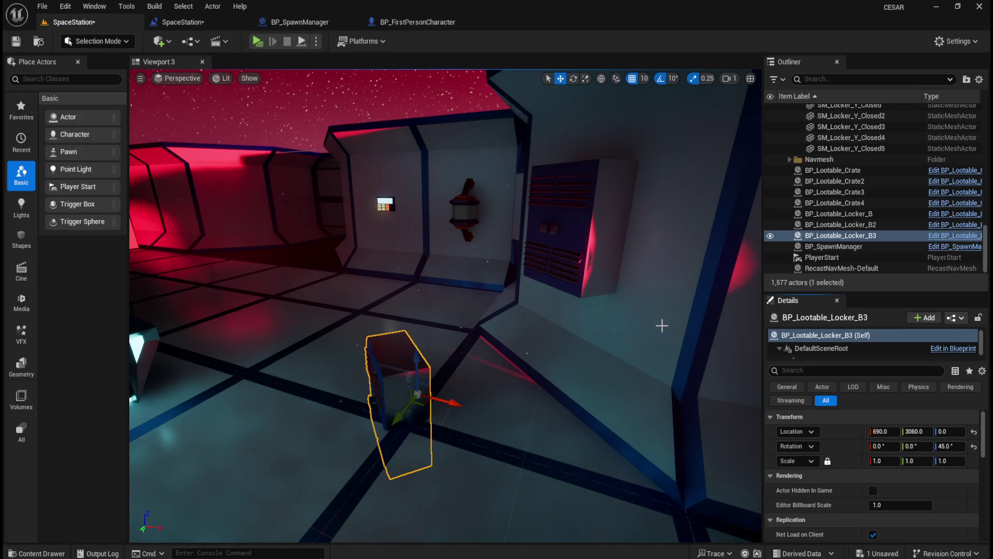
# Step: Copy SM_Locker_B_Closed2's location, delete it, and move BP_Lootable_Locker_B3 to 825, 2975, 150
pyautogui.click(579, 228)
pyautogui.rightClick(845, 444)
pyautogui.click(879, 457)
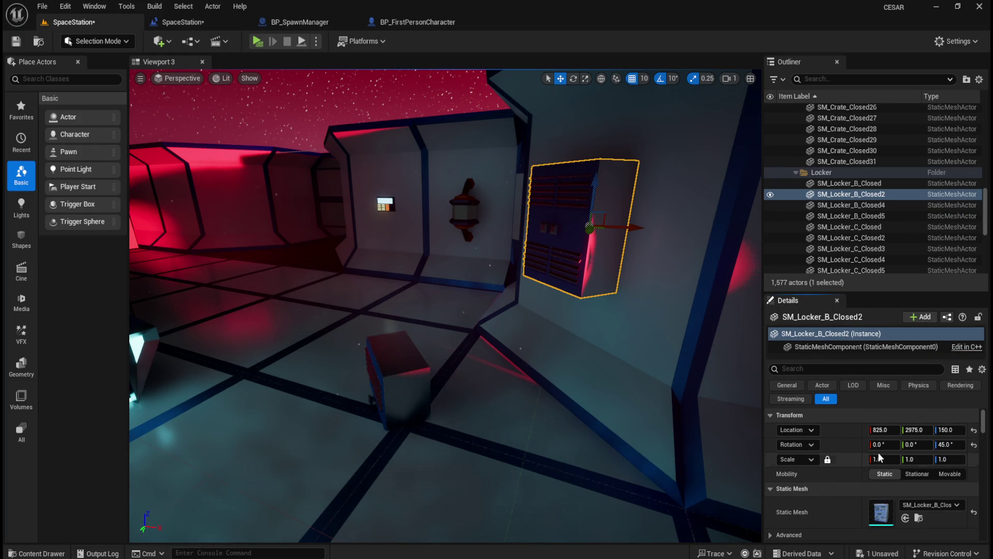
pyautogui.press('Delete')
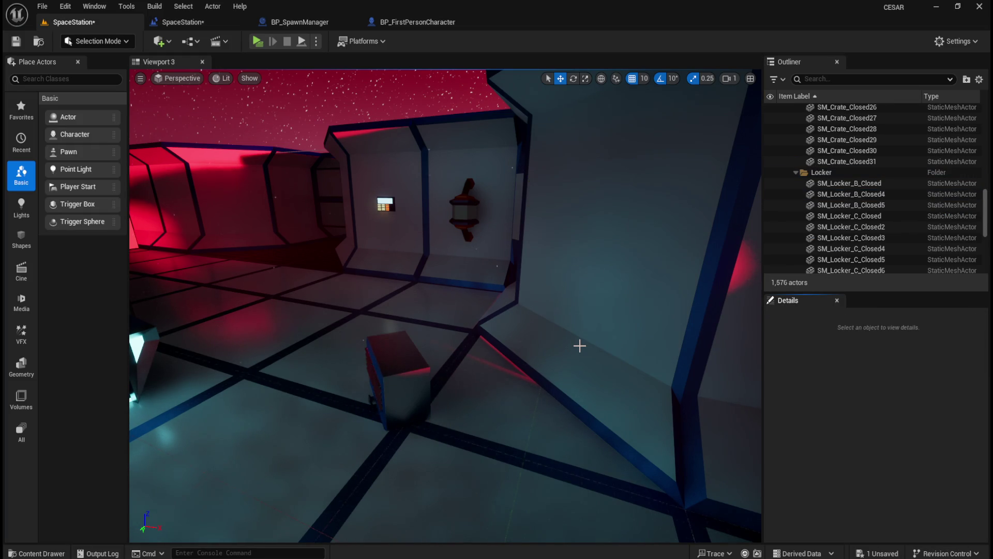
pyautogui.click(406, 373)
pyautogui.rightClick(839, 430)
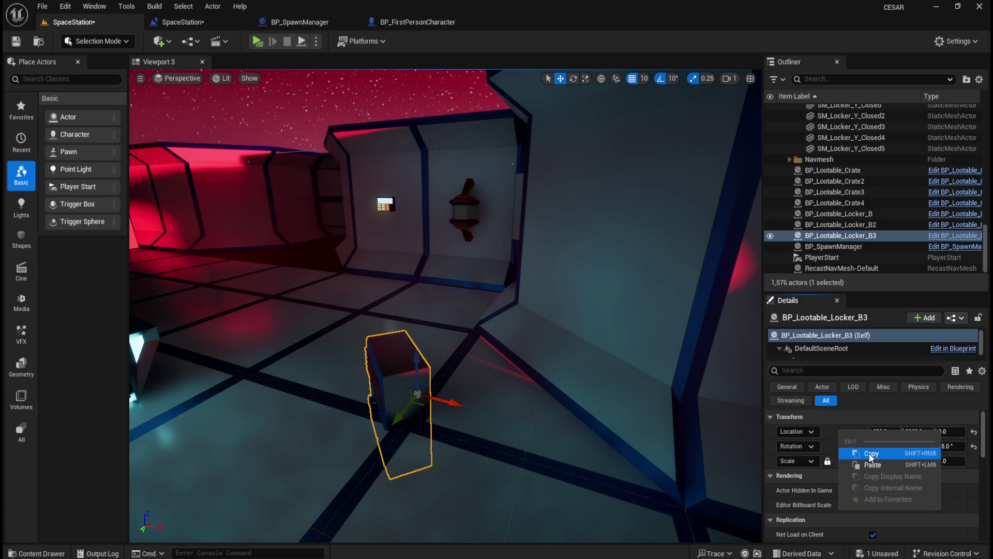
pyautogui.click(875, 465)
pyautogui.moveTo(477, 341)
pyautogui.mouseDown()
pyautogui.moveTo(461, 332)
pyautogui.moveTo(450, 357)
pyautogui.moveTo(535, 313)
pyautogui.moveTo(518, 321)
pyautogui.moveTo(563, 377)
pyautogui.moveTo(549, 388)
pyautogui.mouseUp()
pyautogui.scroll(4, 477, 341)
# Step: Place BP_Lootable_Locker_B4 and give it the wall locker's -45° rotation
pyautogui.hotkey('ctrl', 'space')
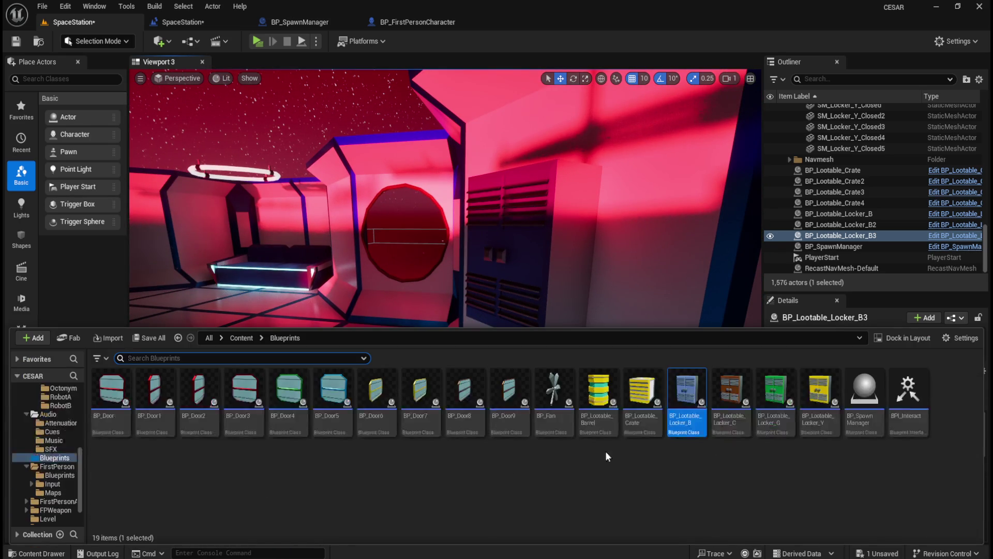
pyautogui.moveTo(688, 419)
pyautogui.mouseDown()
pyautogui.moveTo(440, 362)
pyautogui.moveTo(357, 431)
pyautogui.mouseUp()
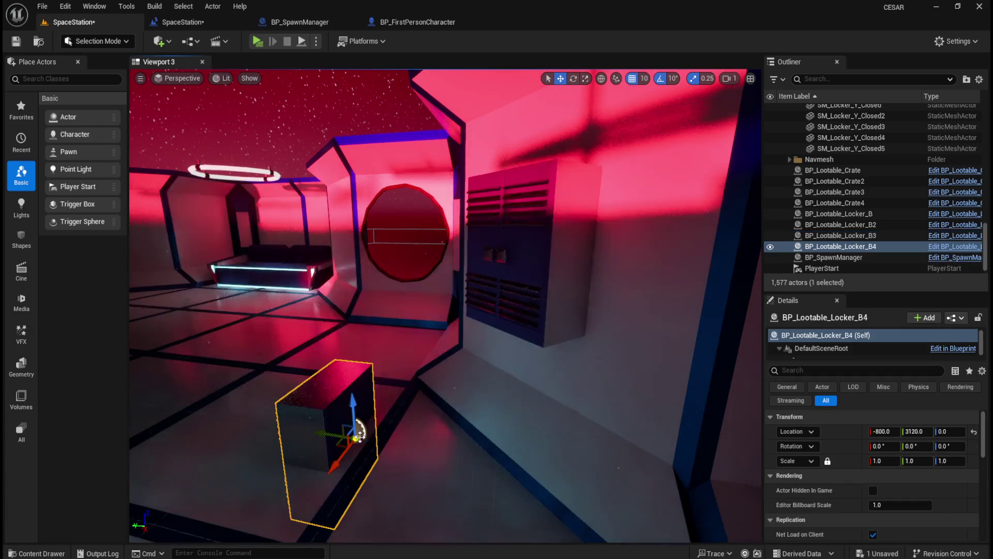
pyautogui.click(533, 310)
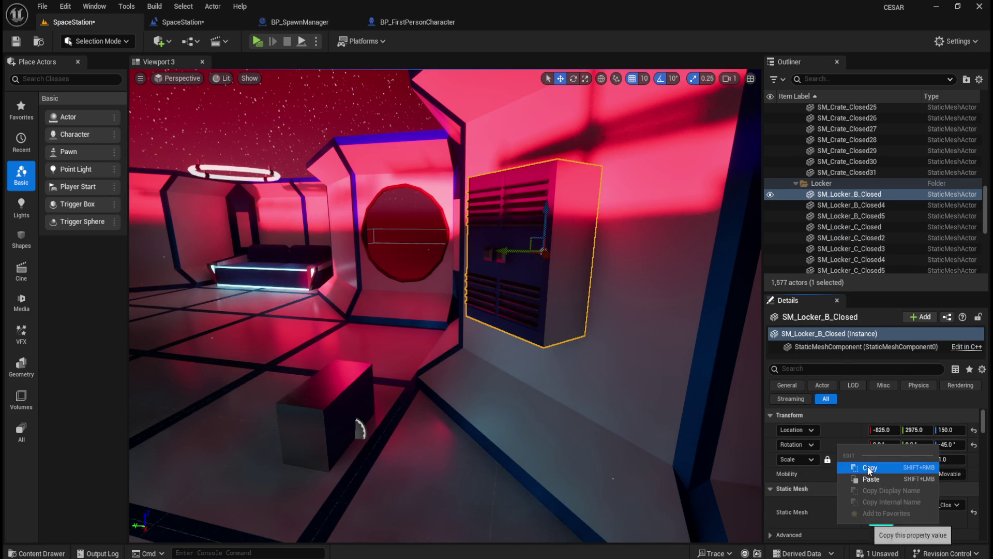
pyautogui.click(339, 403)
pyautogui.rightClick(849, 448)
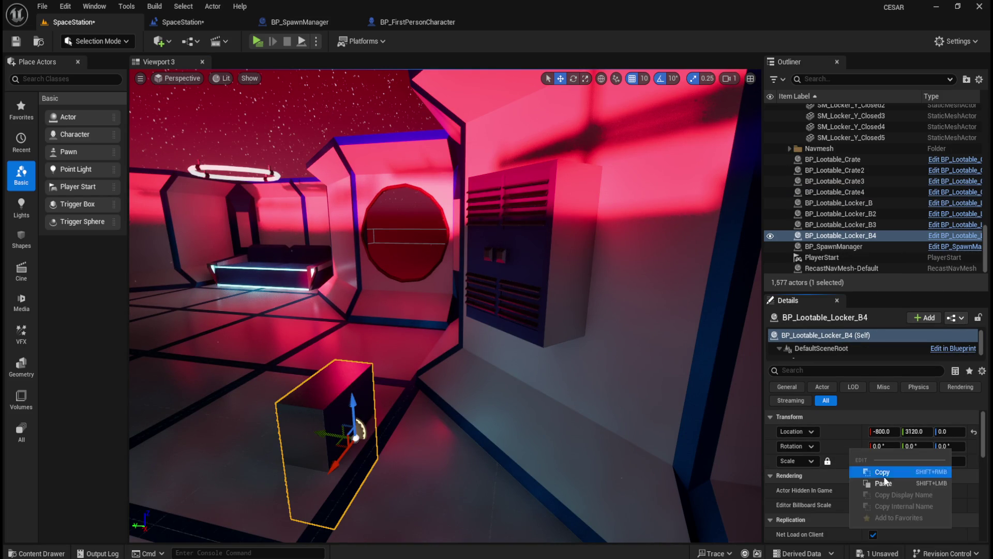
pyautogui.click(883, 483)
# Step: Delete SM_Locker_B_Closed and move BP_Lootable_Locker_B4 to its location -825, 2975, 150
pyautogui.click(535, 289)
pyautogui.rightClick(837, 427)
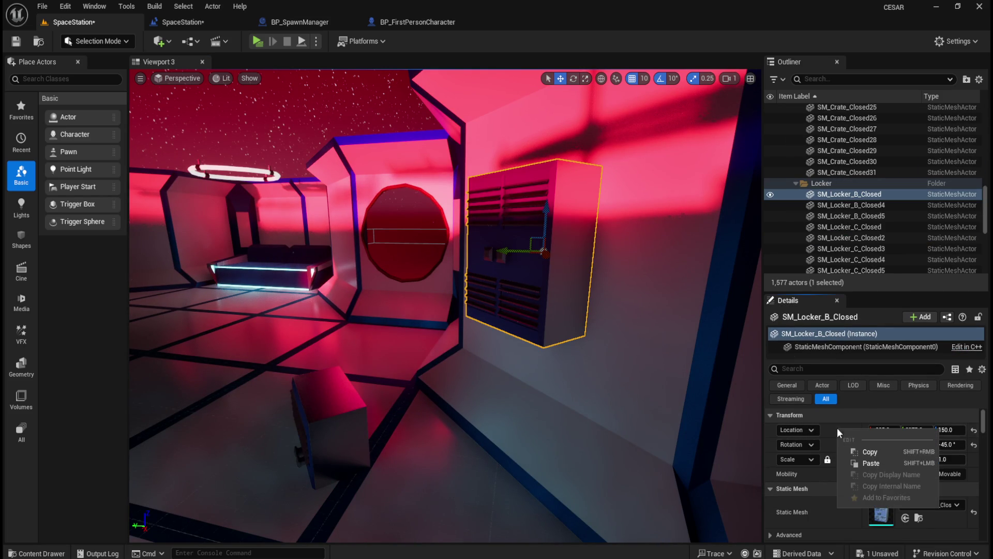
pyautogui.click(871, 453)
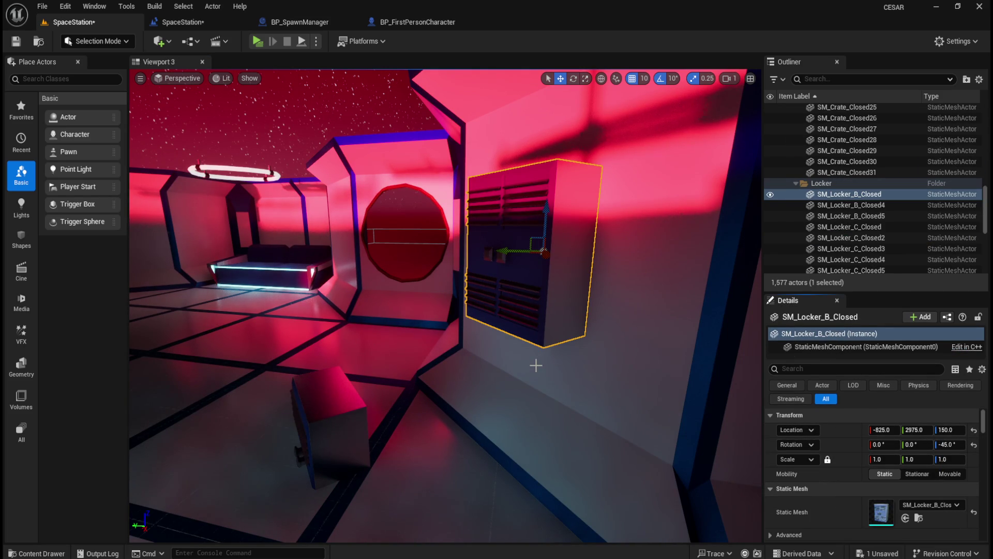
pyautogui.press('Delete')
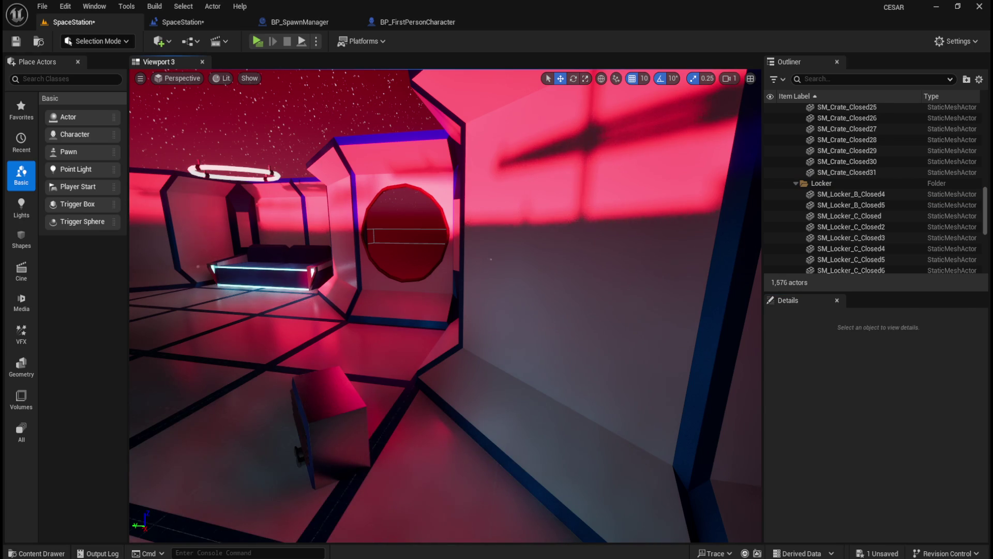
pyautogui.click(331, 430)
pyautogui.rightClick(837, 432)
pyautogui.click(875, 465)
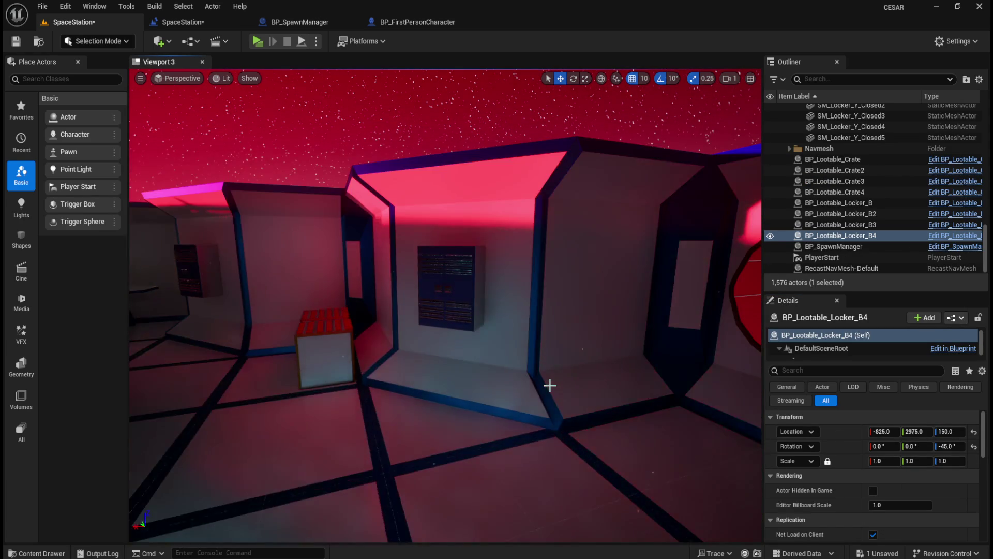
# Step: Place BP_Lootable_Locker_B5 and match SM_Locker_B_Closed4's rotation
pyautogui.hotkey('ctrl', 'space')
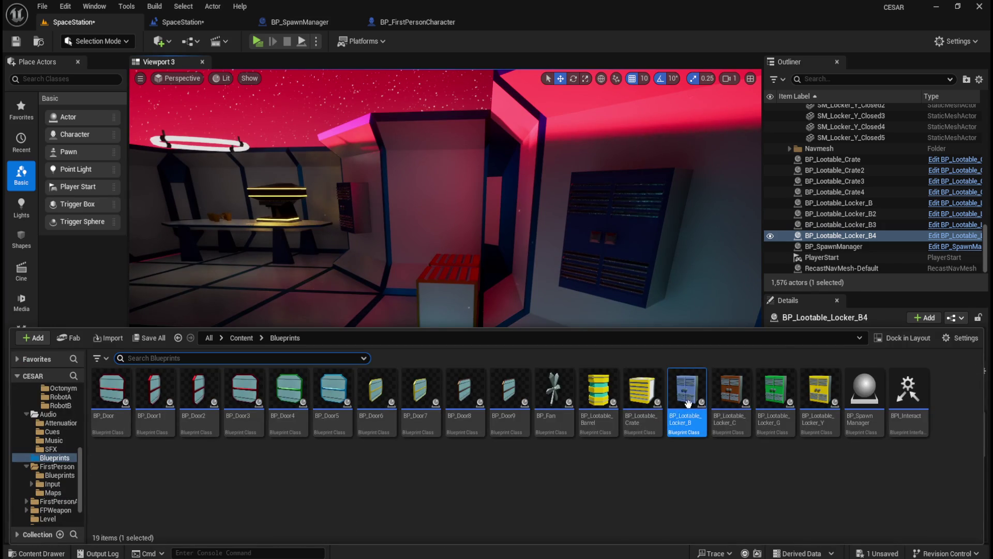
pyautogui.moveTo(688, 409); pyautogui.dragTo(462, 407)
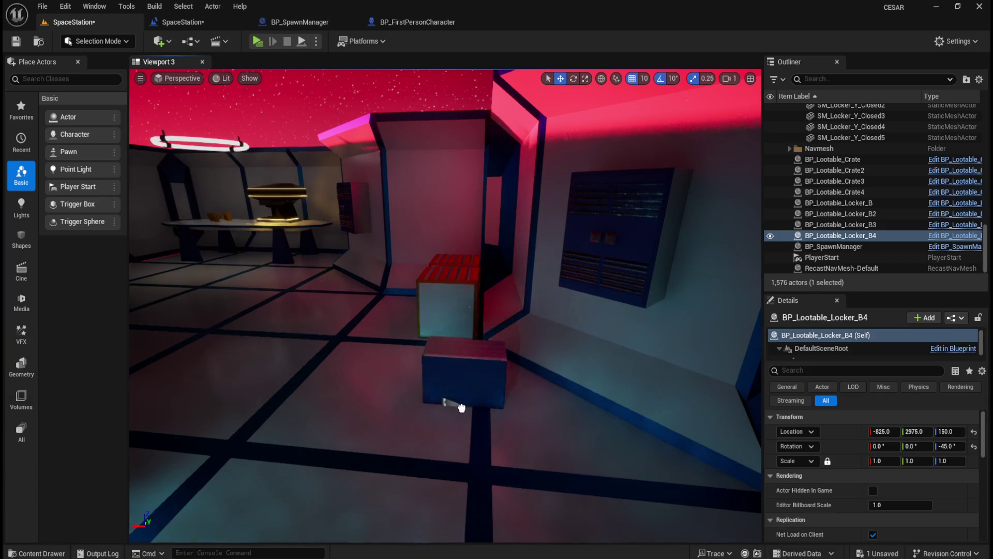
pyautogui.click(623, 268)
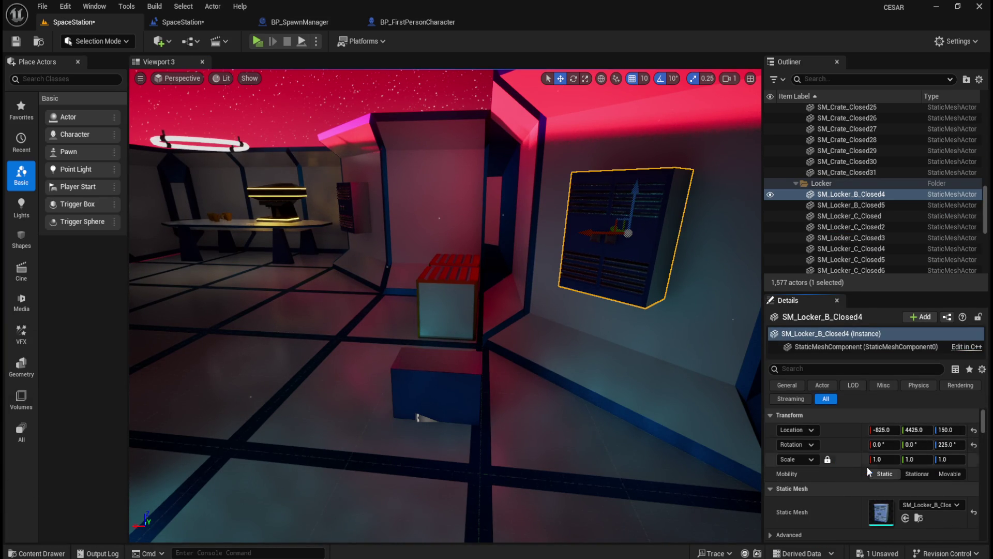
pyautogui.click(459, 383)
pyautogui.rightClick(847, 450)
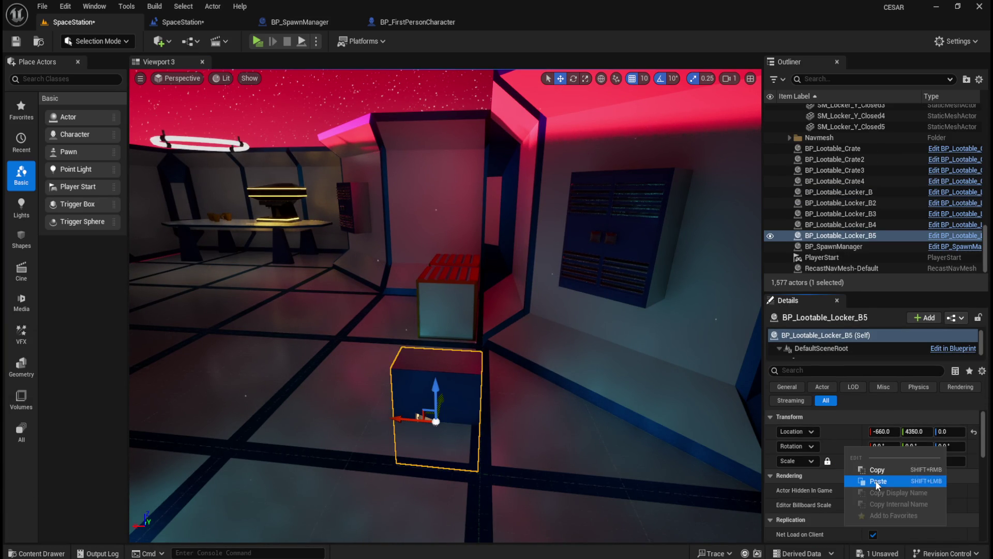
pyautogui.click(851, 474)
# Step: Delete SM_Locker_B_Closed4 and move BP_Lootable_Locker_B5 onto its wall location
pyautogui.click(630, 248)
pyautogui.rightClick(843, 430)
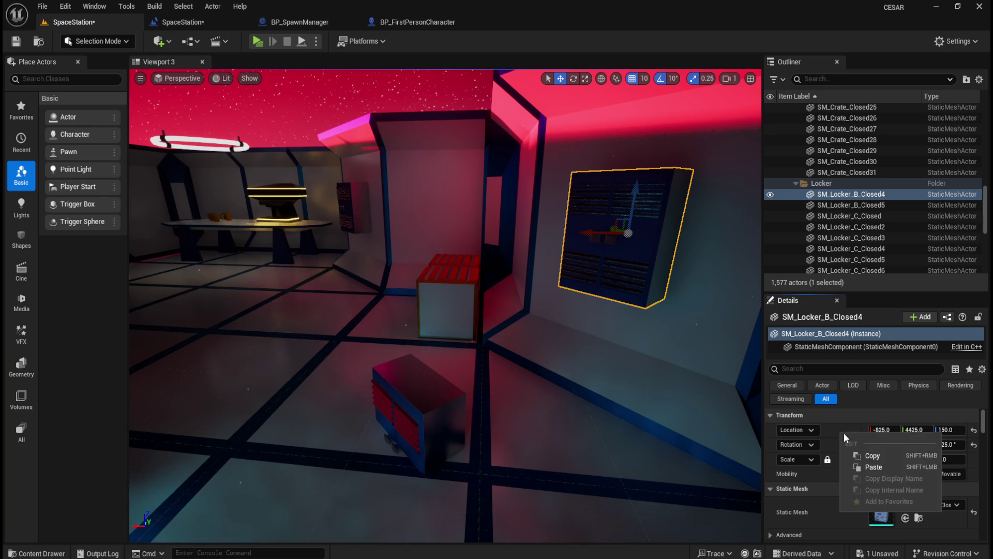
pyautogui.click(867, 458)
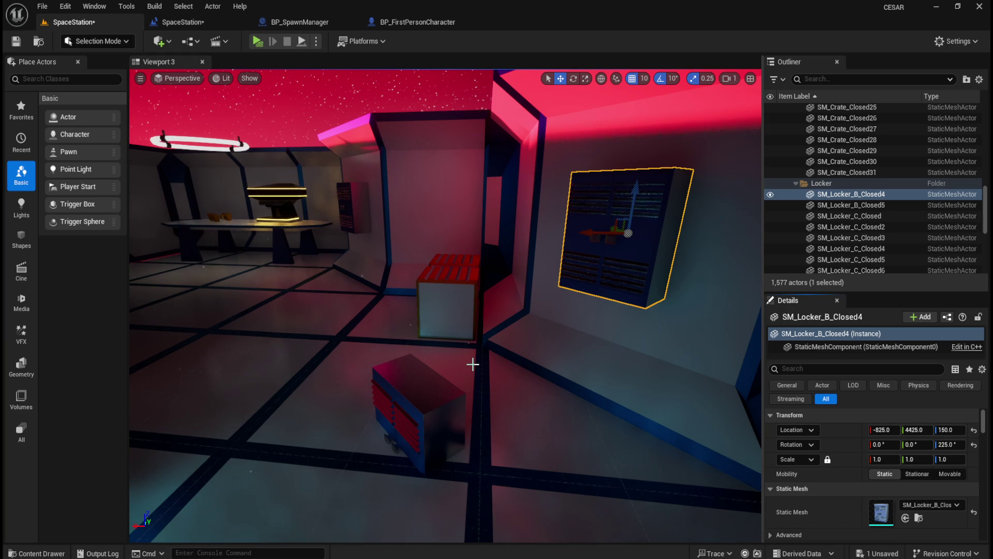
pyautogui.press('Delete')
pyautogui.click(426, 397)
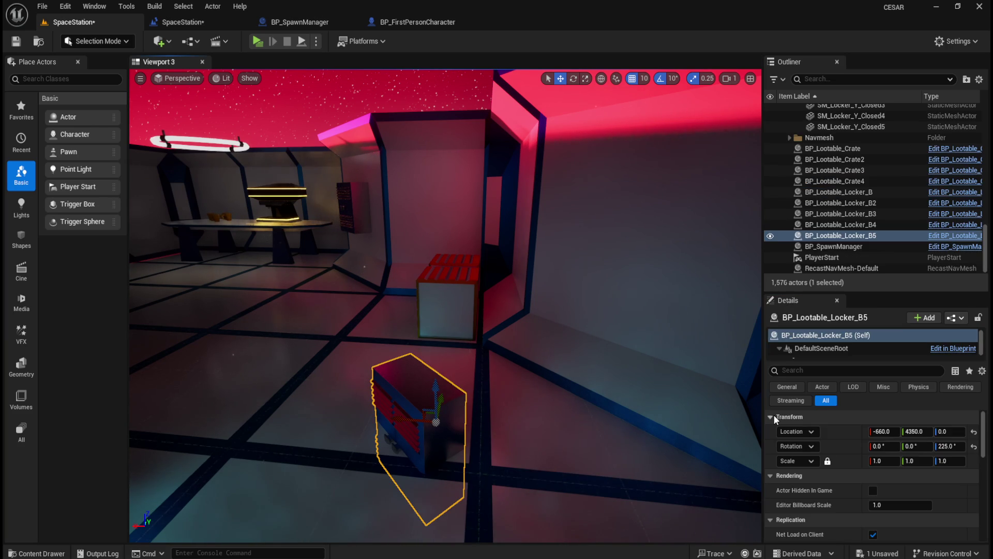
pyautogui.rightClick(842, 434)
pyautogui.click(865, 459)
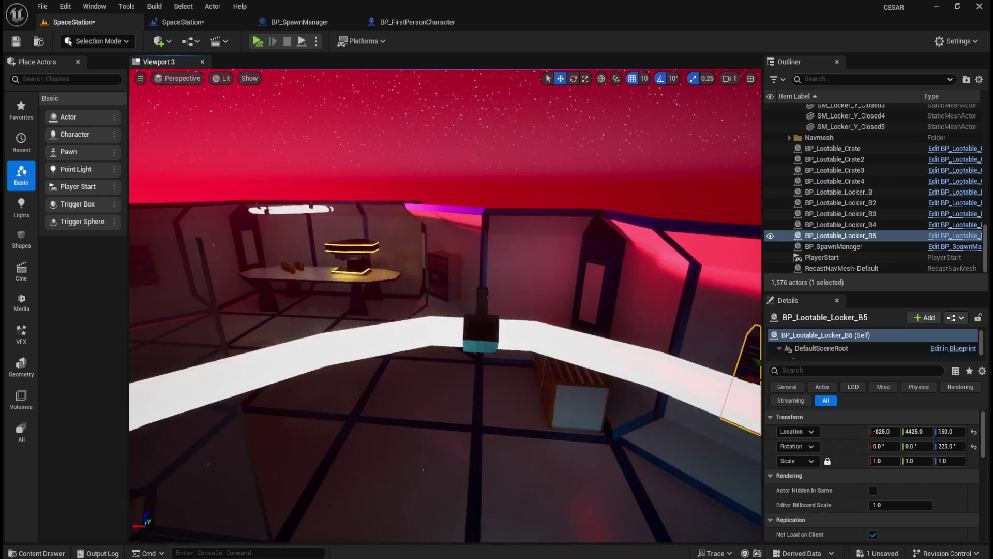
pyautogui.moveTo(388, 349); pyautogui.dragTo(428, 345)
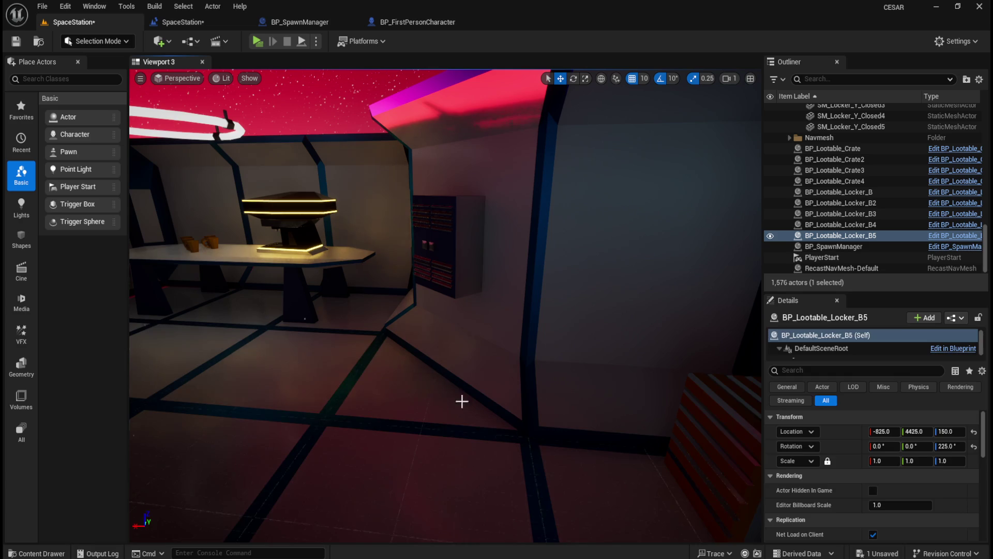
# Step: Place BP_Lootable_Locker_B6 and give it SM_Locker_B_Closed5's 225° rotation
pyautogui.hotkey('ctrl', 'space')
pyautogui.moveTo(672, 396)
pyautogui.mouseDown()
pyautogui.moveTo(359, 384)
pyautogui.moveTo(324, 394)
pyautogui.mouseUp()
pyautogui.click(445, 243)
pyautogui.rightClick(840, 442)
pyautogui.click(882, 466)
pyautogui.click(355, 362)
pyautogui.rightClick(846, 444)
pyautogui.click(877, 479)
# Step: Delete SM_Locker_B_Closed5, move B6 to -425, 4825, 150, and select all six lockers
pyautogui.click(456, 247)
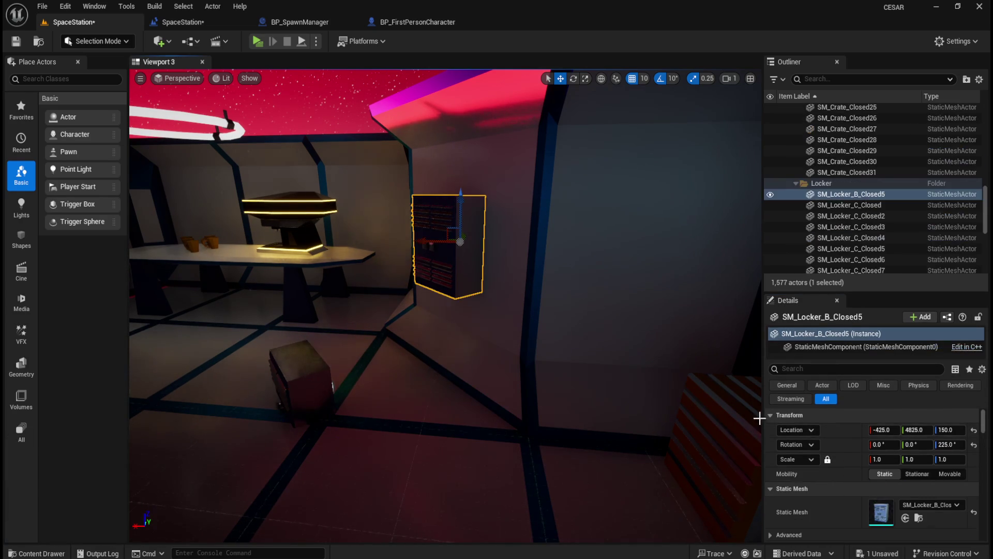
pyautogui.rightClick(853, 439)
pyautogui.click(885, 453)
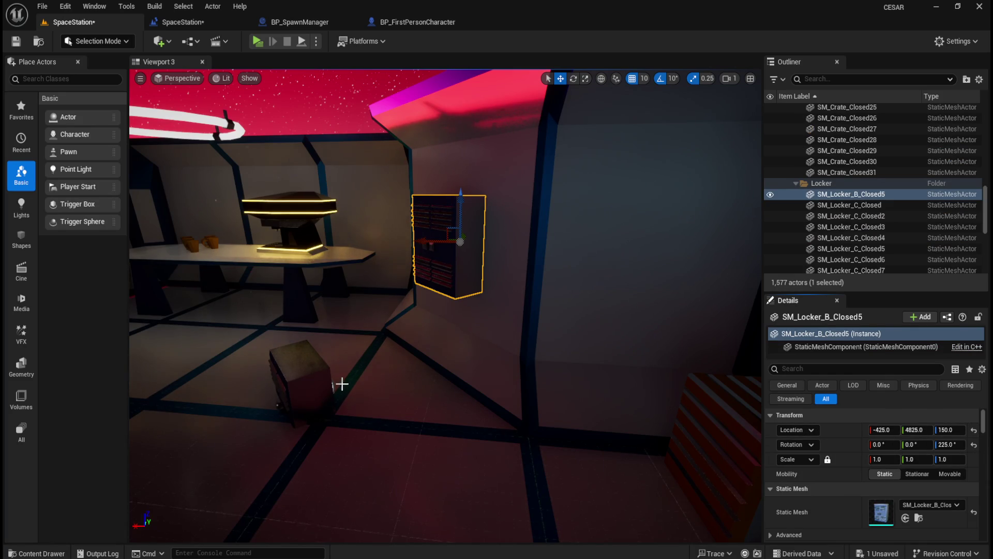
pyautogui.click(304, 377)
pyautogui.click(449, 245)
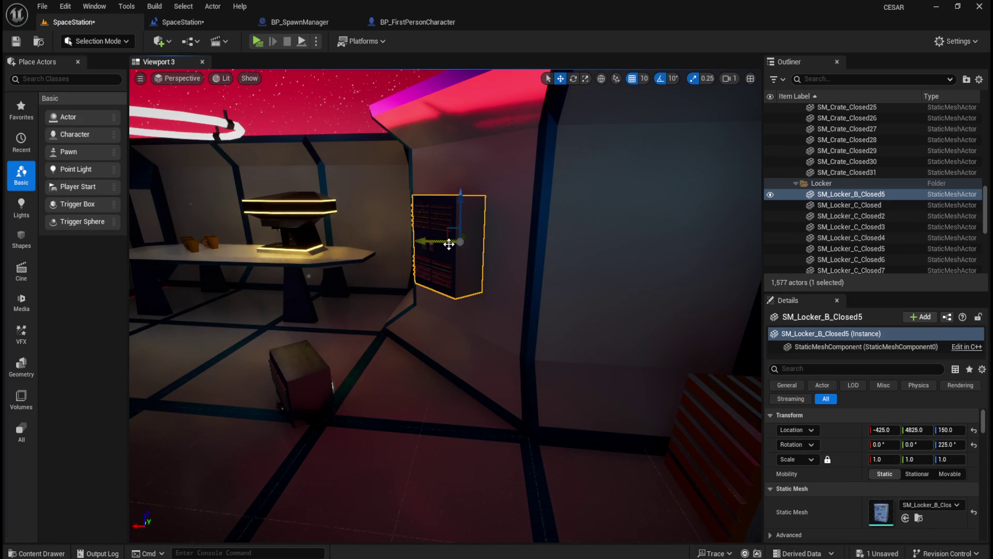
pyautogui.press('Delete')
pyautogui.click(313, 371)
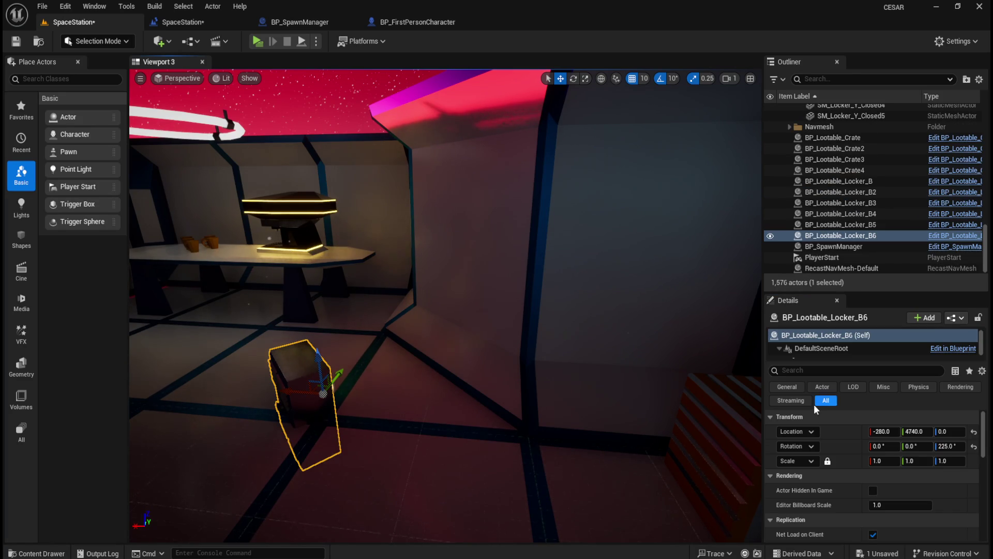
pyautogui.rightClick(833, 432)
pyautogui.click(865, 466)
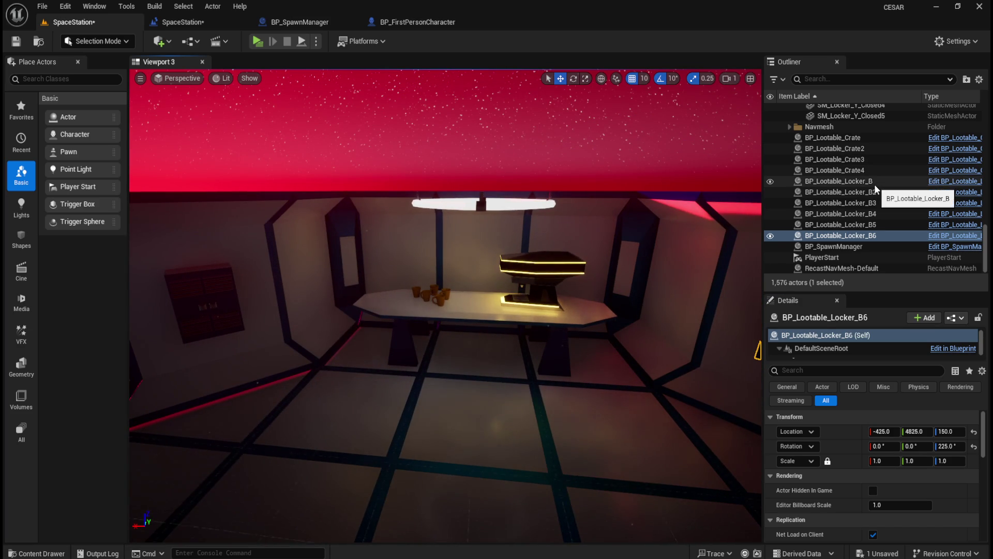
pyautogui.click(874, 184)
pyautogui.keyDown('shift'); pyautogui.click(865, 236); pyautogui.keyUp('shift')
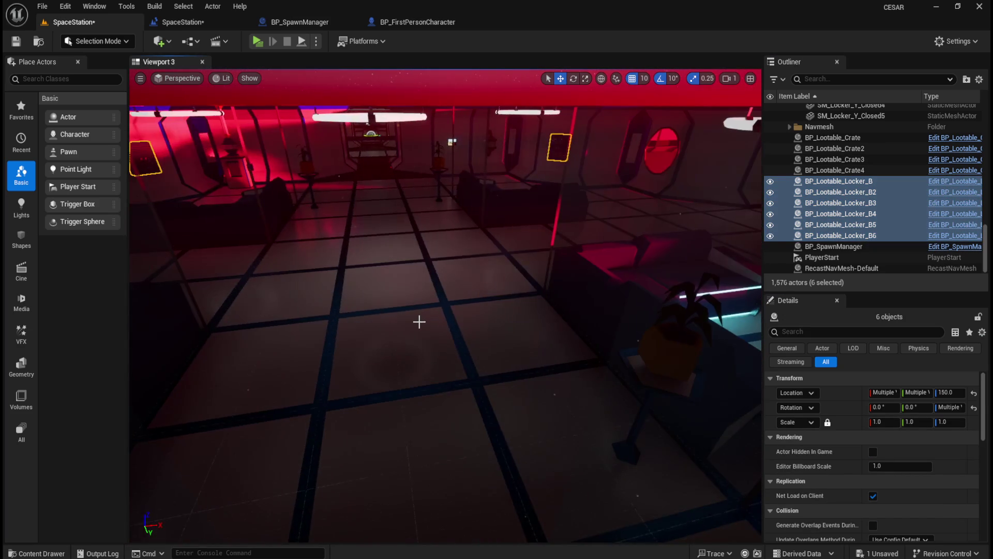
# Step: Select BP_Lootable_Crate through BP_Lootable_Locker_B6 to verify four crates and six lockers
pyautogui.moveTo(420, 322)
pyautogui.mouseDown()
pyautogui.moveTo(472, 336)
pyautogui.moveTo(473, 328)
pyautogui.mouseUp()
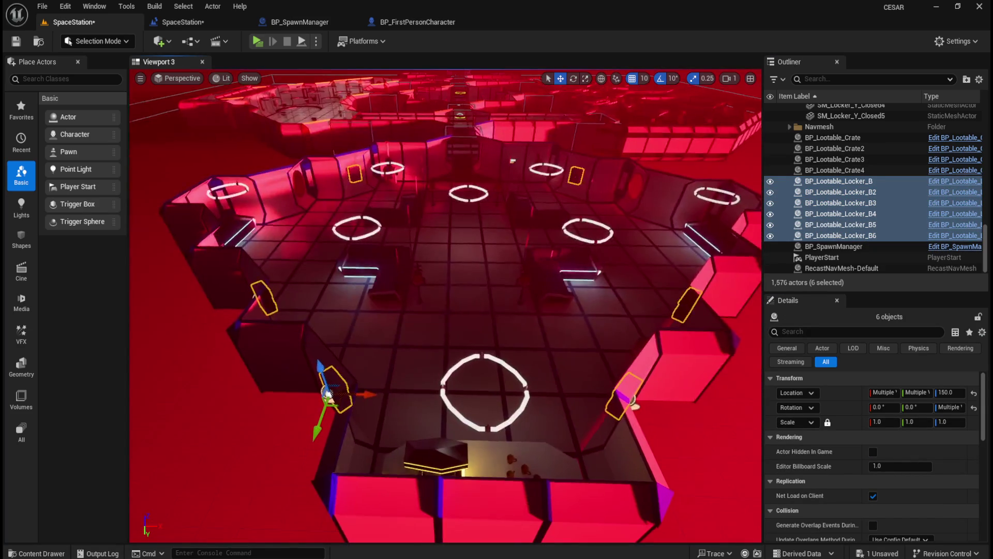
pyautogui.click(854, 172)
pyautogui.click(852, 184)
pyautogui.keyDown('shift'); pyautogui.click(858, 235); pyautogui.keyUp('shift')
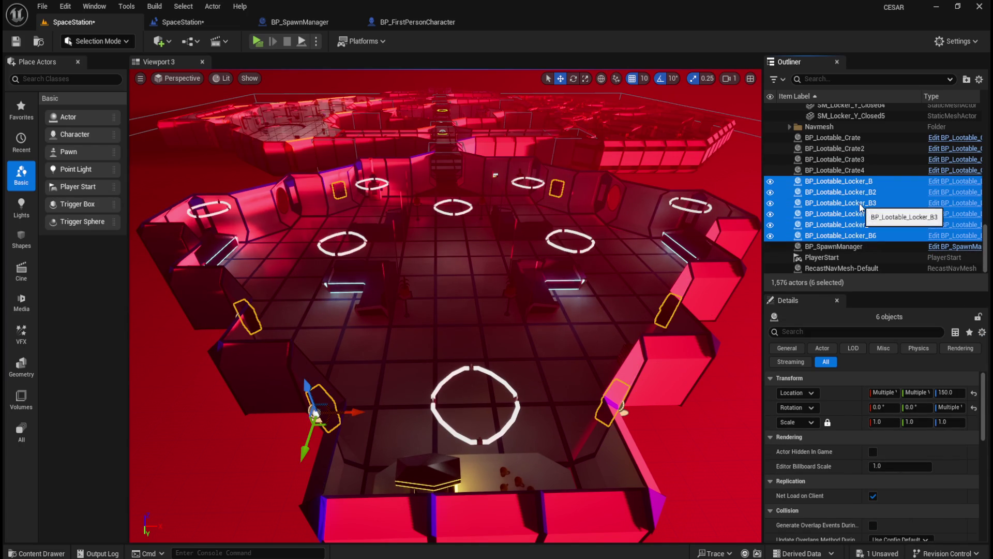
pyautogui.click(873, 139)
pyautogui.keyDown('shift'); pyautogui.click(872, 238); pyautogui.keyUp('shift')
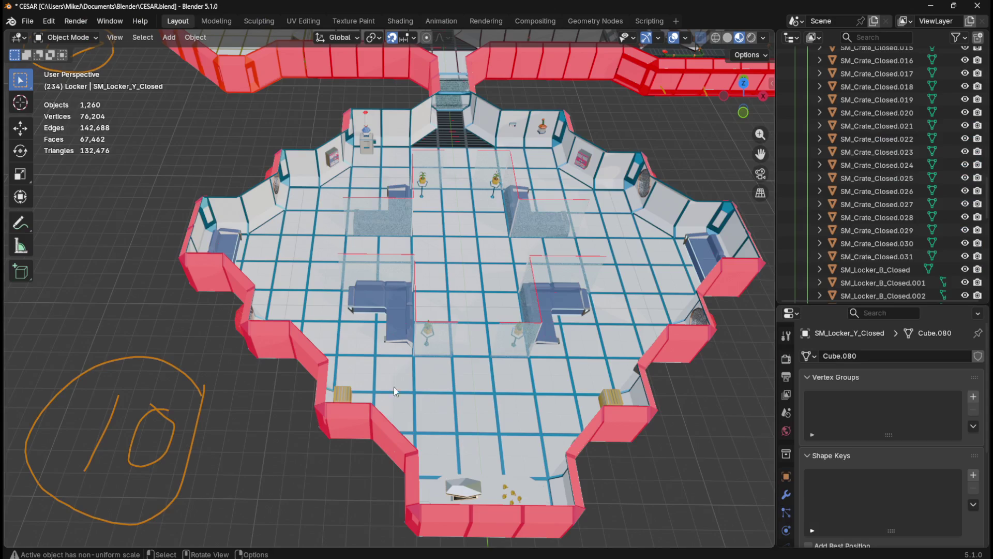
pyautogui.scroll(-5, 430, 352)
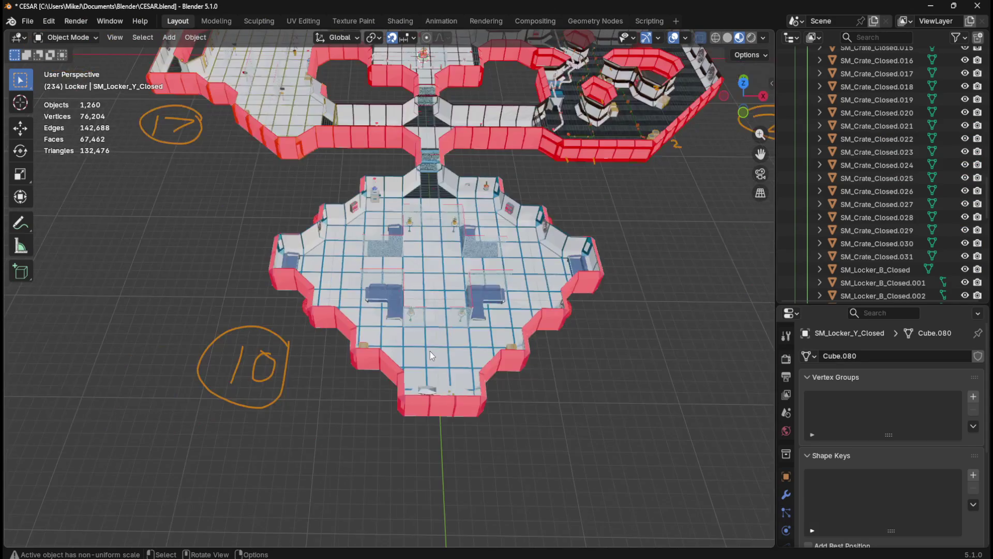
pyautogui.scroll(2, 426, 354)
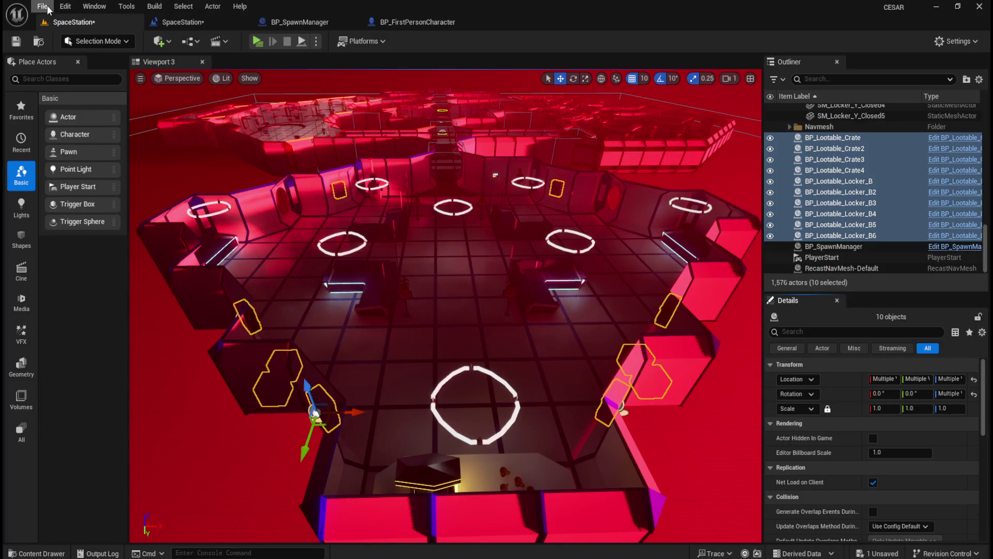
pyautogui.click(46, 7)
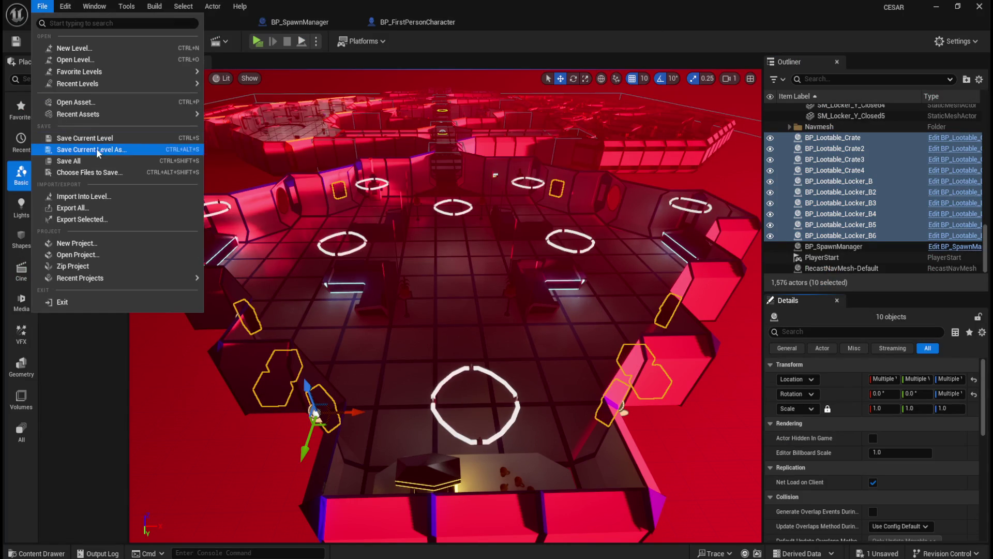
# Step: Save all, then move the four lootable crates into the Lootables Crate folder
pyautogui.click(196, 161)
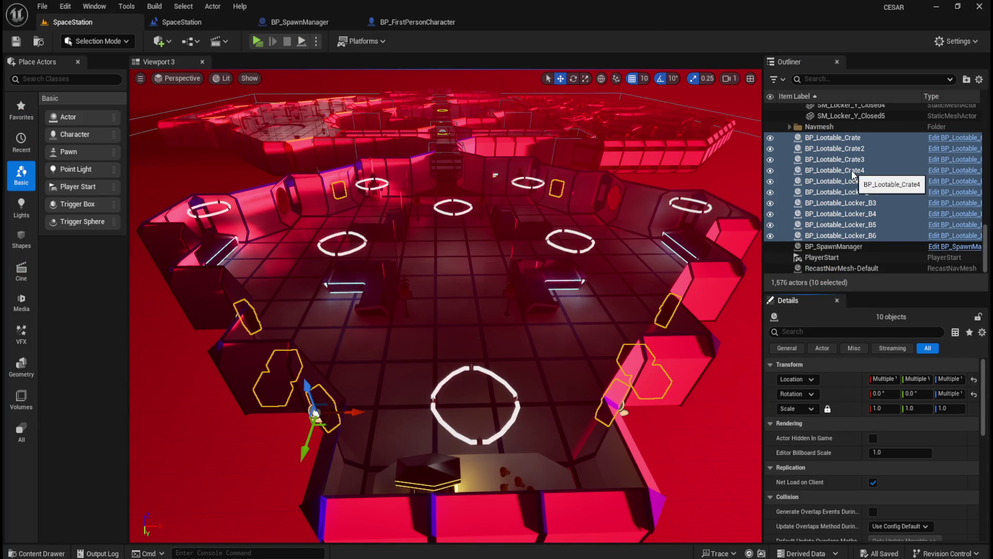
pyautogui.click(838, 138)
pyautogui.keyDown('shift'); pyautogui.click(853, 170); pyautogui.keyUp('shift')
pyautogui.rightClick(852, 162)
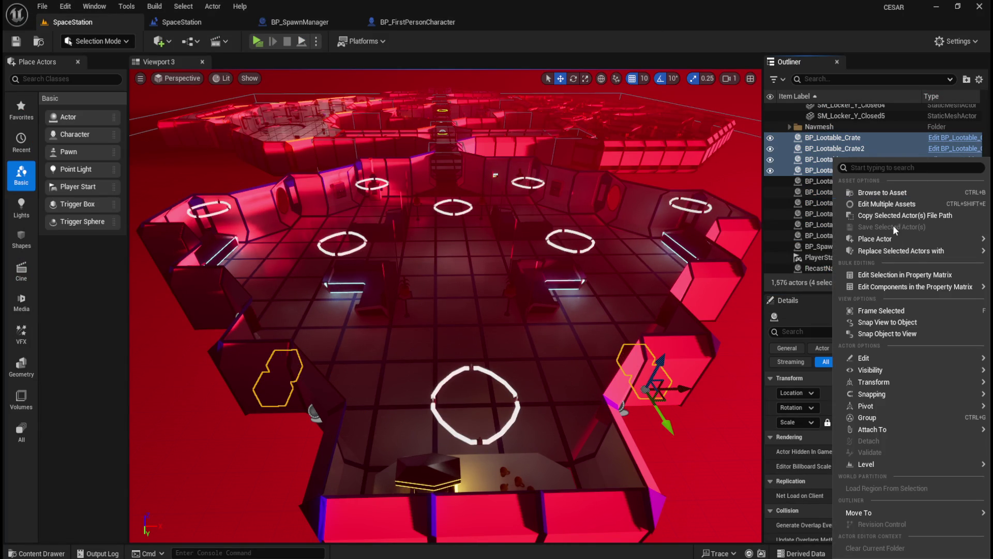
pyautogui.click(853, 30)
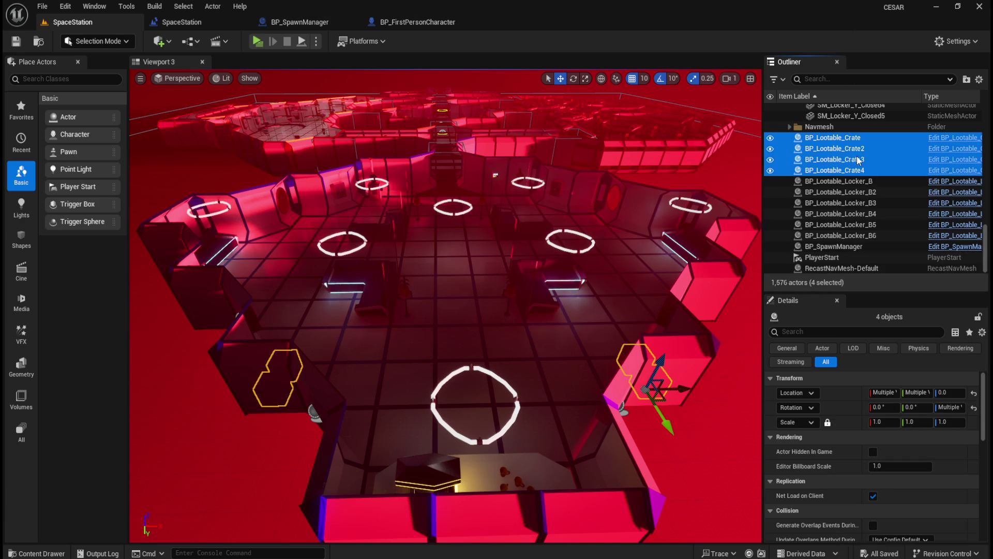
pyautogui.click(858, 181)
pyautogui.click(862, 138)
pyautogui.keyDown('shift'); pyautogui.click(855, 170); pyautogui.keyUp('shift')
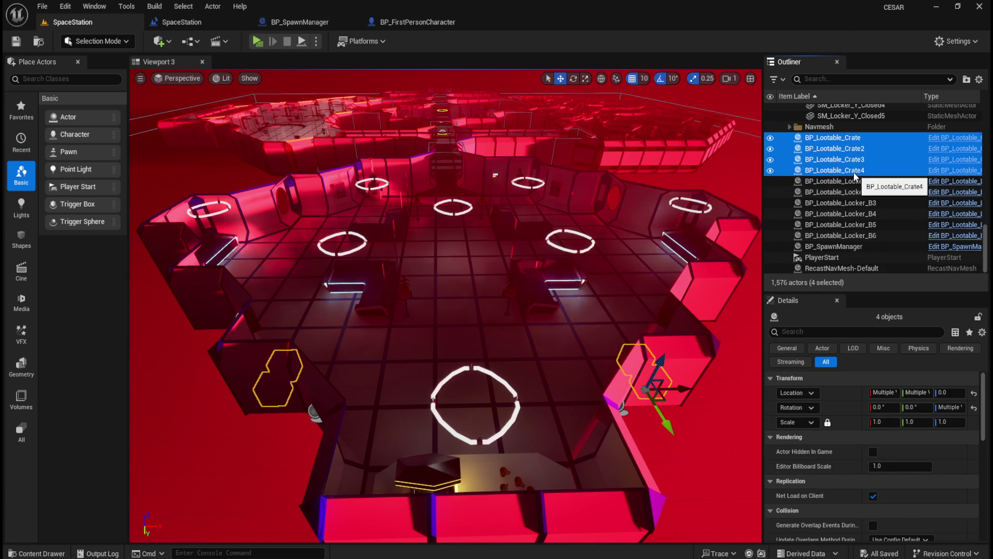
pyautogui.rightClick(854, 161)
pyautogui.moveTo(742, 516)
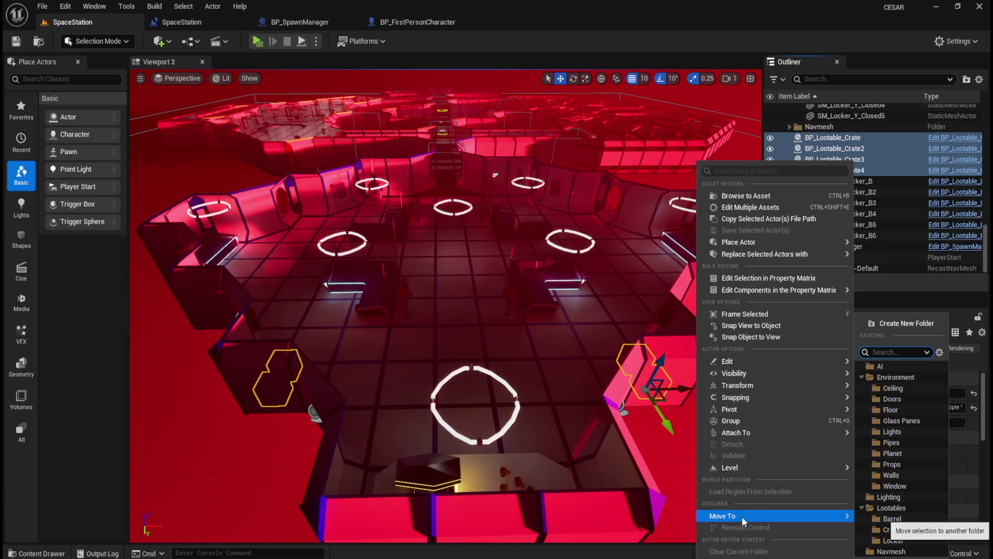
pyautogui.click(892, 530)
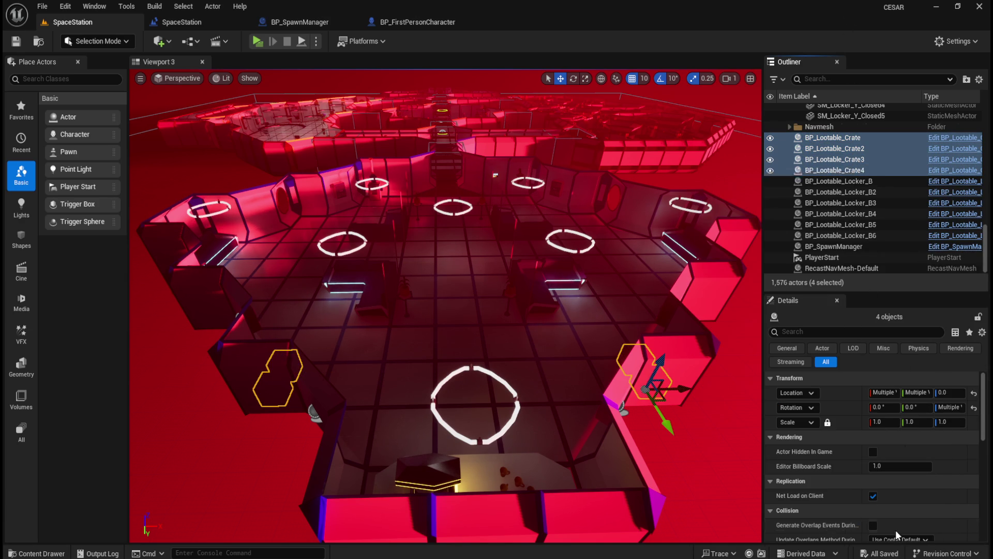
# Step: Move the six lootable B lockers into the Lootables Locker folder
pyautogui.click(858, 182)
pyautogui.keyDown('shift'); pyautogui.click(859, 238); pyautogui.keyUp('shift')
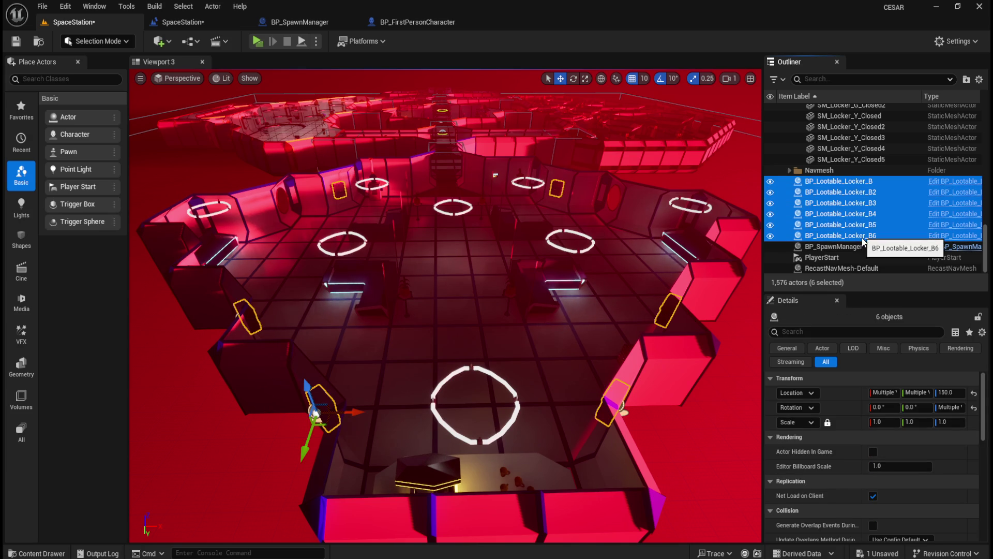
pyautogui.rightClick(855, 236)
pyautogui.moveTo(752, 516)
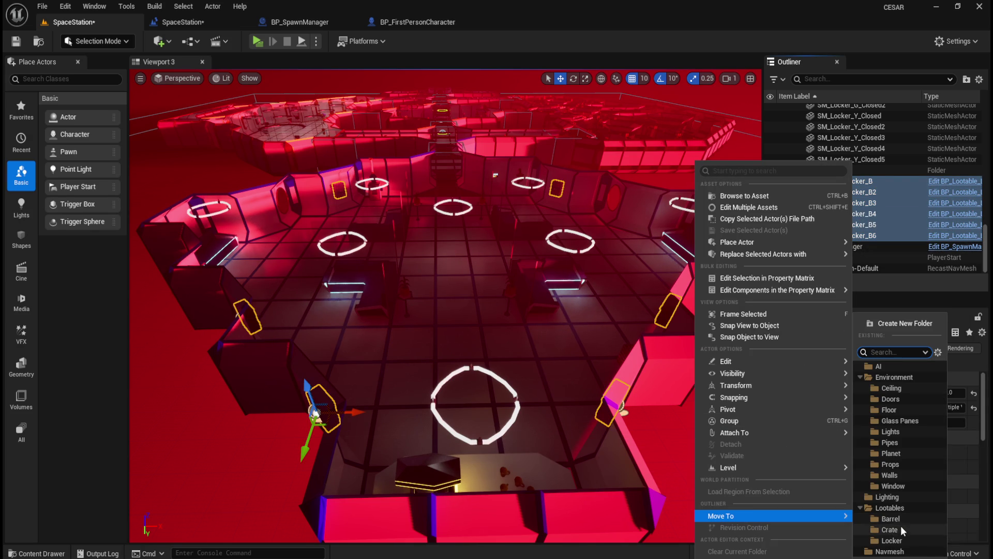
pyautogui.click(892, 541)
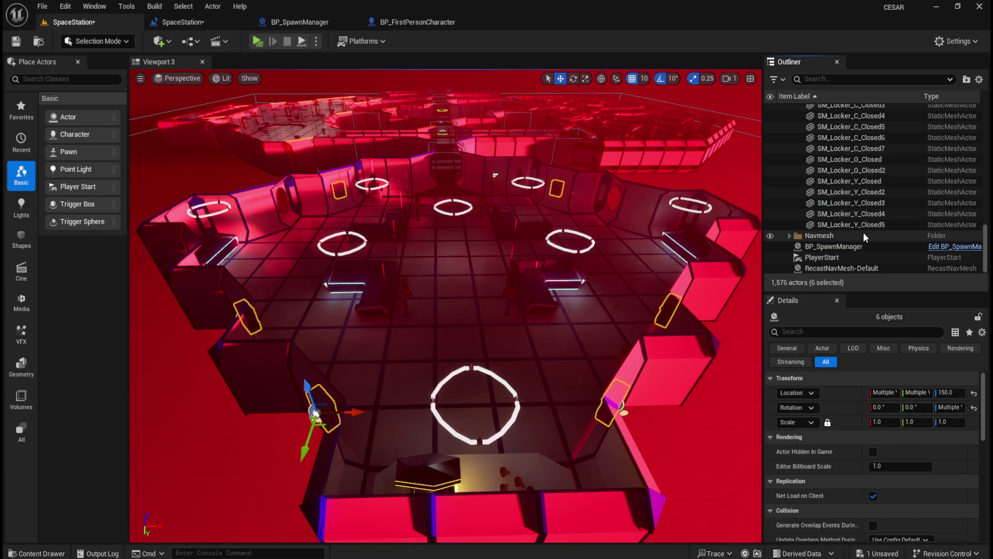
pyautogui.click(44, 6)
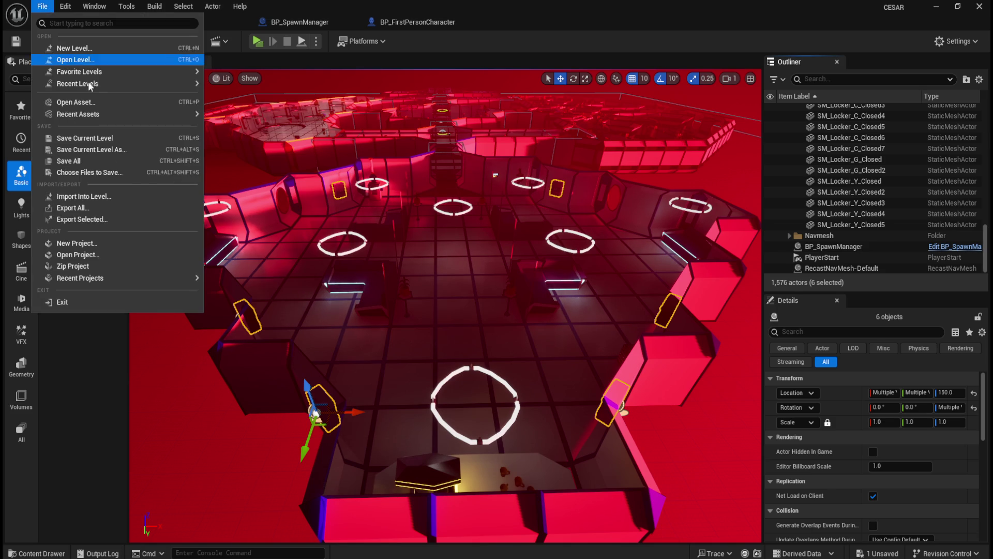
# Step: Save all and start a play-test, opening the first lootable cabinets
pyautogui.click(119, 160)
pyautogui.click(258, 41)
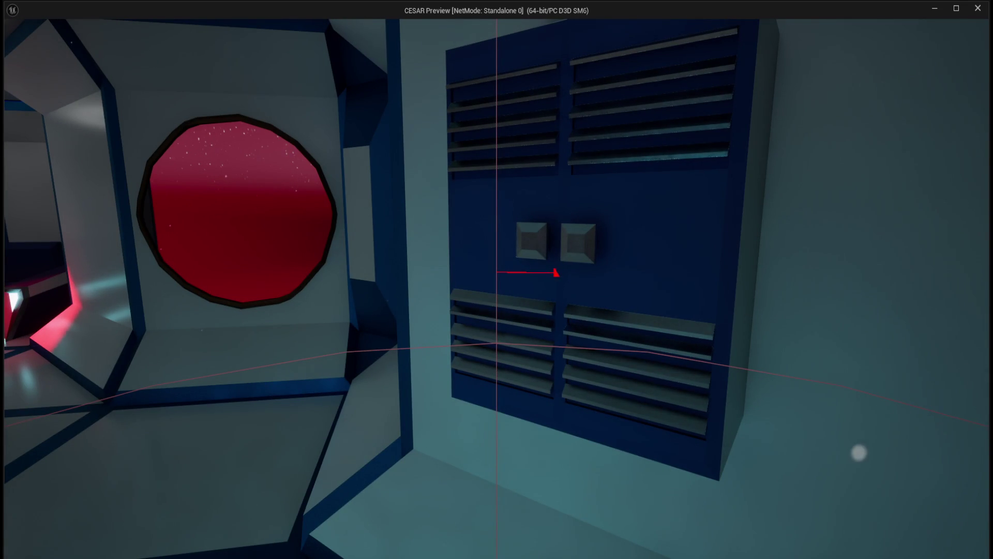
pyautogui.press('e')
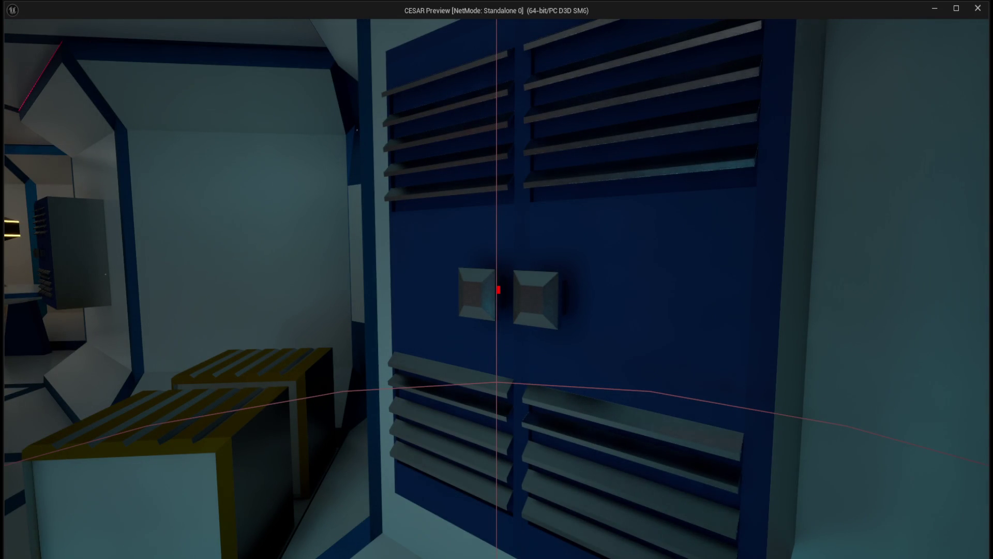
pyautogui.press('e')
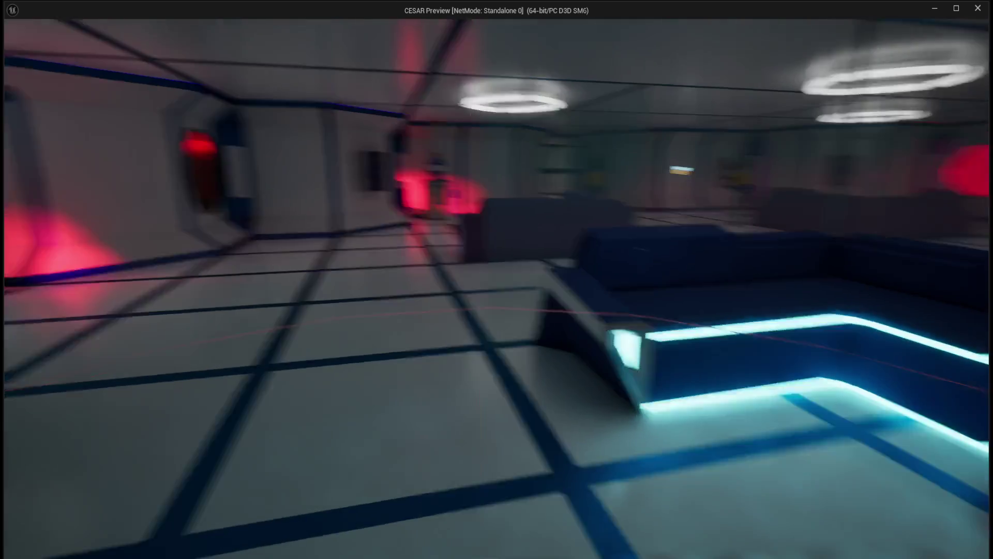
# Step: Walk through the rooms opening the remaining lootable wall cabinets
pyautogui.press('w')
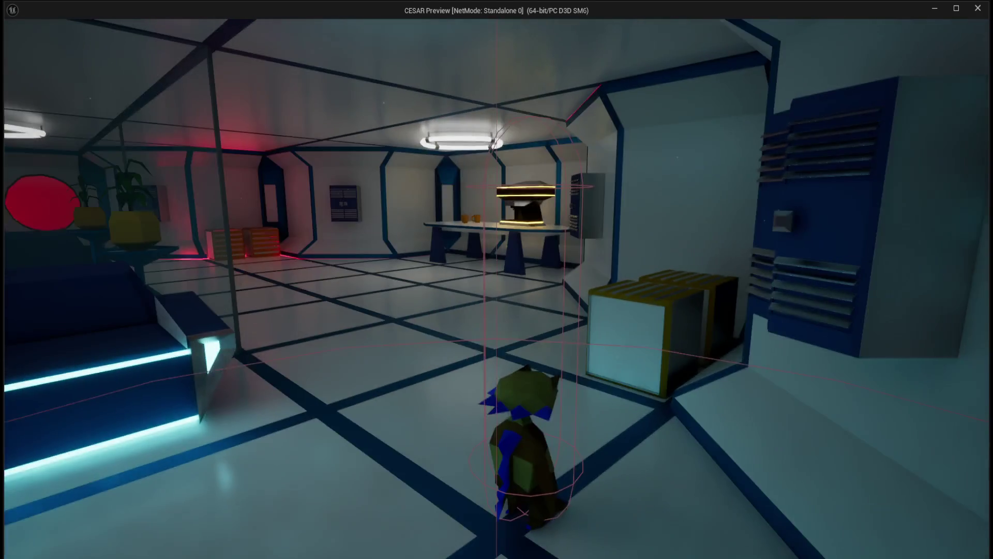
pyautogui.press('e')
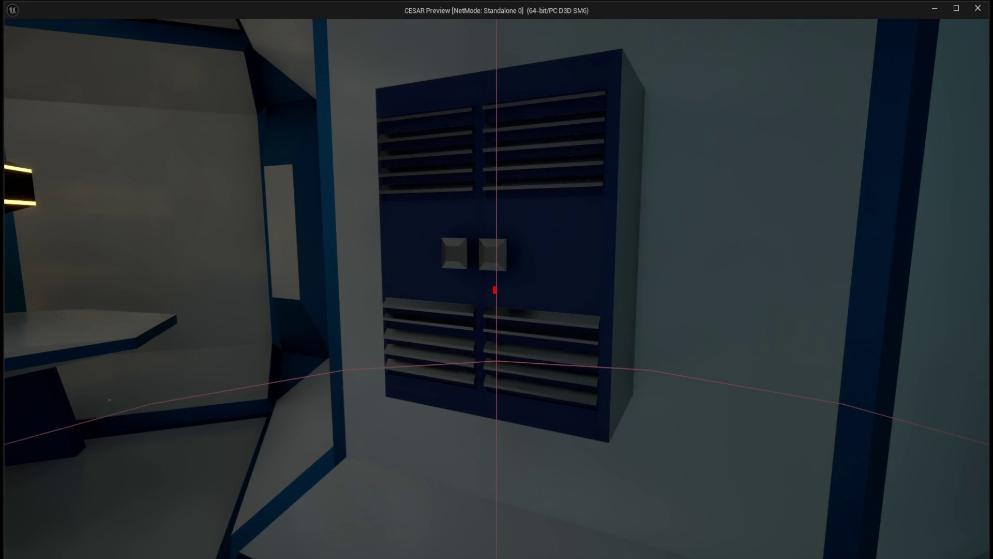
pyautogui.press('e')
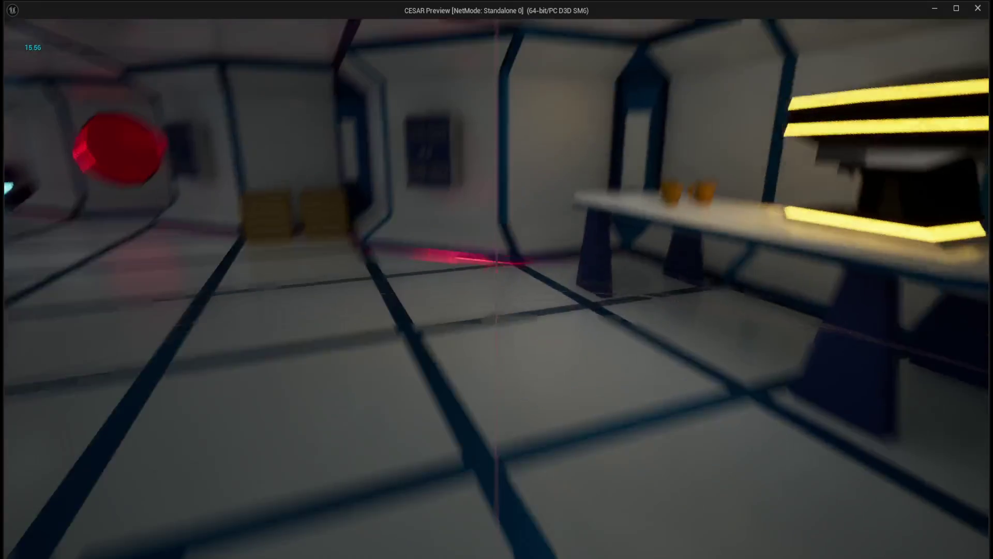
pyautogui.press('e')
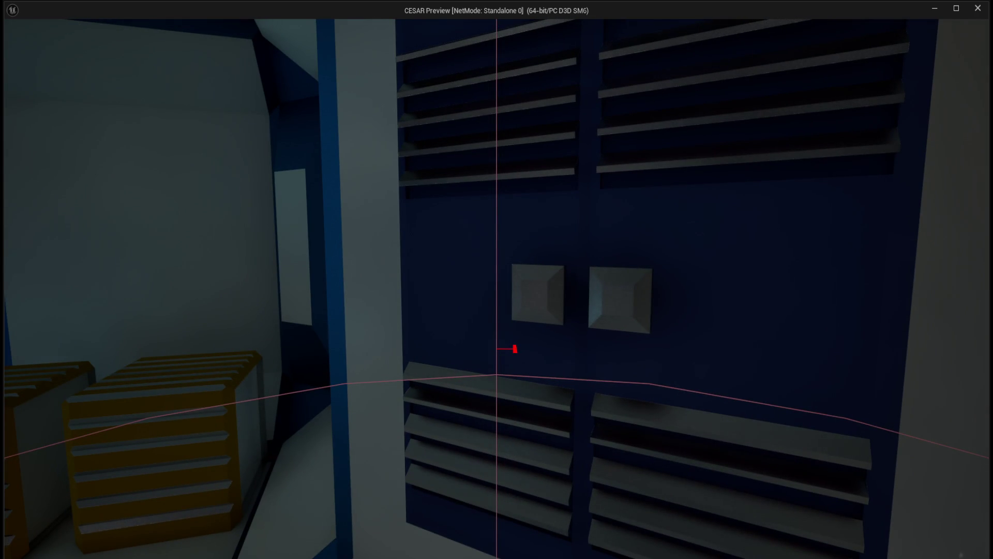
pyautogui.press('e')
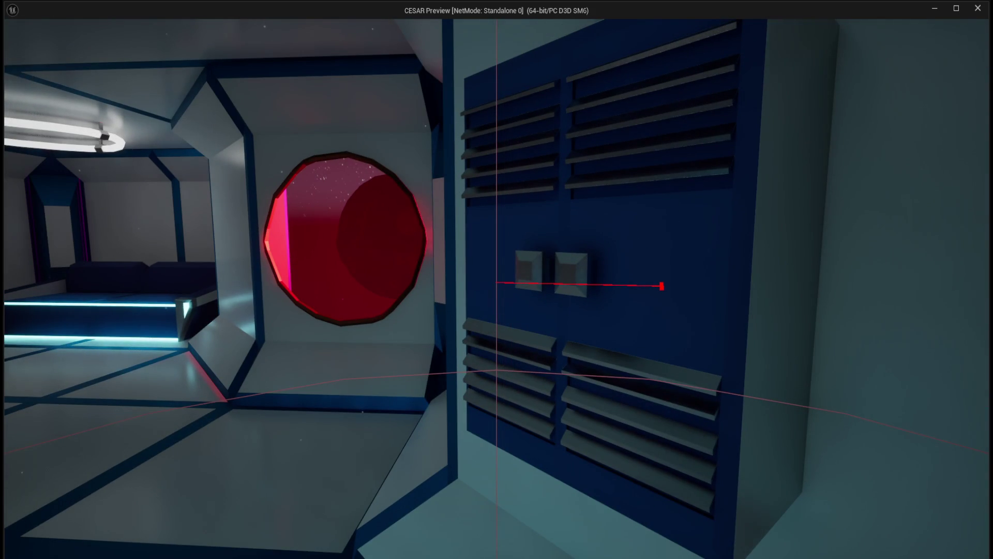
pyautogui.press('e')
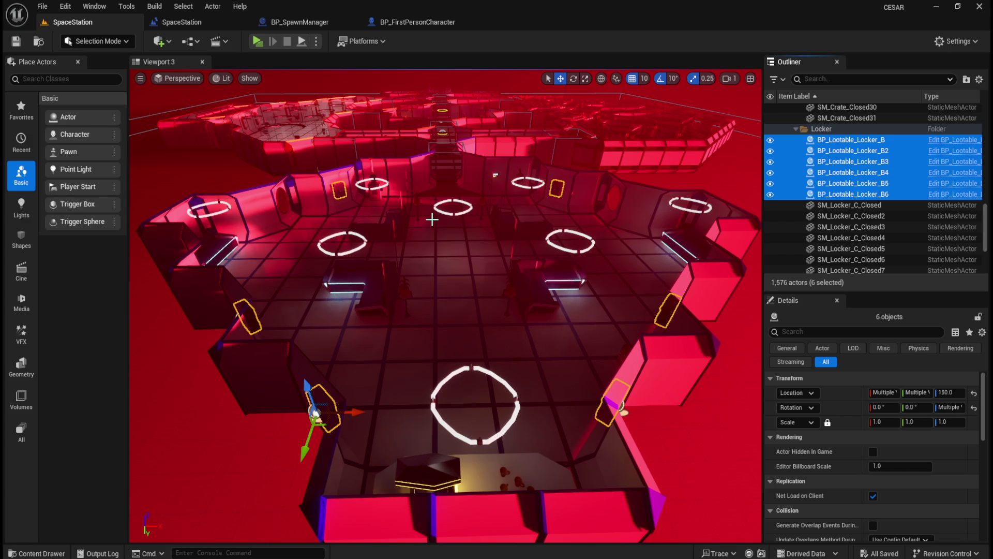
pyautogui.click(263, 44)
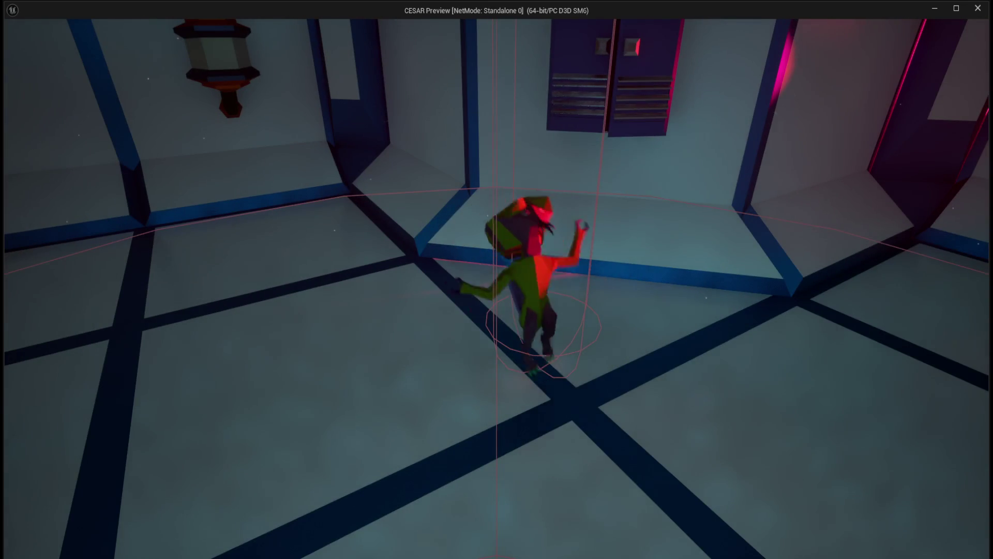
pyautogui.press('Escape')
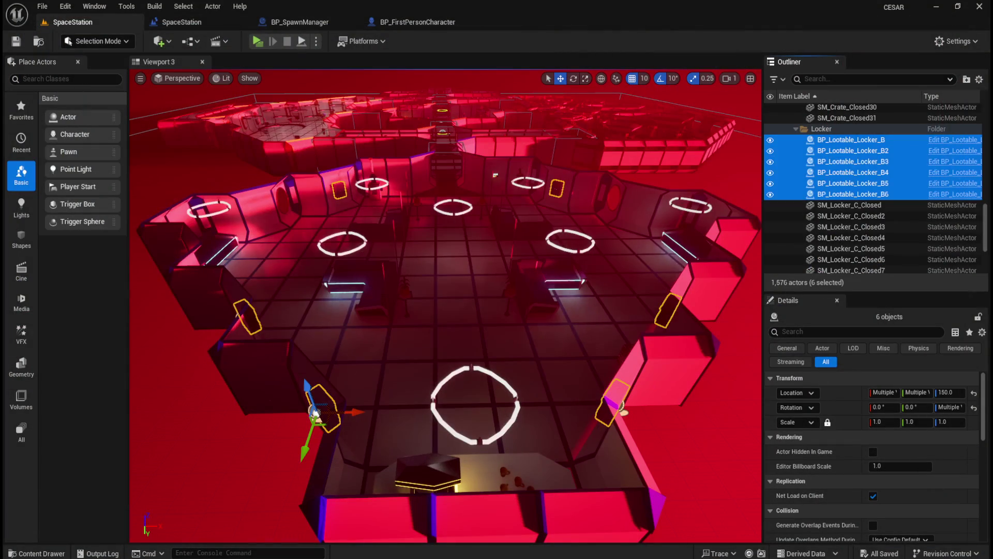
pyautogui.click(258, 41)
pyautogui.moveTo(500, 285)
pyautogui.mouseDown()
pyautogui.moveTo(518, 357)
pyautogui.moveTo(506, 293)
pyautogui.mouseUp()
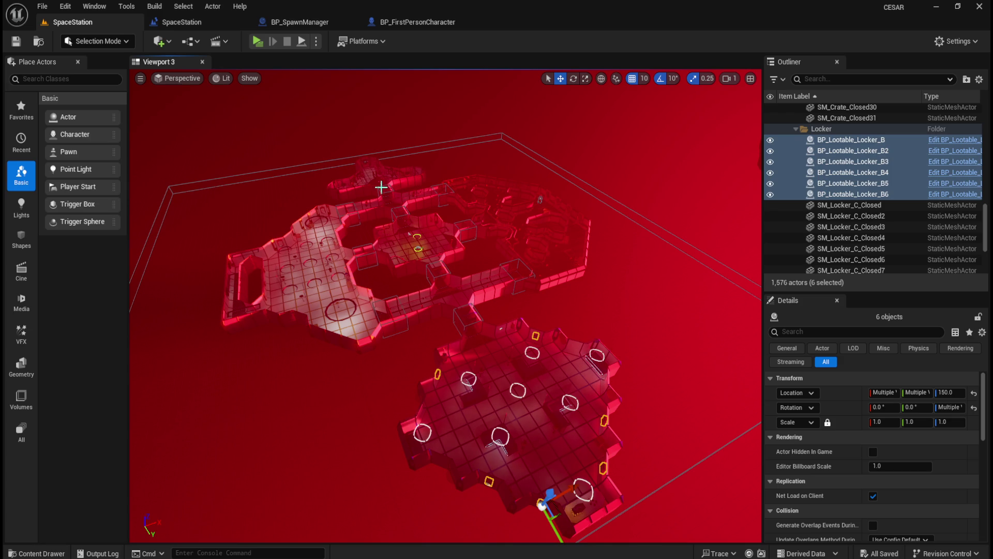
# Step: Orbit out over the station layout, then launch a standalone play-test of SpaceStation
pyautogui.moveTo(454, 125); pyautogui.dragTo(487, 118)
pyautogui.moveTo(440, 165)
pyautogui.mouseDown()
pyautogui.moveTo(407, 165)
pyautogui.moveTo(440, 158)
pyautogui.moveTo(440, 145)
pyautogui.mouseUp()
pyautogui.moveTo(618, 265); pyautogui.dragTo(618, 263)
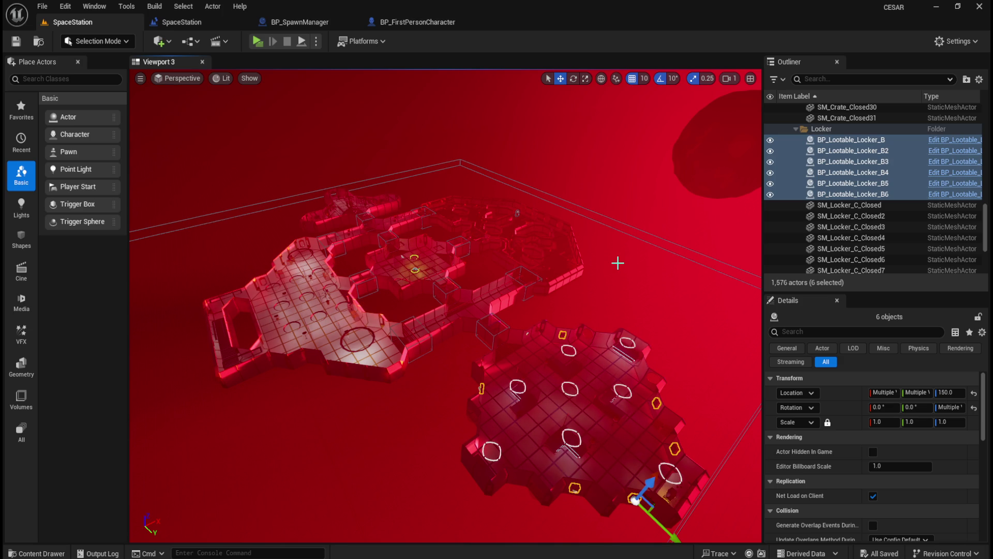
pyautogui.click(13, 49)
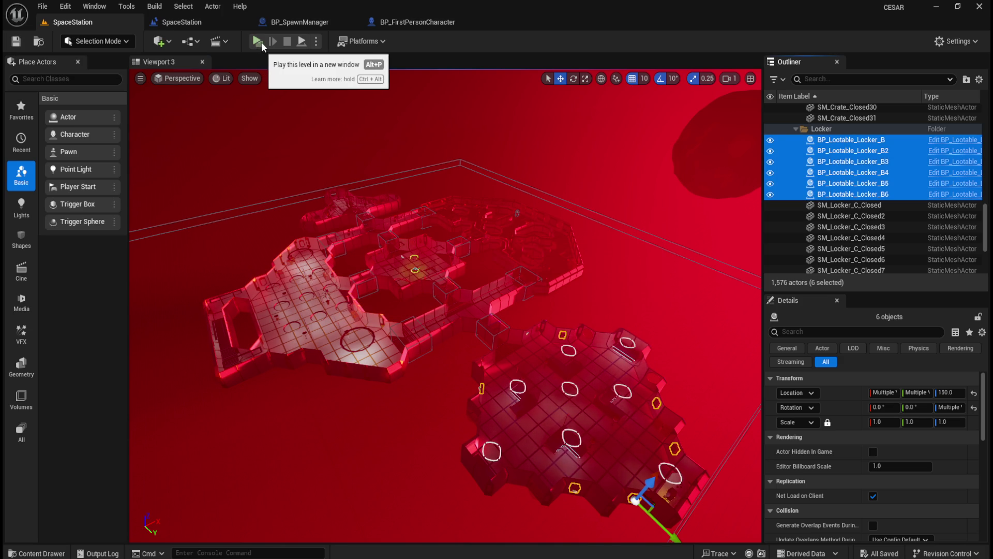
pyautogui.click(262, 42)
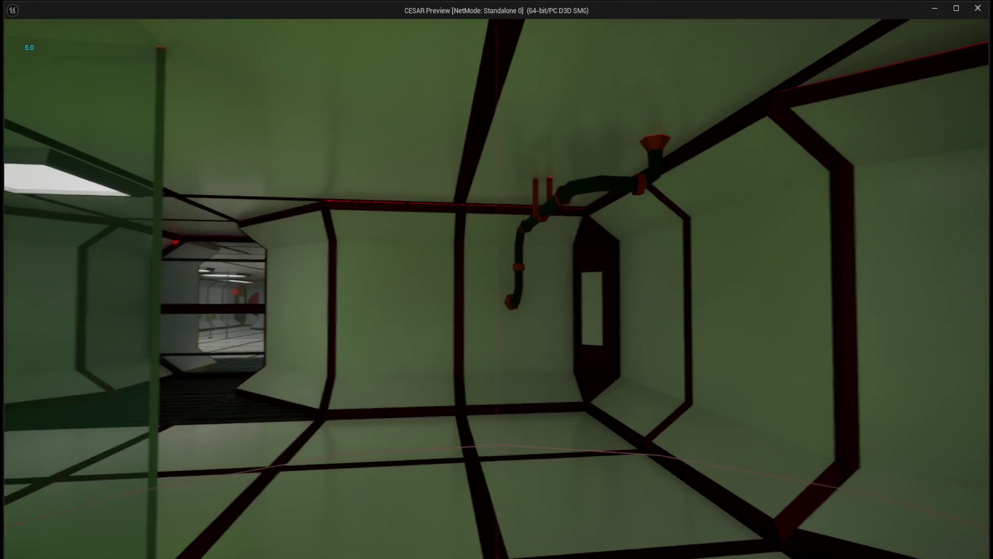
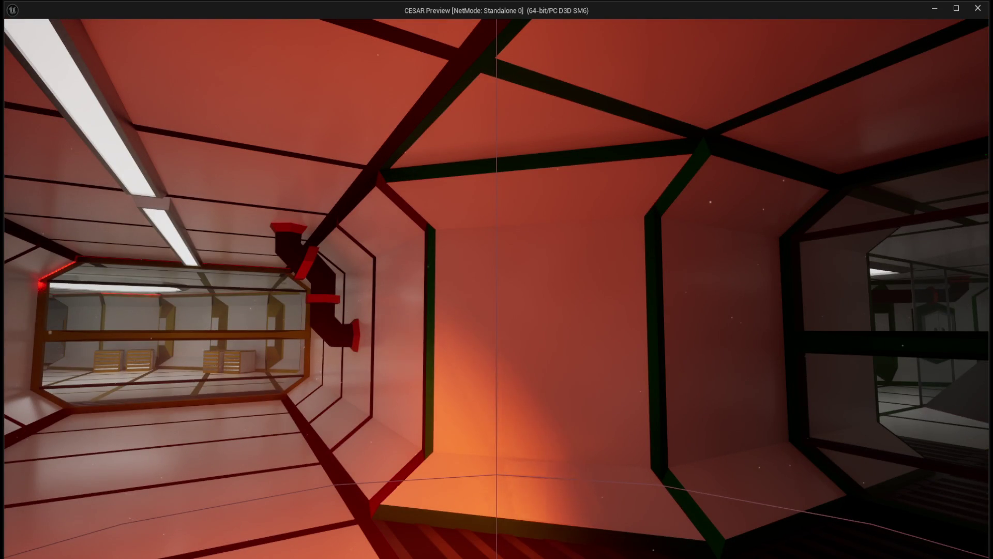
# Step: Walk through the corridor in the play-test, then return to the top Content folder
pyautogui.press('w')
pyautogui.press('w')
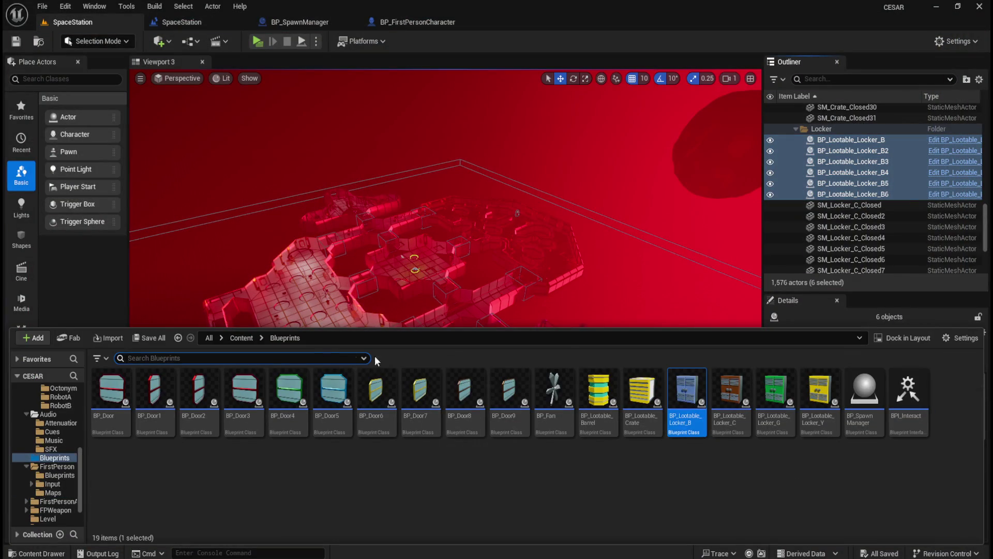
pyautogui.click(239, 339)
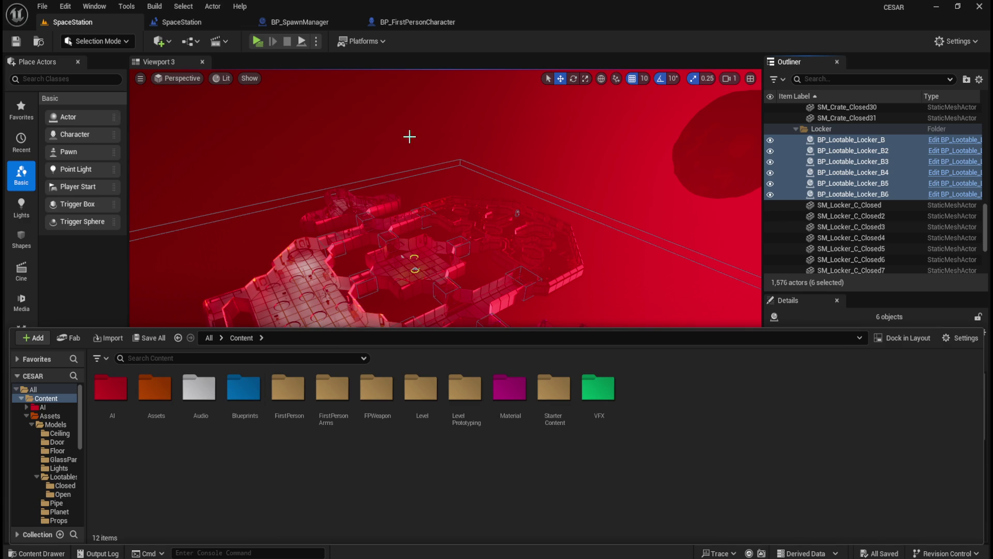
# Step: Hide the asset drawer to view the station level, then bring up the hand-drawn station map
pyautogui.click(459, 104)
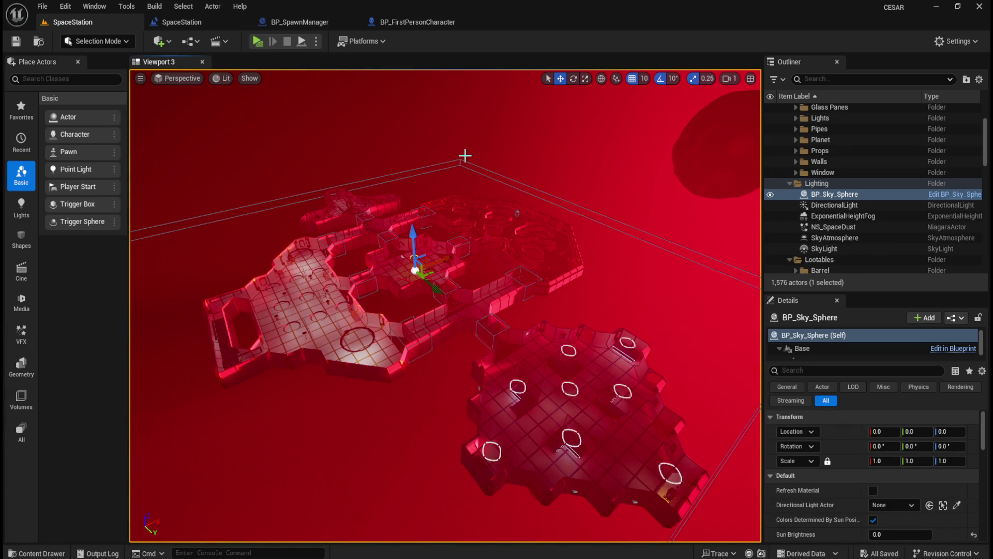
pyautogui.moveTo(469, 152); pyautogui.dragTo(465, 155)
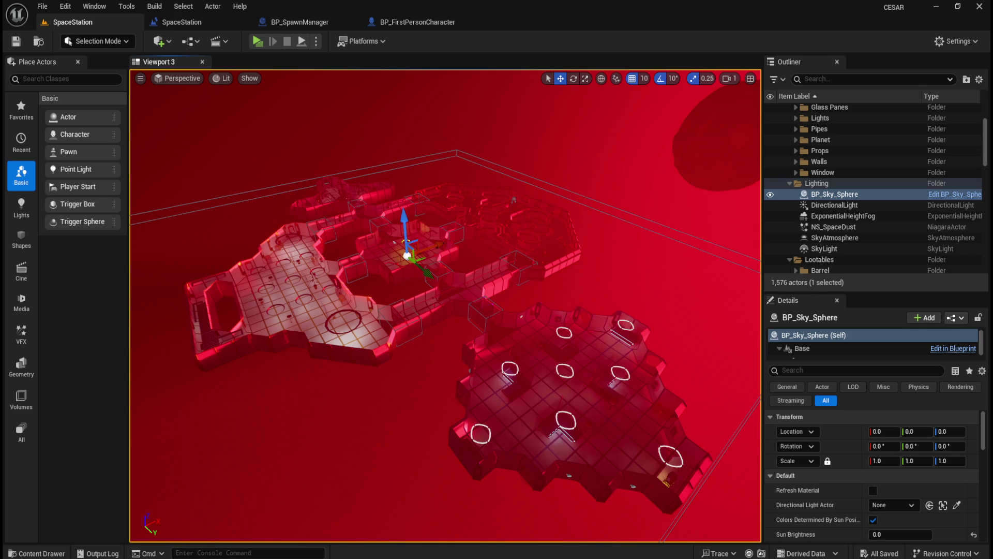
pyautogui.hotkey('alt', 'Tab')
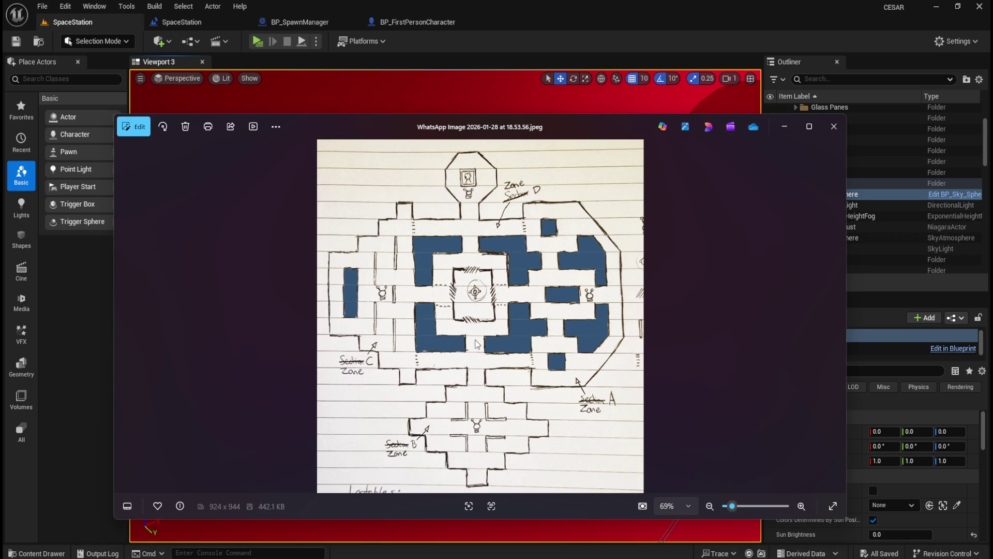
# Step: Close the hand-drawn map image and nudge the view of the station level
pyautogui.click(833, 131)
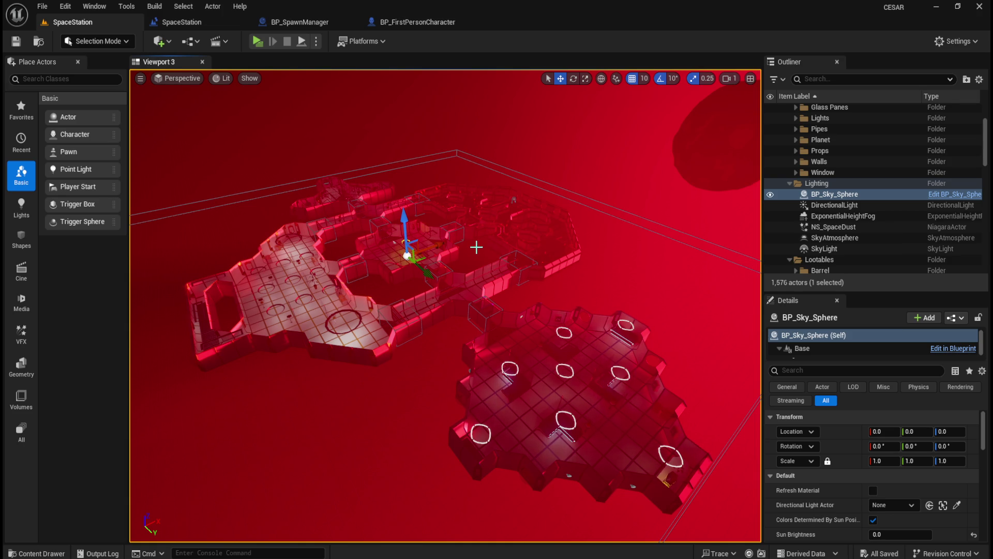
pyautogui.moveTo(486, 240); pyautogui.dragTo(493, 245)
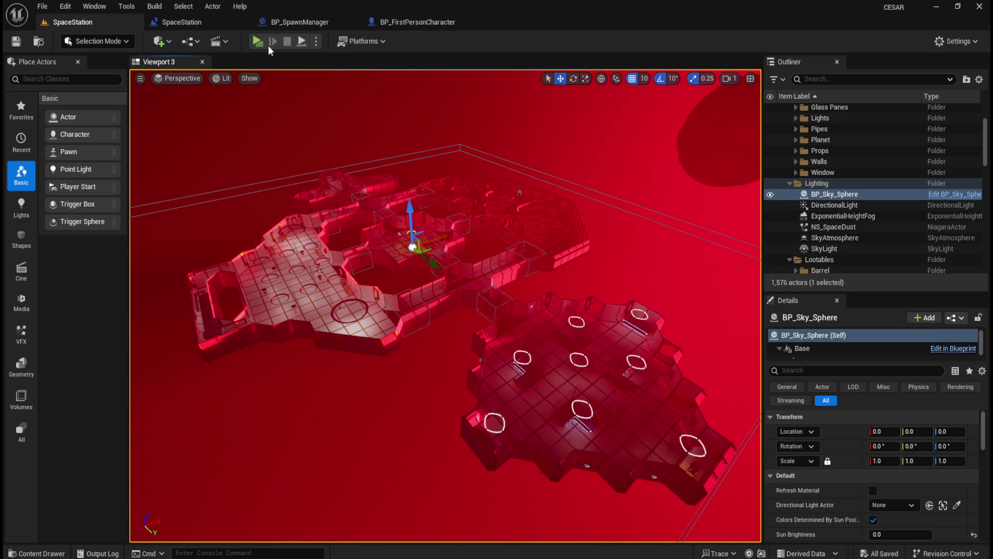
pyautogui.click(256, 42)
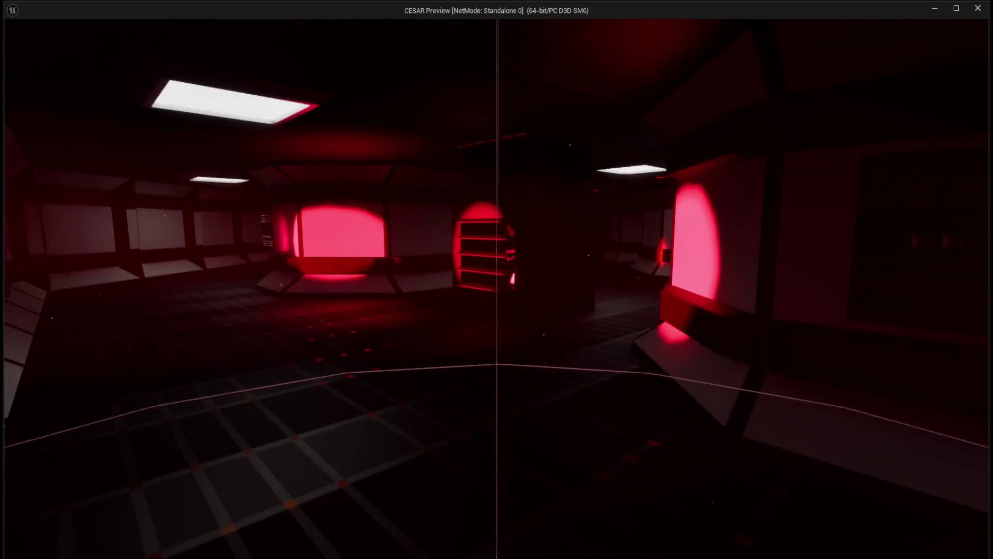
pyautogui.press('Escape')
pyautogui.moveTo(453, 321); pyautogui.dragTo(514, 237)
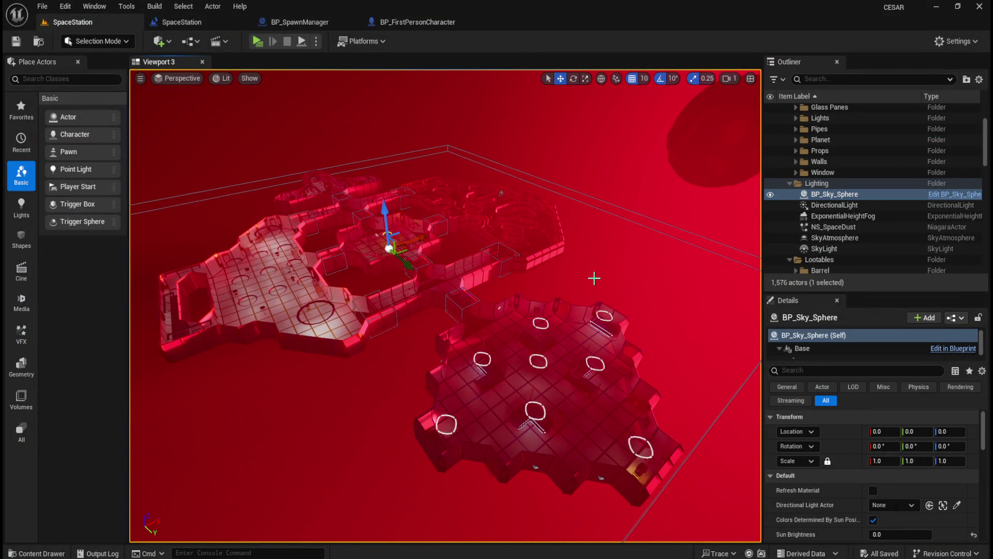
# Step: Fly the camera in close over the hexagonal room with the glowing floor rings
pyautogui.moveTo(599, 311); pyautogui.dragTo(636, 305)
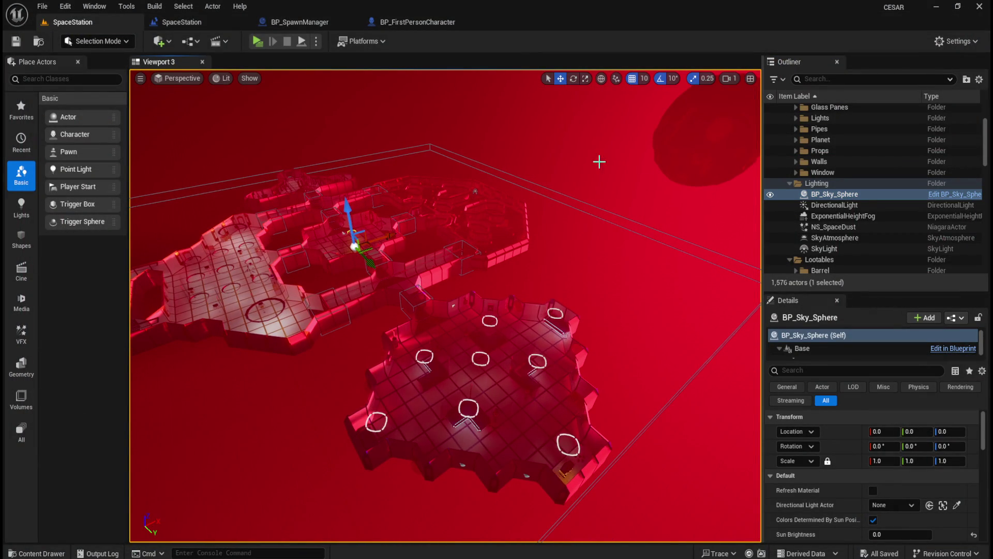
pyautogui.moveTo(533, 231); pyautogui.dragTo(573, 244)
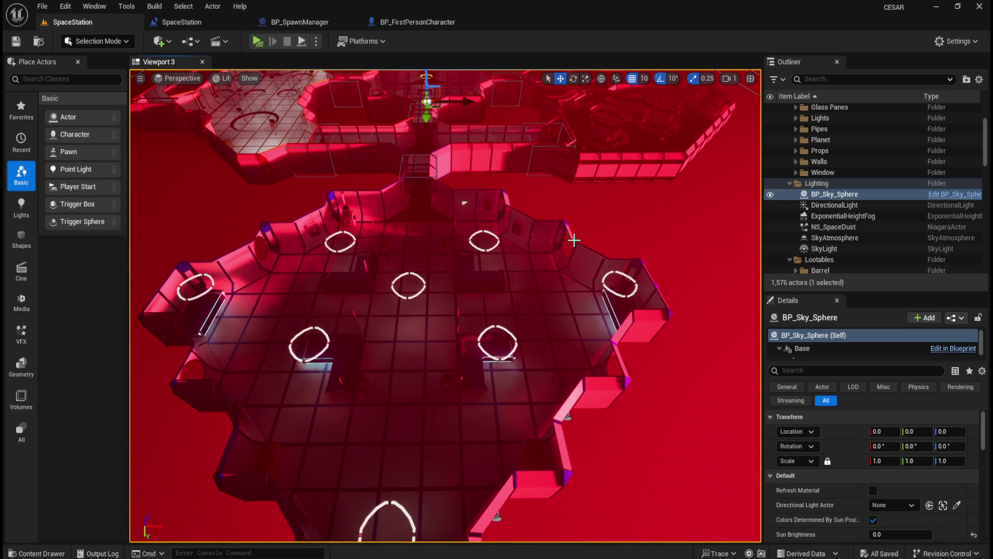
pyautogui.scroll(3, 515, 275)
pyautogui.scroll(3, 562, 283)
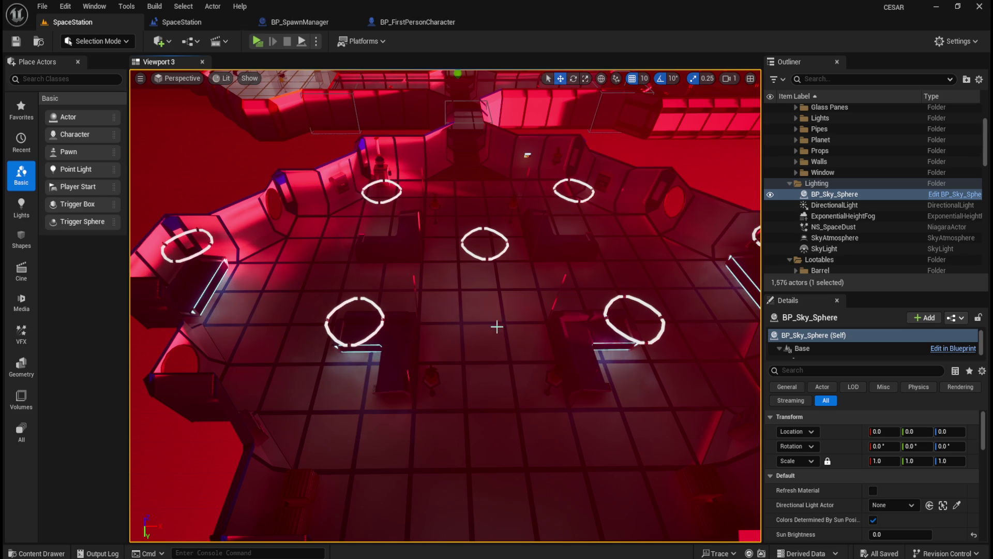
# Step: Look over the ring room from above, then launch the level as a Standalone Game
pyautogui.scroll(-5, 504, 326)
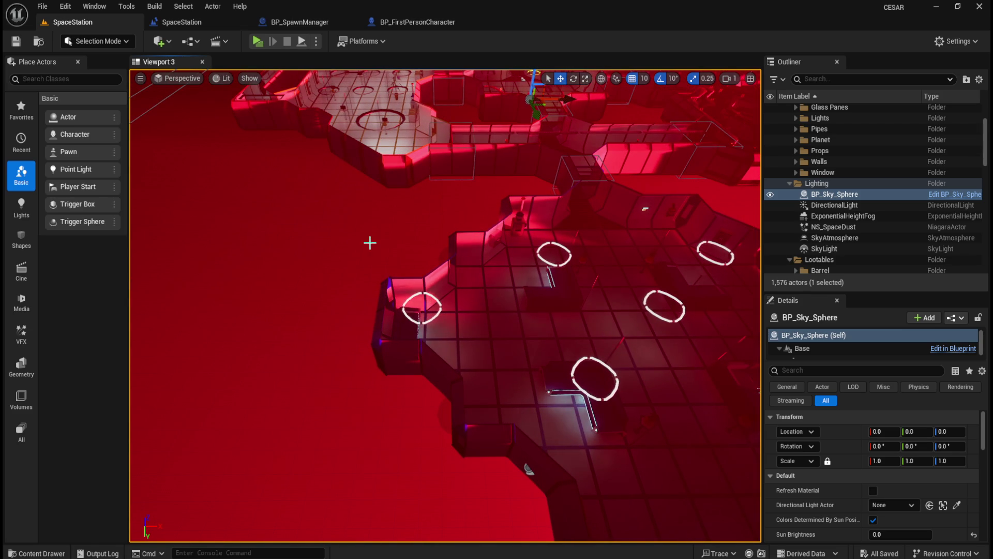
pyautogui.moveTo(454, 282); pyautogui.dragTo(487, 282)
pyautogui.moveTo(456, 310); pyautogui.dragTo(480, 320)
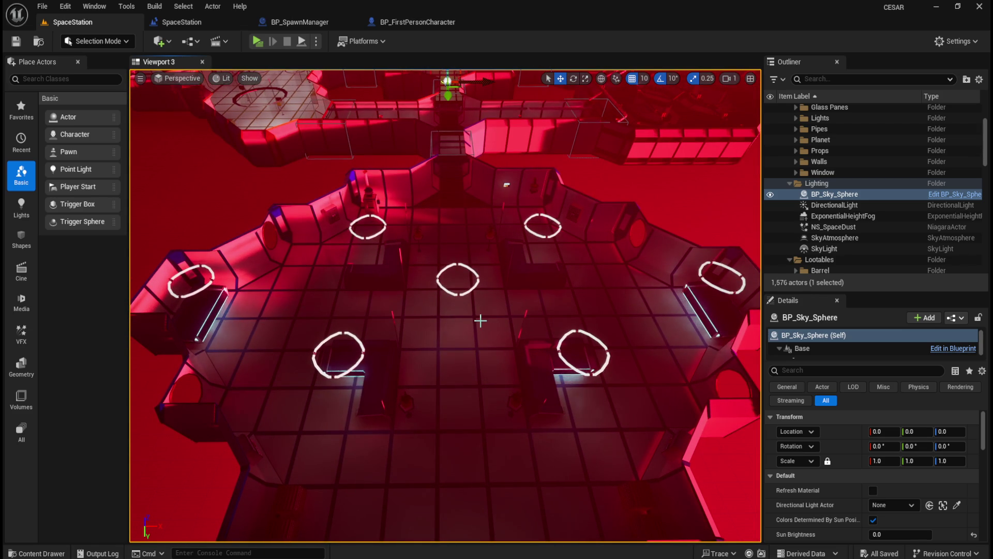
pyautogui.scroll(4, 482, 319)
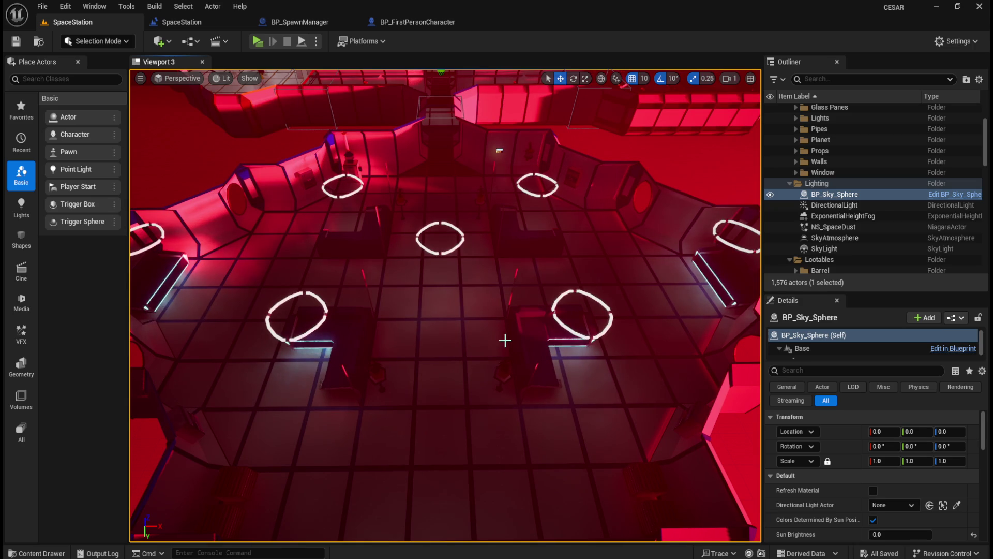
pyautogui.moveTo(472, 339); pyautogui.dragTo(528, 277)
pyautogui.moveTo(480, 217)
pyautogui.mouseDown()
pyautogui.moveTo(482, 255)
pyautogui.moveTo(490, 233)
pyautogui.moveTo(466, 115)
pyautogui.mouseUp()
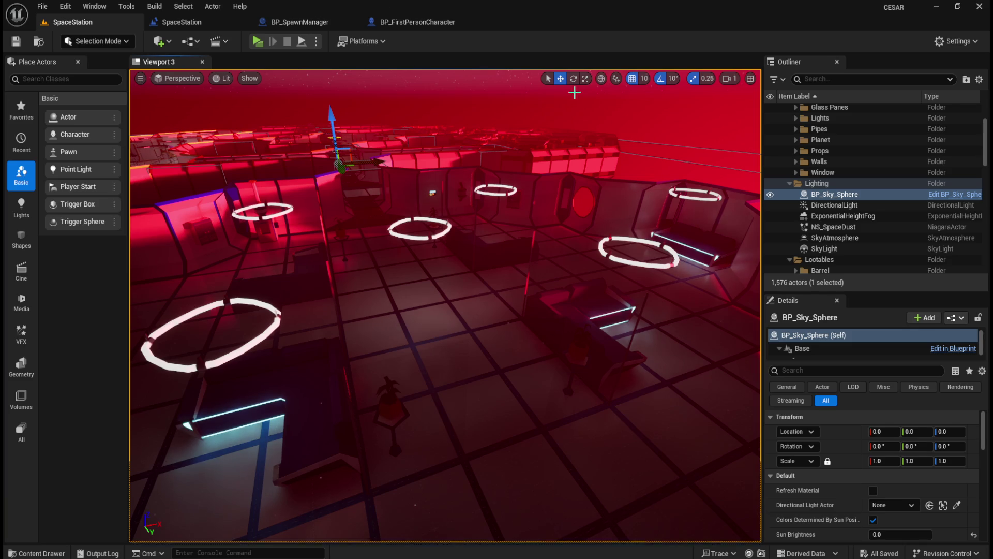
pyautogui.click(262, 42)
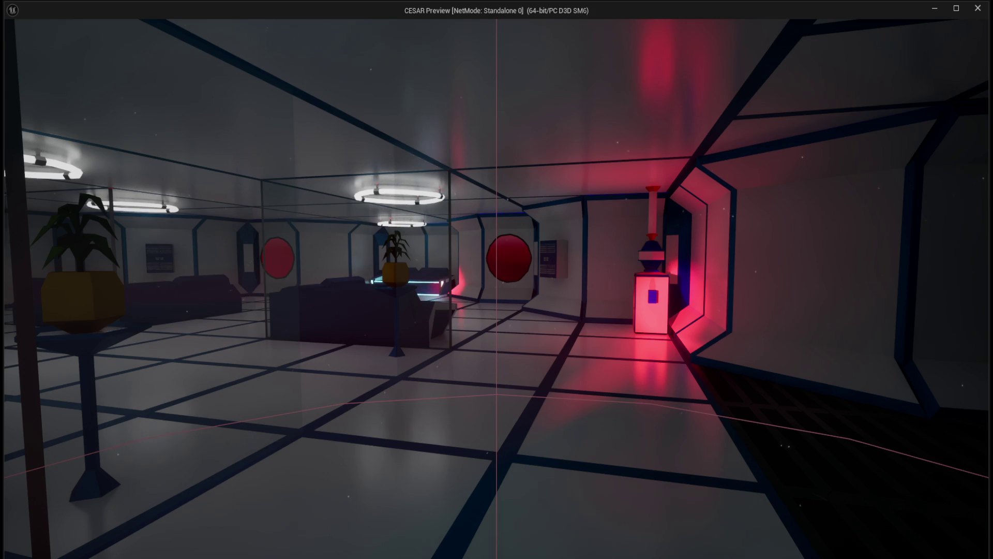
# Step: Walk sideways through the lounge in the preview, then stop play with Esc
pyautogui.press('a')
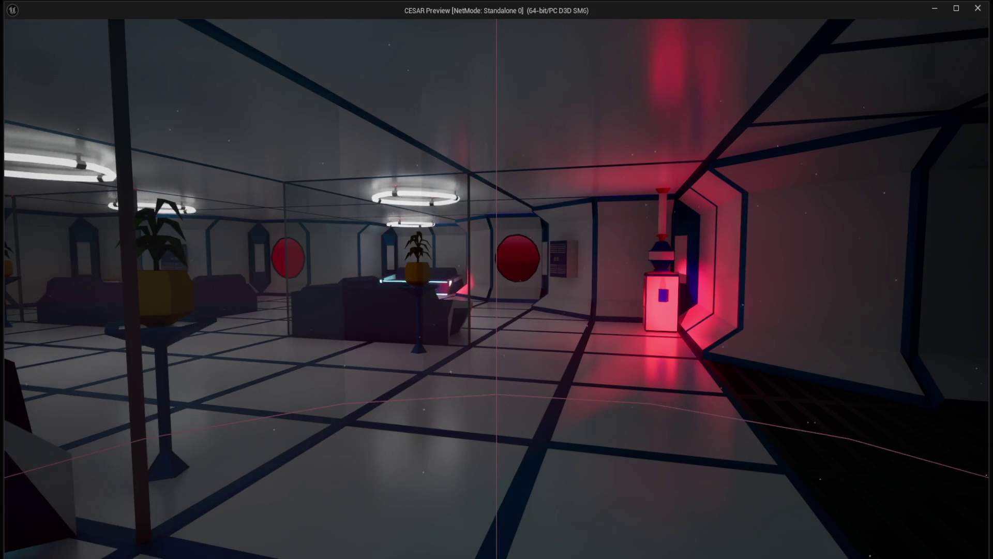
pyautogui.moveTo(497, 279)
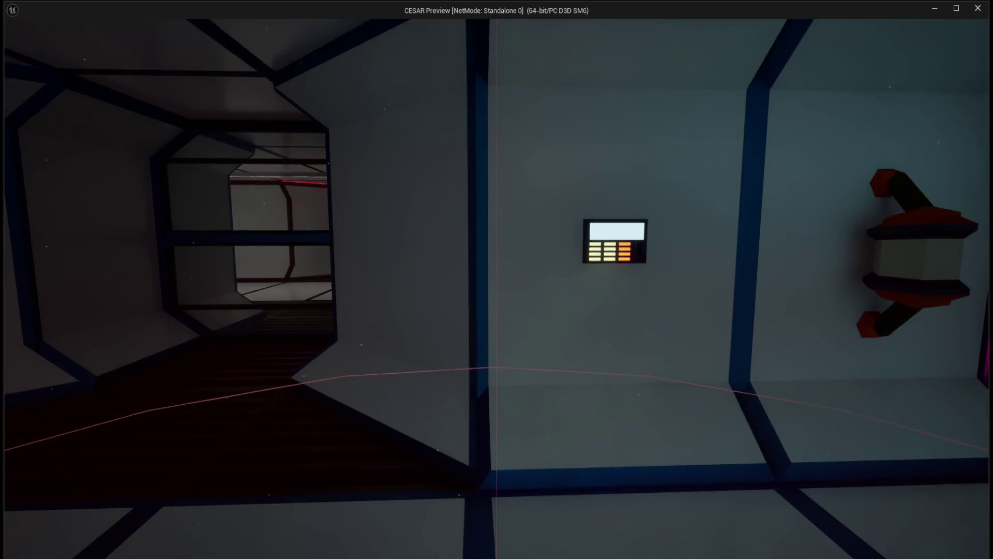
pyautogui.press('Escape')
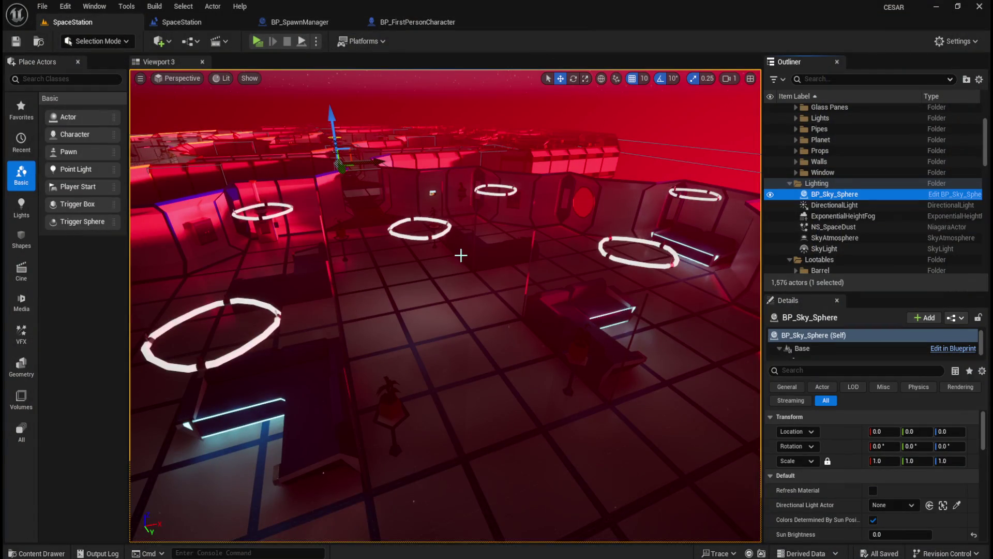
# Step: Collapse the Lighting folder and select the four BP_Lootable_Crate actors in the Outliner
pyautogui.moveTo(490, 357)
pyautogui.mouseDown()
pyautogui.moveTo(490, 393)
pyautogui.moveTo(528, 239)
pyautogui.moveTo(697, 213)
pyautogui.moveTo(481, 239)
pyautogui.moveTo(535, 266)
pyautogui.moveTo(502, 264)
pyautogui.moveTo(517, 248)
pyautogui.mouseUp()
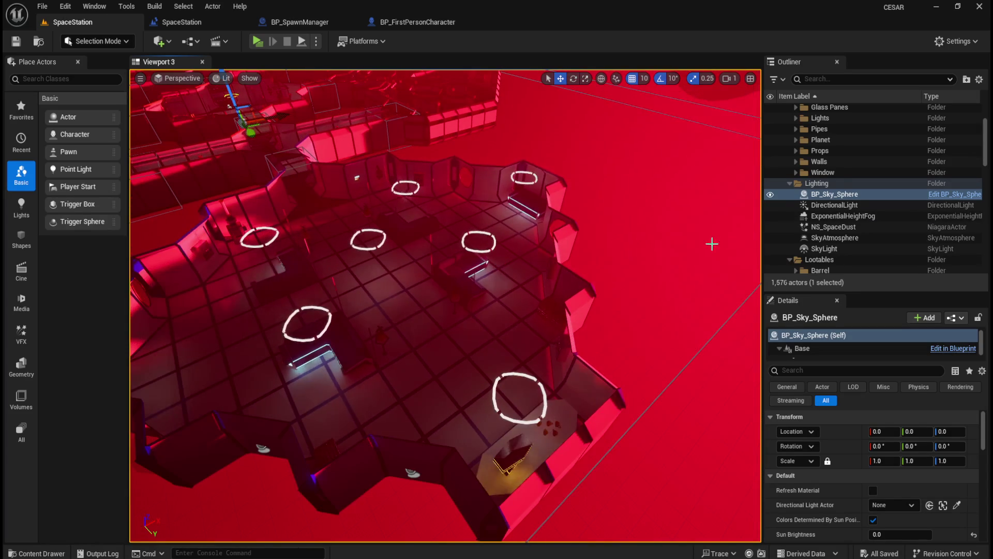
pyautogui.scroll(2, 794, 154)
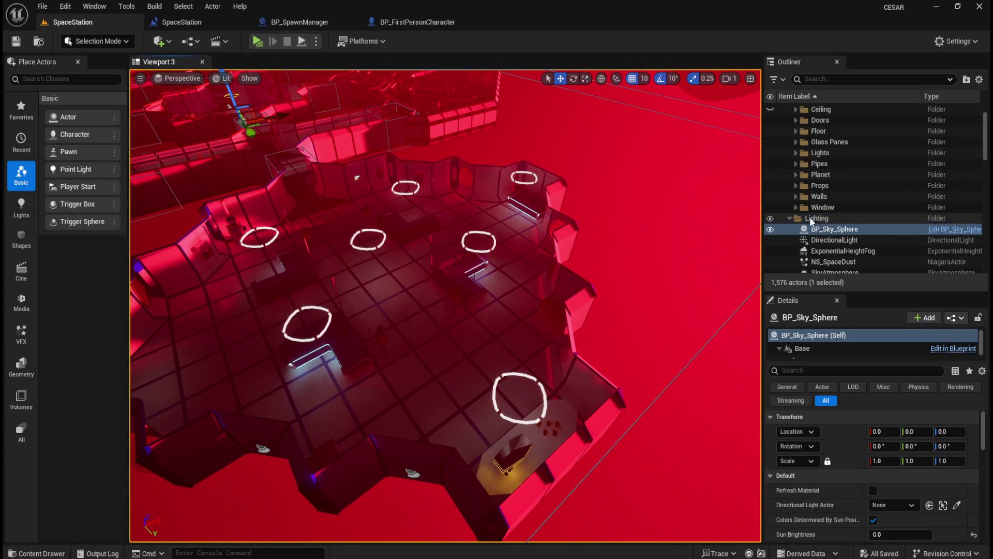
pyautogui.scroll(3, 807, 201)
pyautogui.scroll(-5, 828, 212)
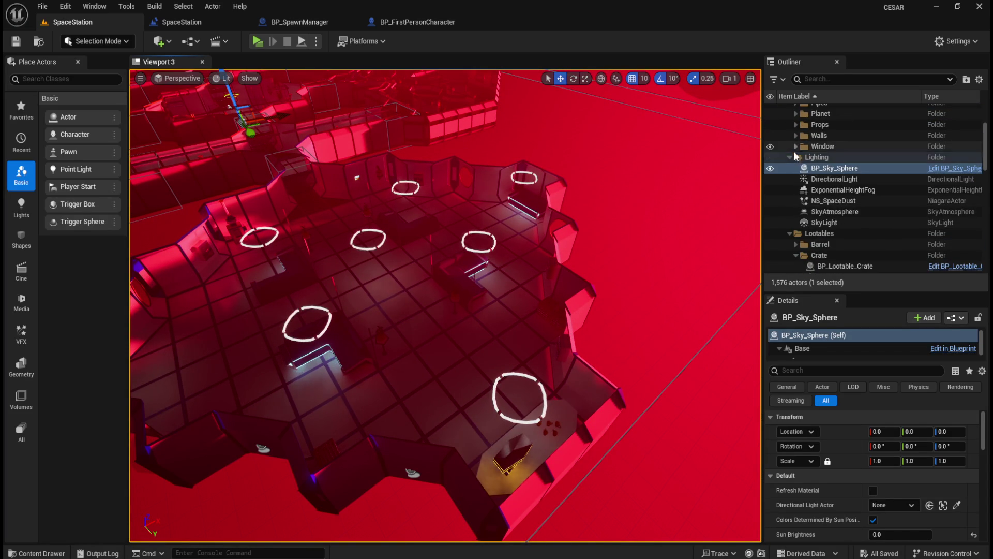
pyautogui.click(790, 157)
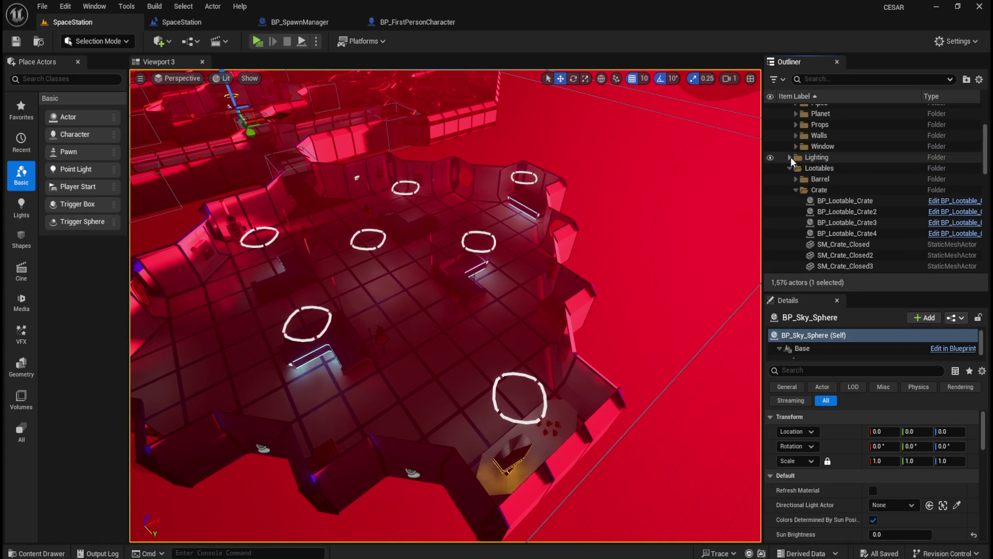
pyautogui.click(846, 204)
pyautogui.keyDown('shift'); pyautogui.click(853, 233); pyautogui.keyUp('shift')
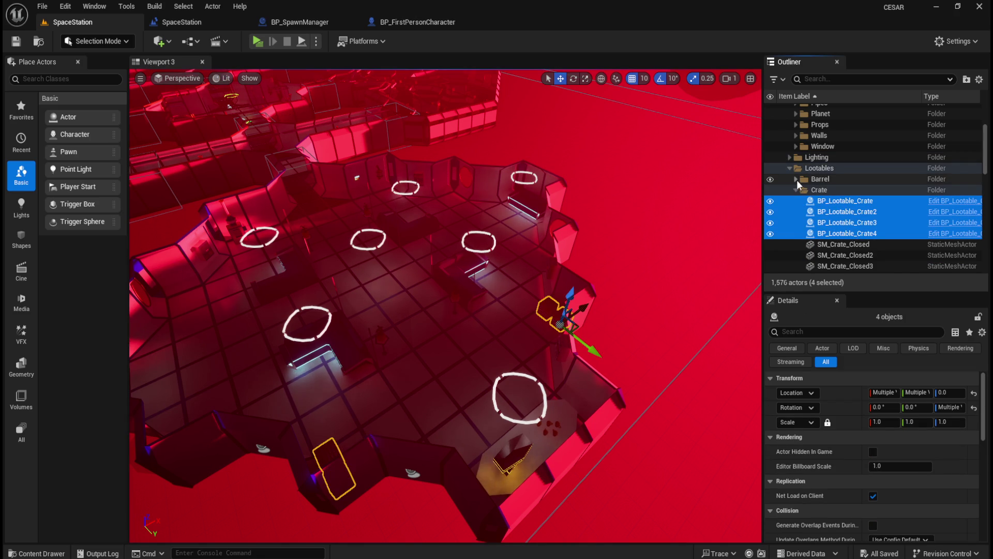
pyautogui.scroll(-5, 801, 187)
pyautogui.scroll(-9, 806, 215)
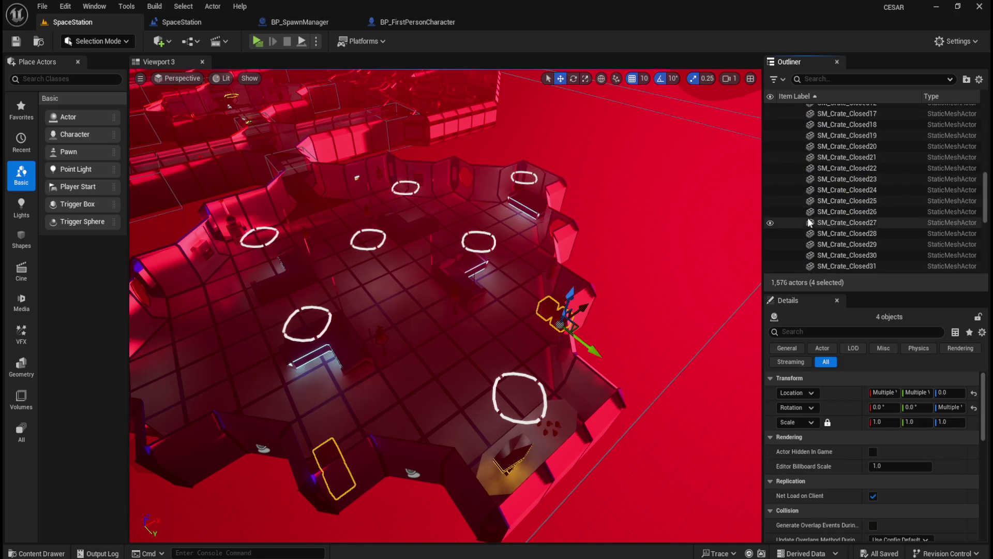
# Step: Select BP_Lootable_Locker_B through B6, frame them, and fly back to overview the deck
pyautogui.click(857, 132)
pyautogui.keyDown('shift'); pyautogui.click(876, 185); pyautogui.keyUp('shift')
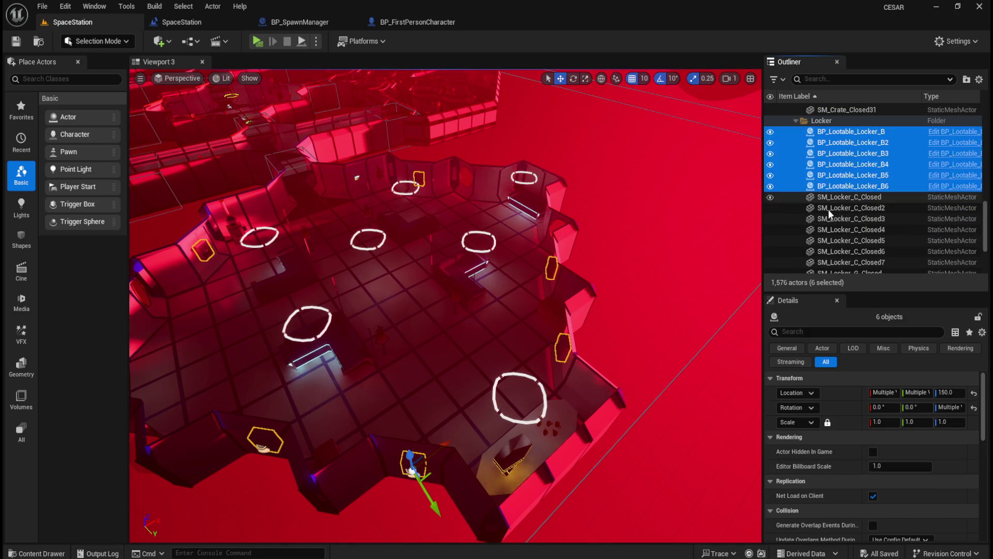
pyautogui.press('f')
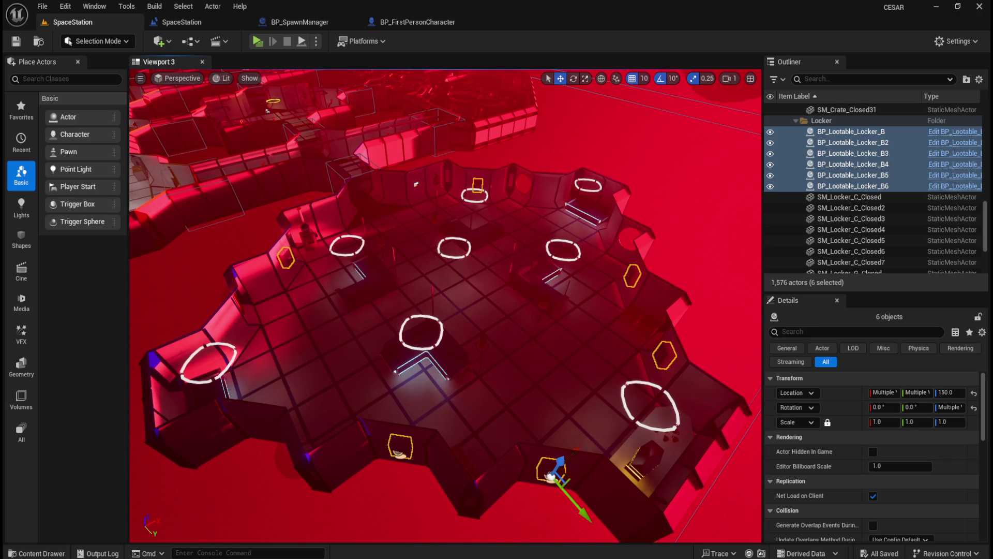
pyautogui.moveTo(566, 281); pyautogui.dragTo(735, 348)
pyautogui.moveTo(433, 362)
pyautogui.mouseDown()
pyautogui.moveTo(432, 352)
pyautogui.moveTo(433, 361)
pyautogui.moveTo(547, 302)
pyautogui.moveTo(555, 356)
pyautogui.mouseUp()
pyautogui.moveTo(495, 340)
pyautogui.mouseDown()
pyautogui.moveTo(504, 331)
pyautogui.moveTo(474, 300)
pyautogui.moveTo(492, 290)
pyautogui.moveTo(484, 297)
pyautogui.mouseUp()
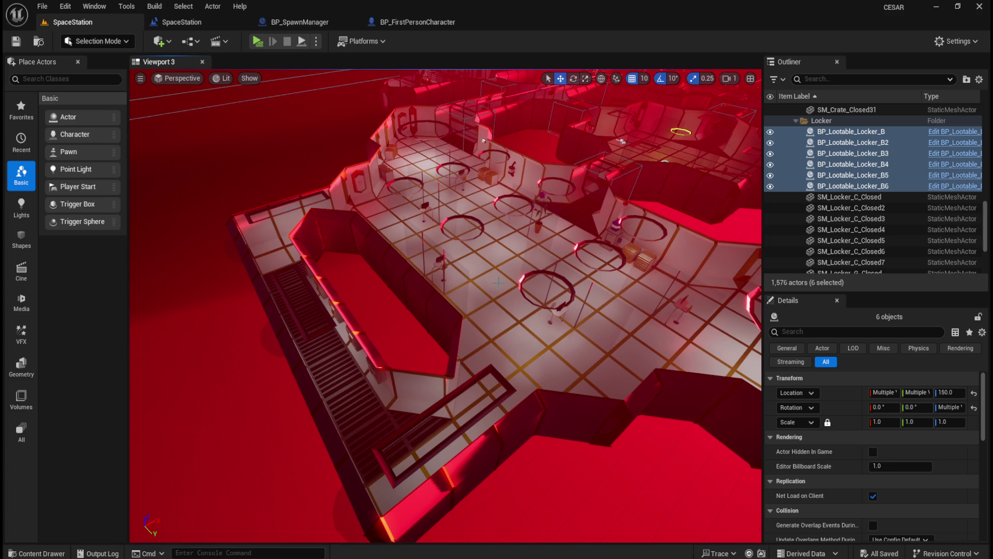
pyautogui.moveTo(321, 284)
pyautogui.mouseDown()
pyautogui.moveTo(331, 249)
pyautogui.moveTo(310, 300)
pyautogui.moveTo(317, 266)
pyautogui.mouseUp()
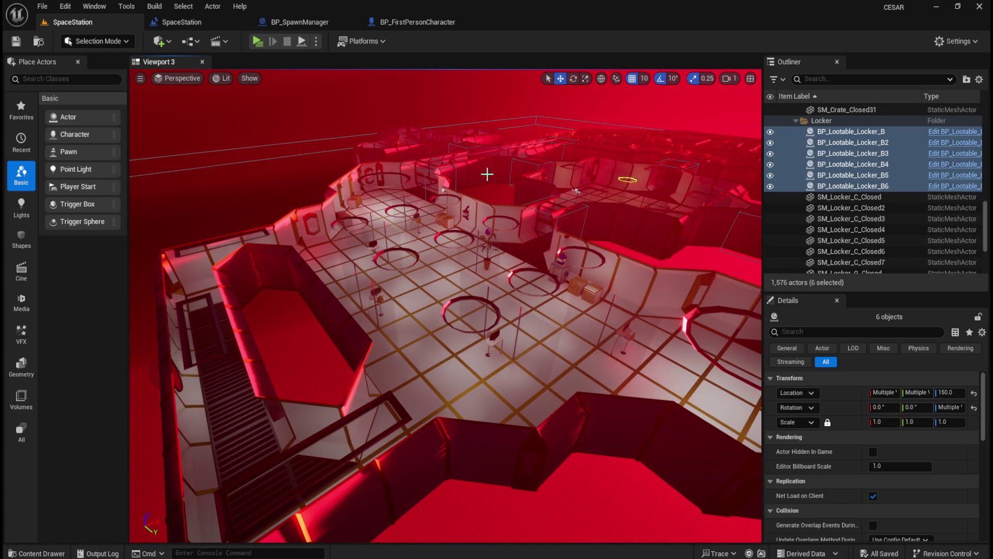
pyautogui.moveTo(473, 299); pyautogui.dragTo(476, 294)
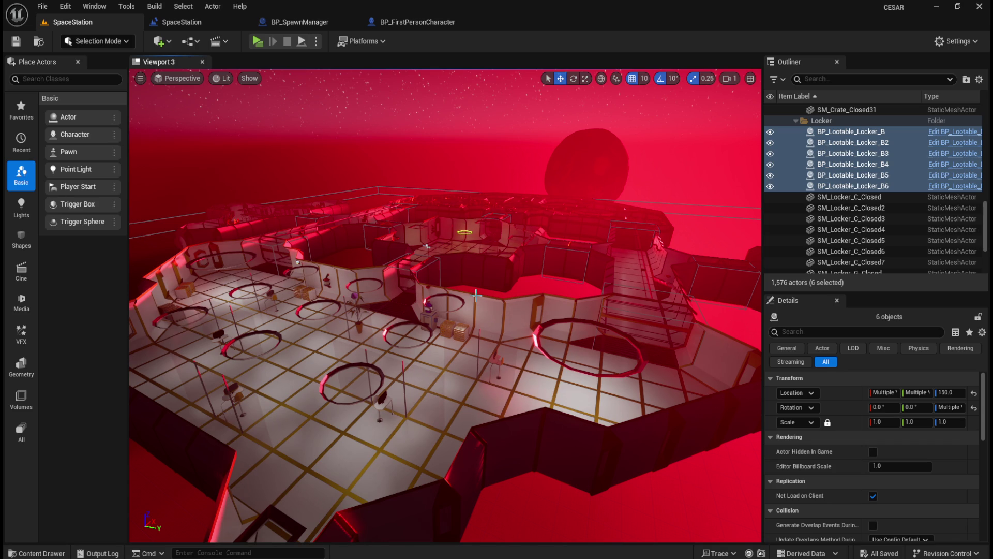
pyautogui.moveTo(540, 286)
pyautogui.mouseDown()
pyautogui.moveTo(533, 264)
pyautogui.moveTo(557, 289)
pyautogui.mouseUp()
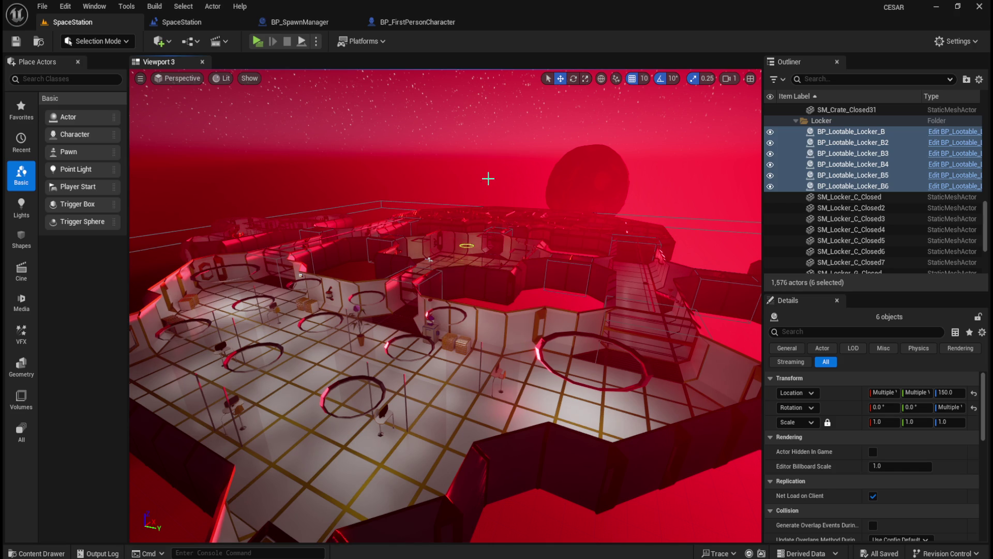
# Step: Drop the locker selection by clicking the sky, then fly forward over the central deck
pyautogui.click(470, 136)
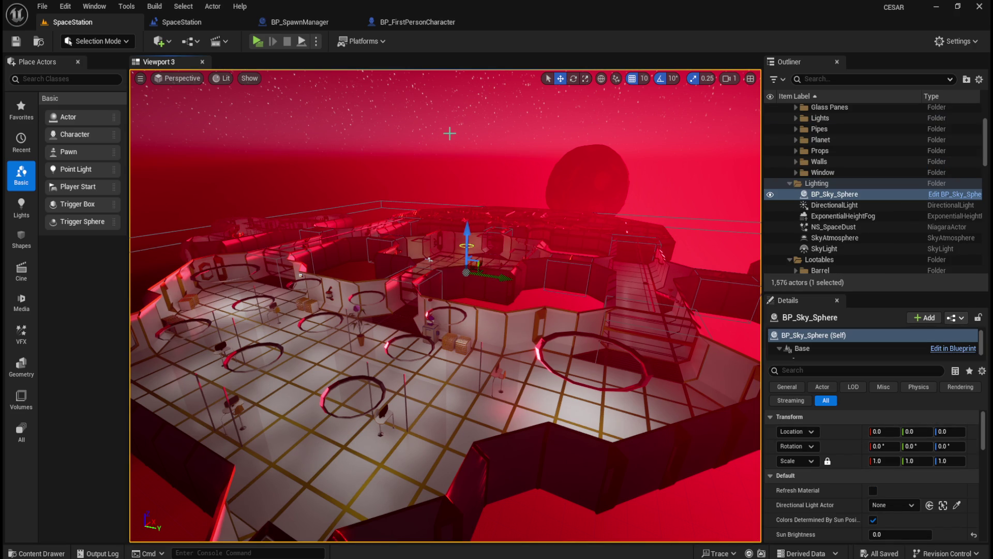
pyautogui.moveTo(486, 293); pyautogui.dragTo(419, 251)
pyautogui.moveTo(487, 335); pyautogui.dragTo(470, 126)
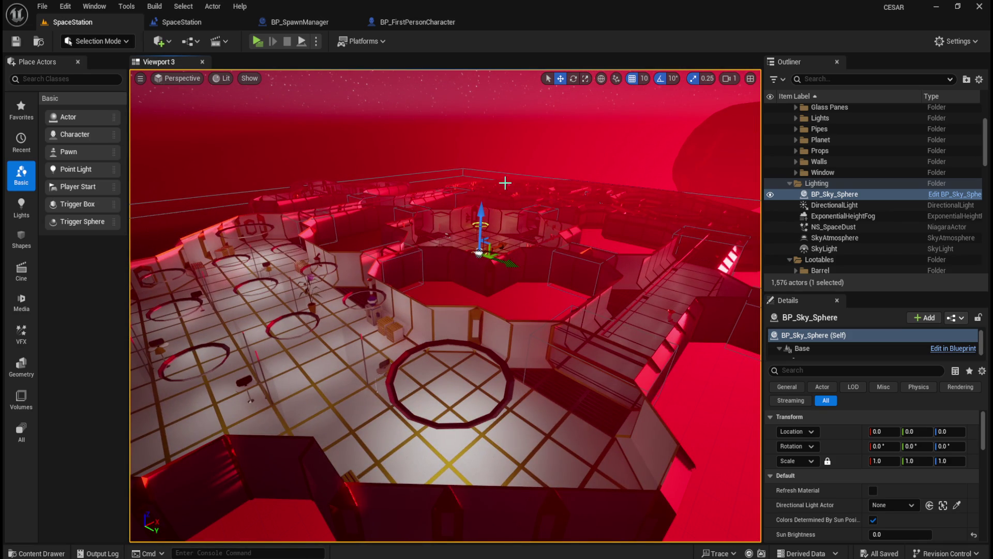
pyautogui.moveTo(428, 303); pyautogui.dragTo(422, 289)
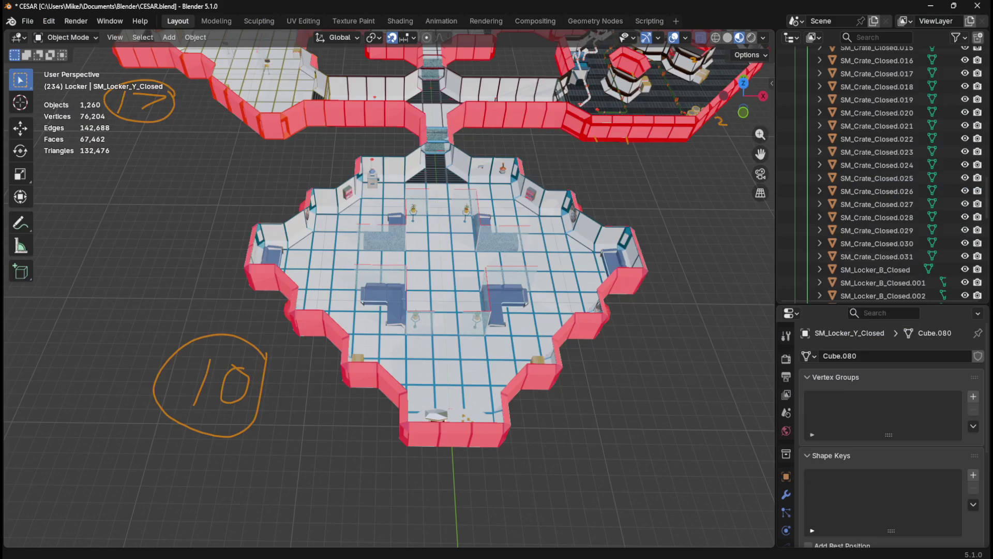
# Step: Orbit and zoom the Blender reference layout around the left wing marked 17
pyautogui.moveTo(597, 520)
pyautogui.mouseDown()
pyautogui.moveTo(656, 391)
pyautogui.moveTo(479, 119)
pyautogui.moveTo(486, 142)
pyautogui.moveTo(490, 123)
pyautogui.mouseUp()
pyautogui.scroll(4, 472, 217)
pyautogui.scroll(2, 443, 331)
pyautogui.moveTo(443, 331)
pyautogui.mouseDown()
pyautogui.moveTo(422, 385)
pyautogui.moveTo(644, 178)
pyautogui.moveTo(613, 200)
pyautogui.mouseUp()
pyautogui.scroll(4, 471, 309)
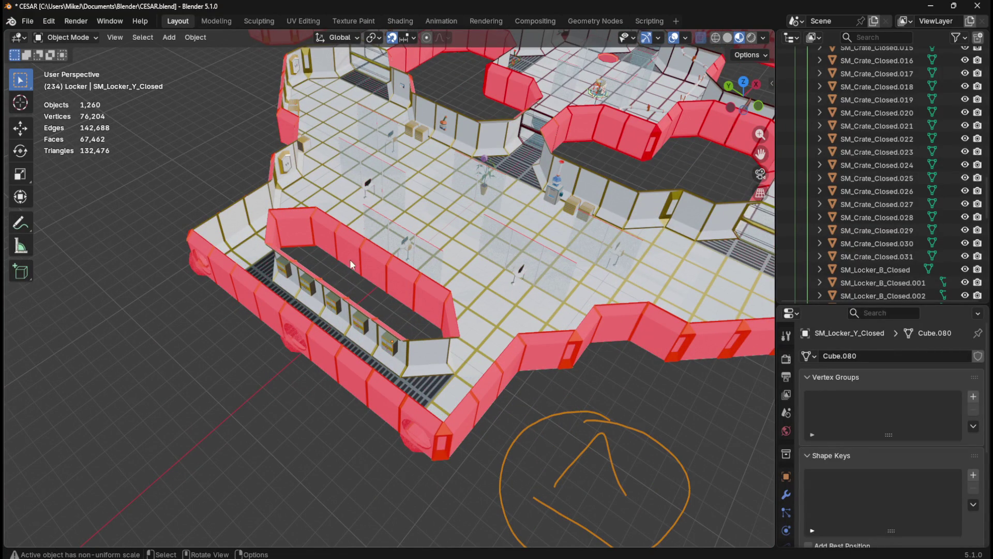
pyautogui.moveTo(558, 321)
pyautogui.mouseDown()
pyautogui.moveTo(156, 288)
pyautogui.moveTo(519, 327)
pyautogui.moveTo(347, 299)
pyautogui.moveTo(404, 219)
pyautogui.moveTo(427, 240)
pyautogui.mouseUp()
pyautogui.press('KP_7')
# Step: Zoom and pan the top-down reference map to centre the central room, lowering system volume
pyautogui.scroll(-8, 427, 240)
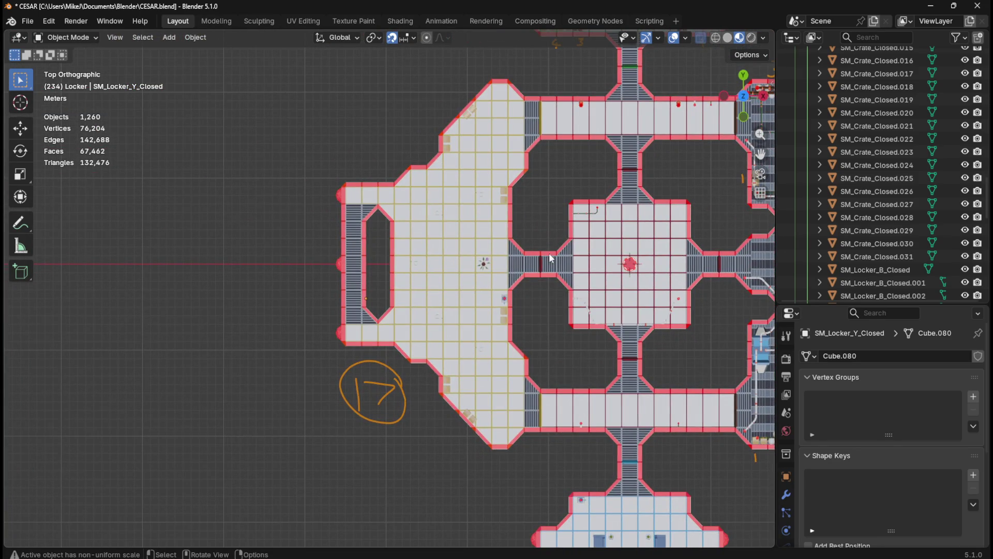
pyautogui.scroll(3, 556, 278)
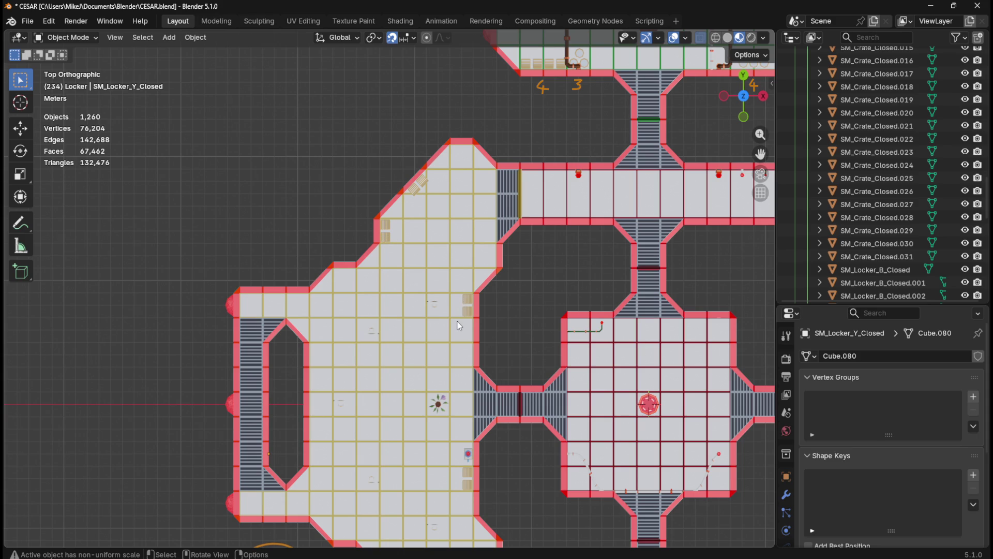
pyautogui.scroll(-5, 519, 230)
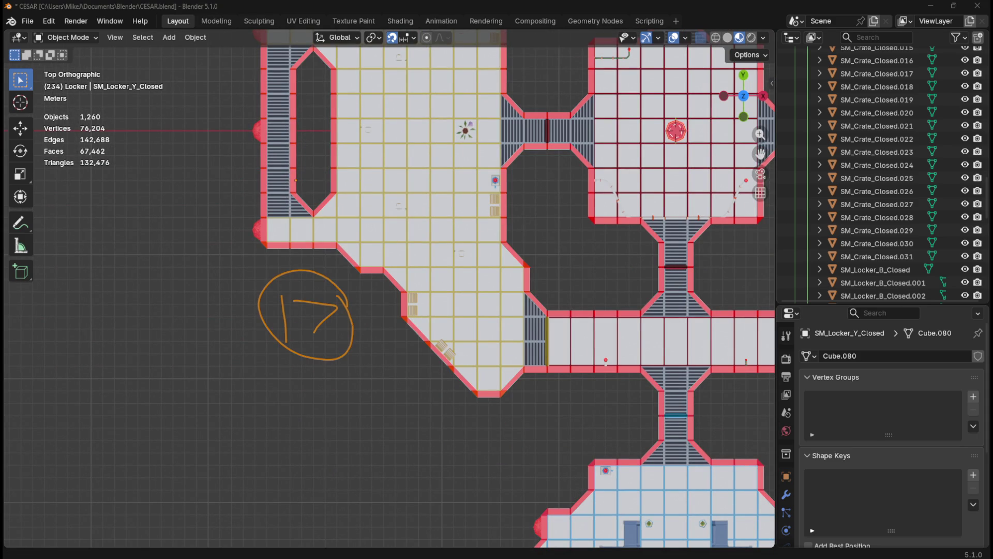
pyautogui.press('XF86AudioLowerVolume')
pyautogui.scroll(-1, 336, 404)
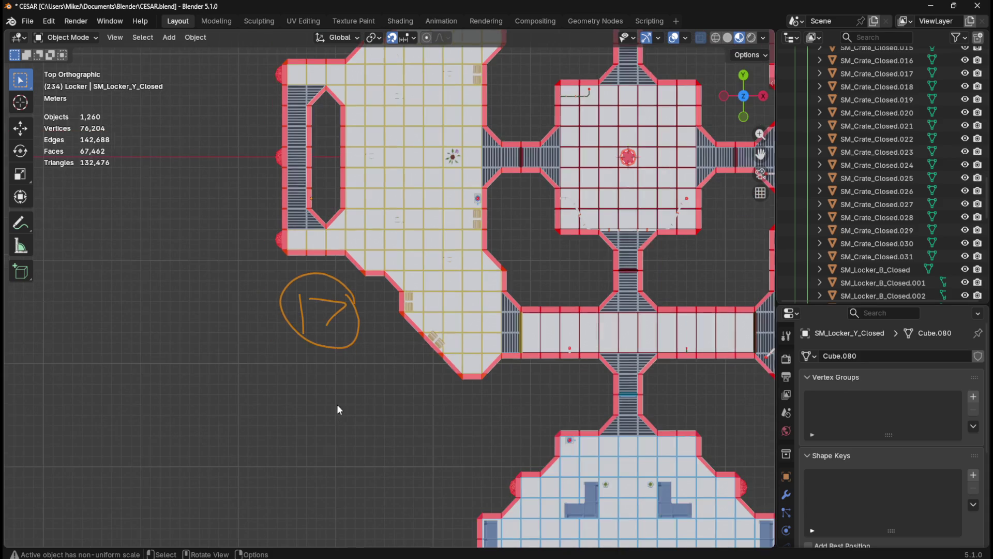
pyautogui.moveTo(523, 227); pyautogui.dragTo(470, 380)
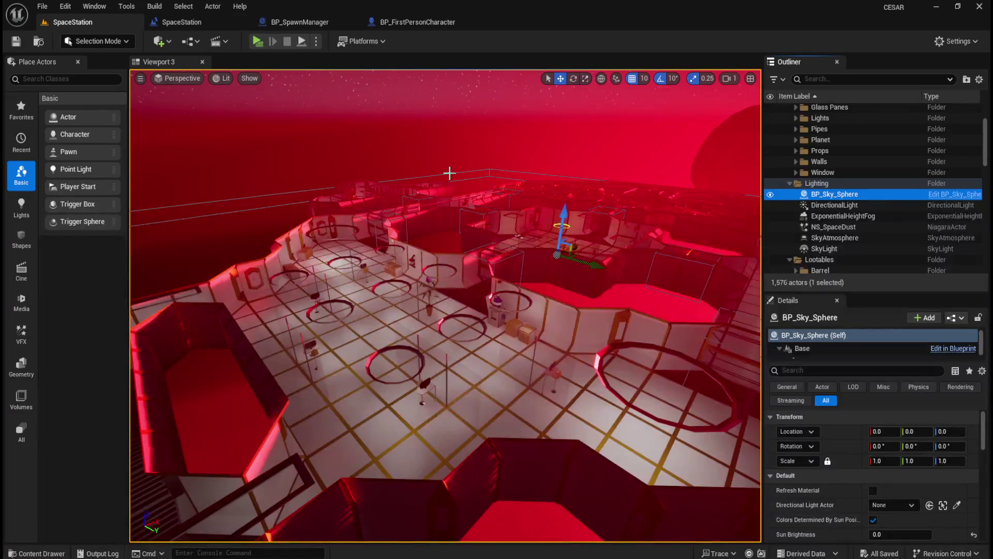
# Step: Fly the viewport camera over the station and down into the yellow wall-locker corridor
pyautogui.moveTo(391, 155); pyautogui.dragTo(391, 155)
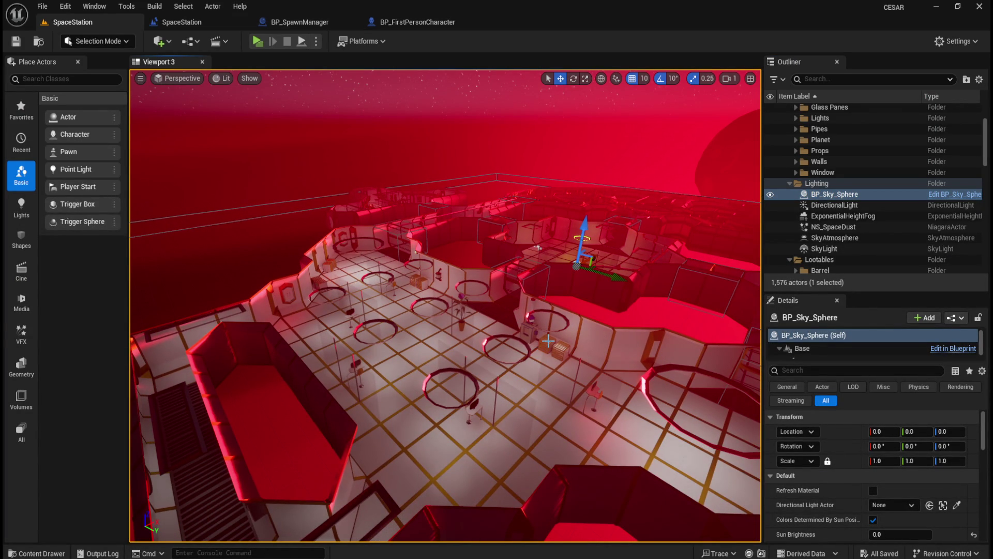
pyautogui.scroll(-2, 535, 147)
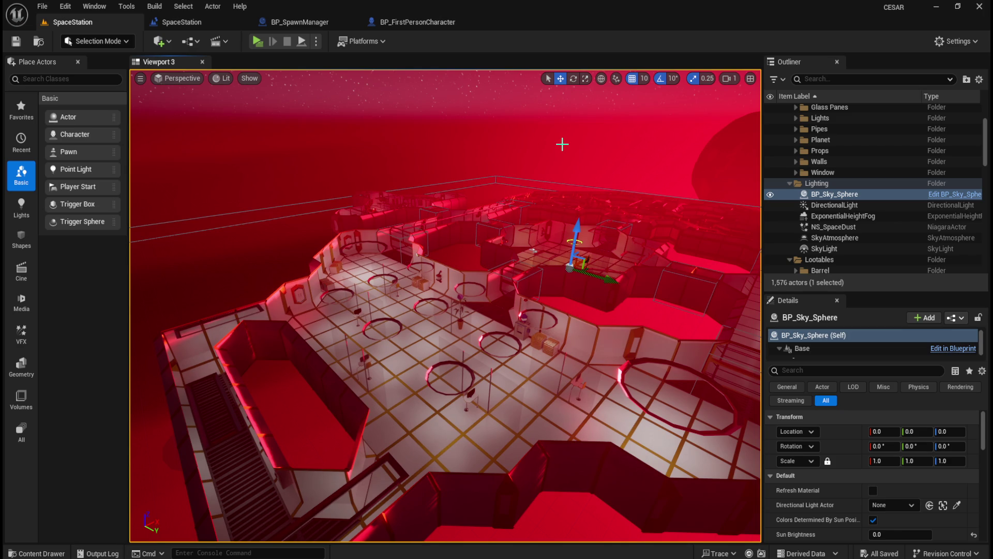
pyautogui.moveTo(562, 144)
pyautogui.mouseDown()
pyautogui.moveTo(548, 325)
pyautogui.moveTo(531, 354)
pyautogui.mouseUp()
# Step: Open the Blueprints folder in the Content Drawer to see the lootable locker Blueprints
pyautogui.hotkey('ctrl', 'space')
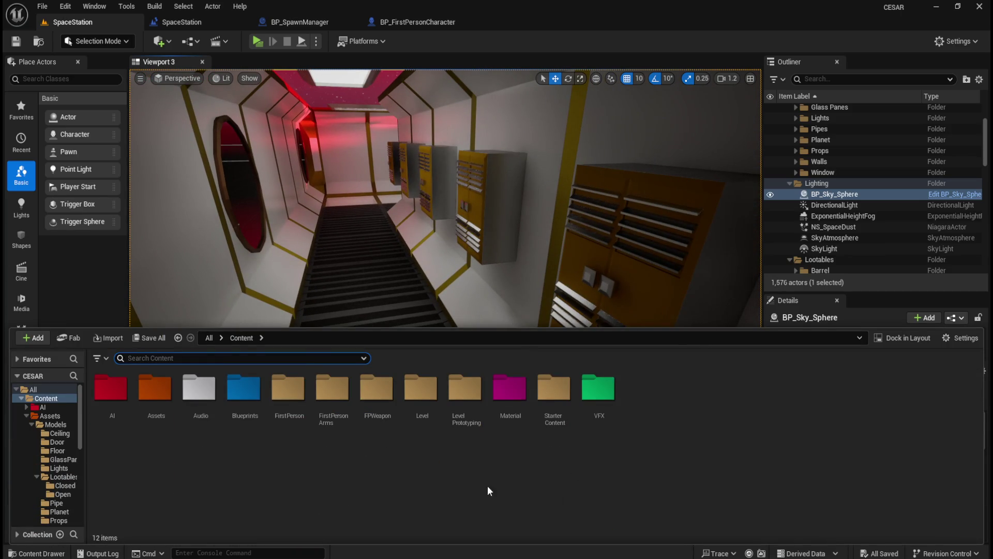
pyautogui.doubleClick(248, 401)
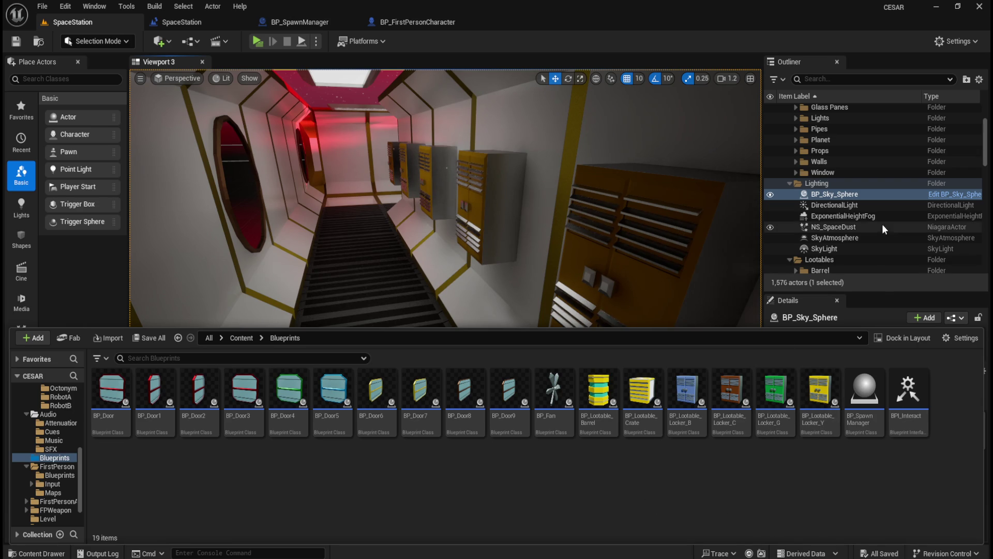
pyautogui.moveTo(985, 145); pyautogui.dragTo(984, 254)
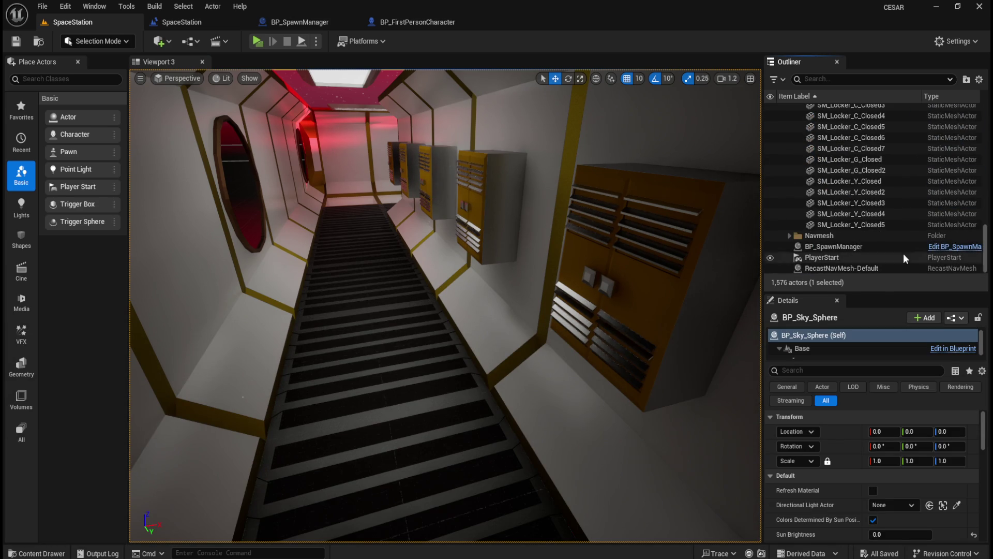
pyautogui.hotkey('ctrl', 'space')
pyautogui.hotkey('ctrl', 'space')
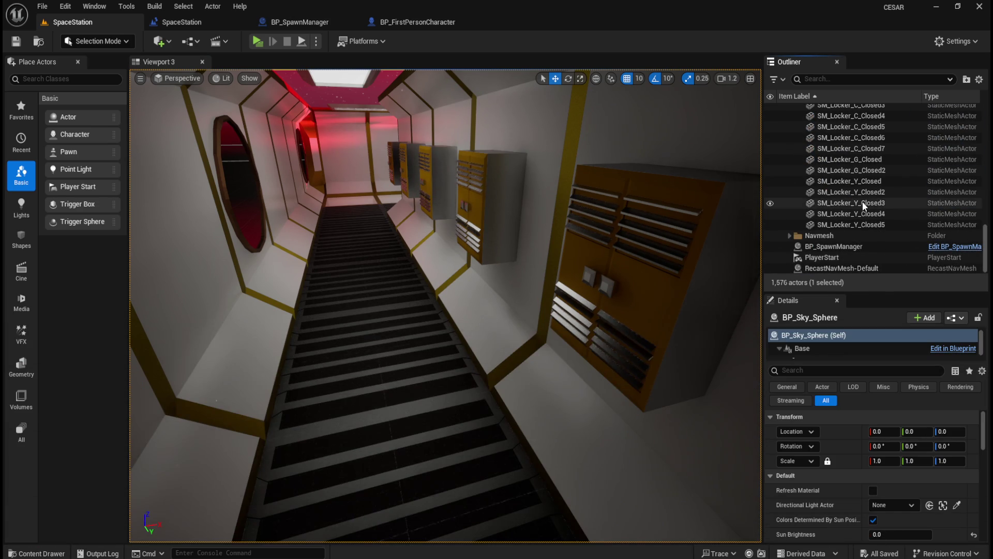
# Step: Frame the wall locker SM_Locker_Y_Closed, then return to the corridor with Blueprints showing
pyautogui.click(875, 182)
pyautogui.keyDown('shift'); pyautogui.click(875, 224); pyautogui.keyUp('shift')
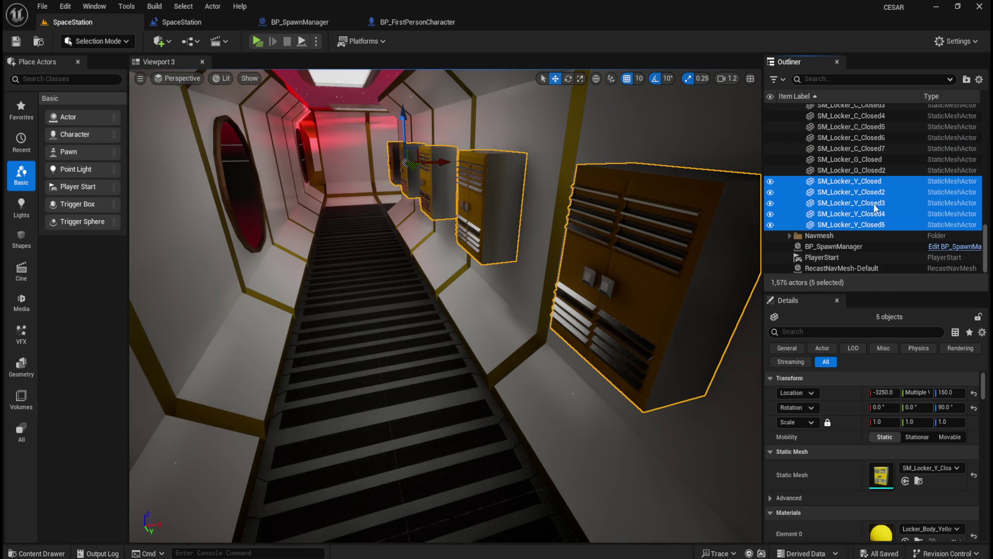
pyautogui.click(873, 180)
pyautogui.press('f')
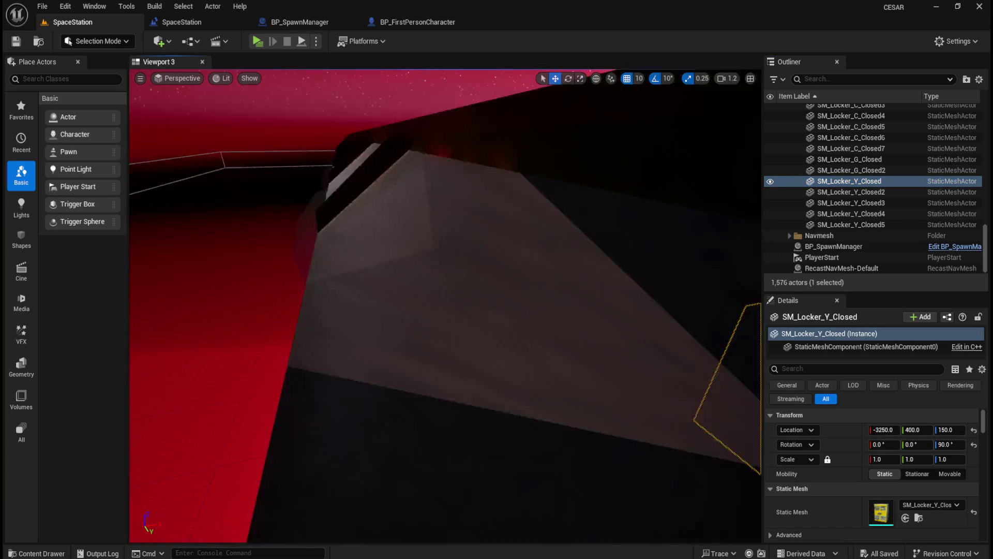
pyautogui.click(368, 118)
pyautogui.press('f')
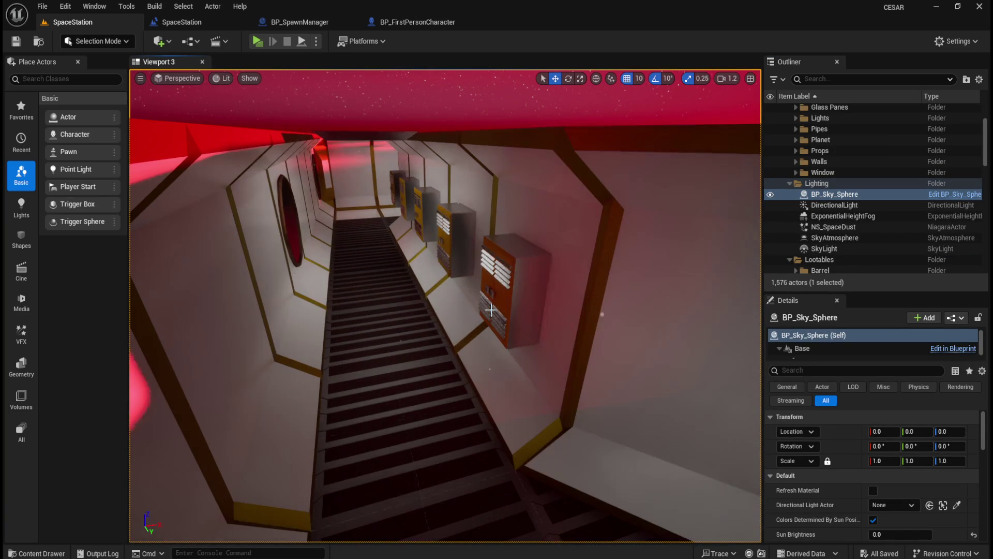
pyautogui.hotkey('ctrl', 'space')
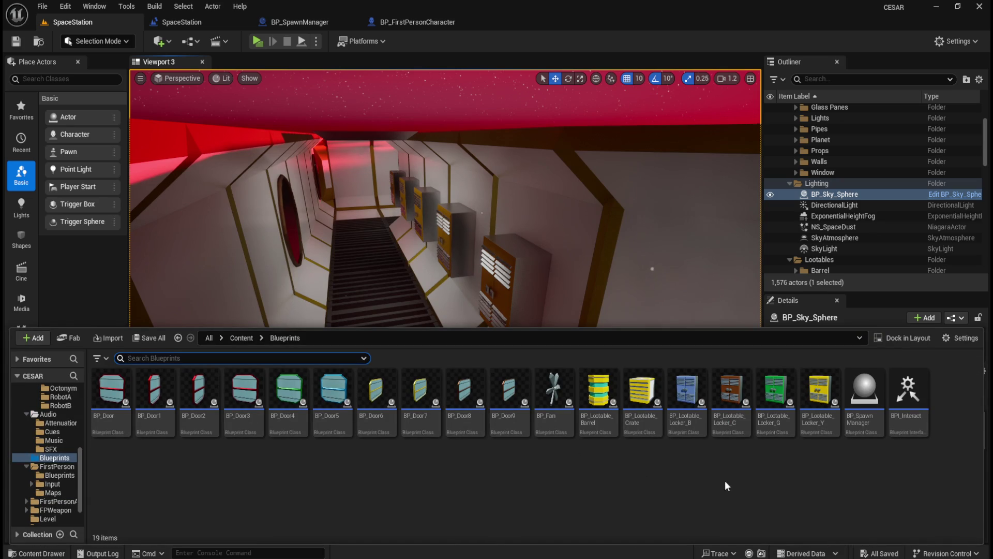
# Step: Drop BP_Lootable_Locker_Y in the corridor and give it SM_Locker_Y_Closed5's 90° rotation
pyautogui.moveTo(820, 393)
pyautogui.mouseDown()
pyautogui.moveTo(632, 290)
pyautogui.moveTo(570, 289)
pyautogui.moveTo(391, 349)
pyautogui.moveTo(366, 327)
pyautogui.moveTo(363, 265)
pyautogui.mouseUp()
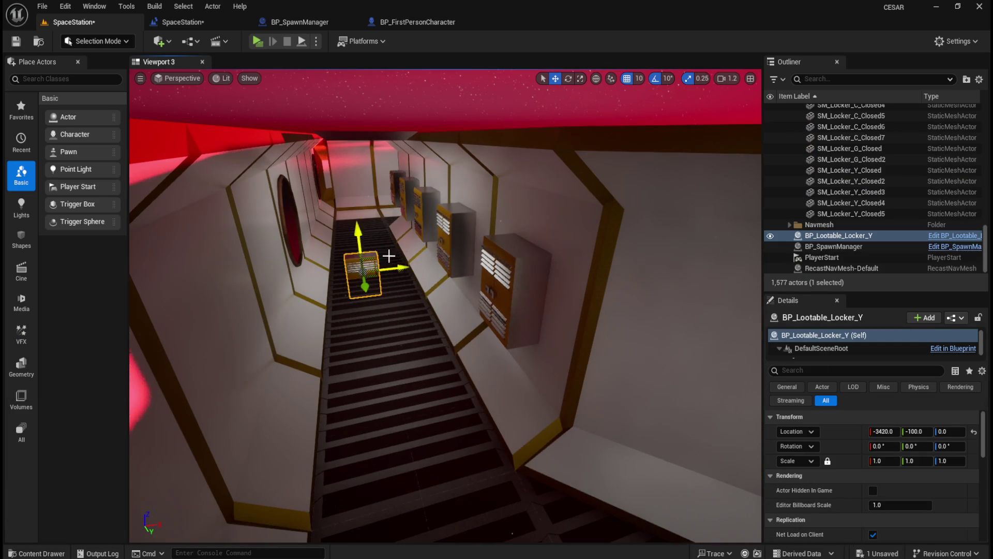
pyautogui.moveTo(423, 245); pyautogui.dragTo(442, 316)
pyautogui.click(414, 195)
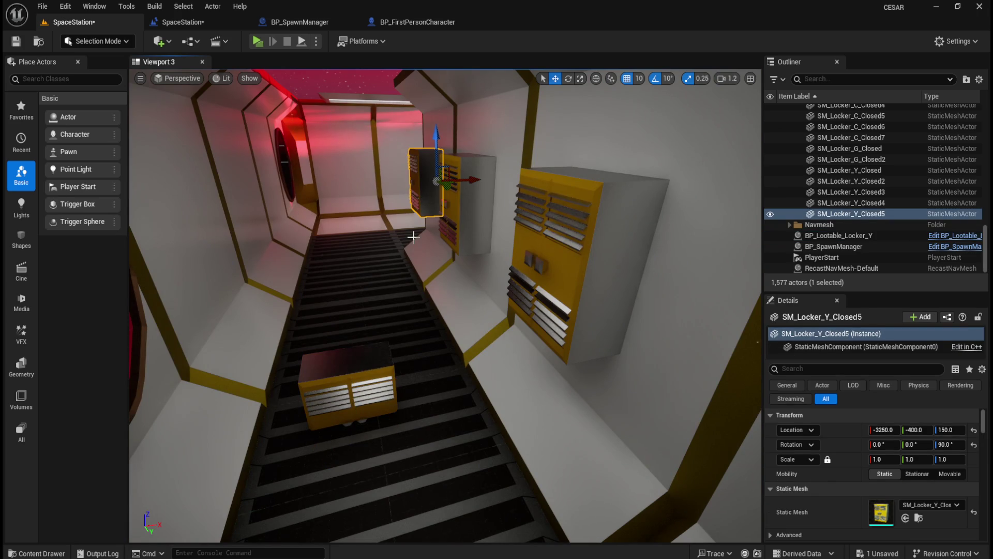
pyautogui.rightClick(842, 444)
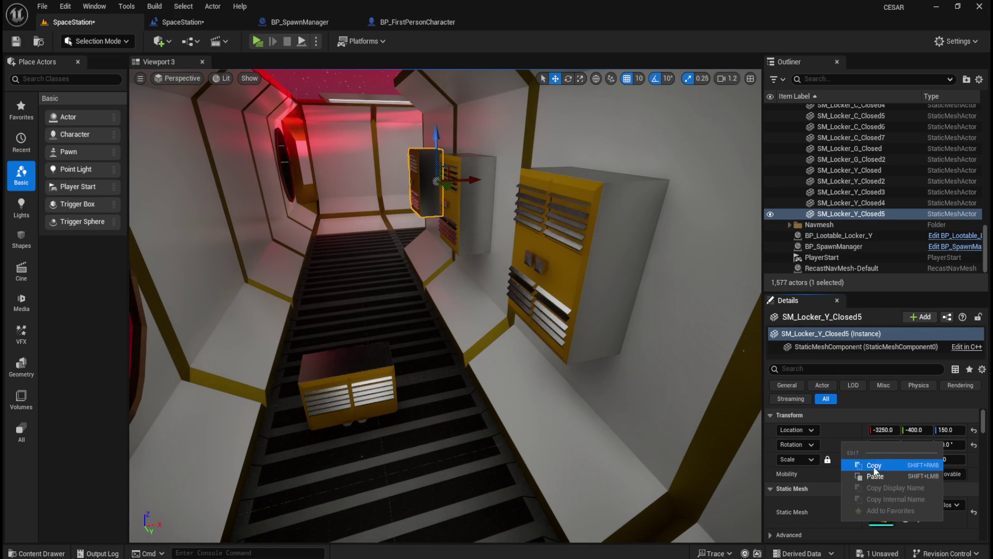
pyautogui.click(874, 468)
pyautogui.click(351, 375)
pyautogui.rightClick(845, 446)
pyautogui.click(889, 483)
# Step: Replace SM_Locker_Y_Closed5, moving the lootable locker to its spot at -3250, -400, 150
pyautogui.click(433, 191)
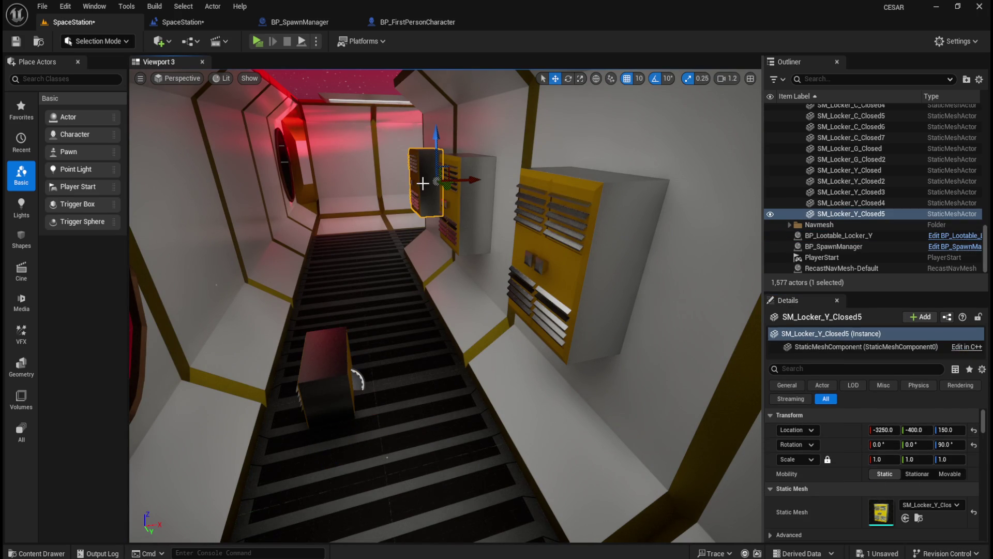
pyautogui.rightClick(834, 429)
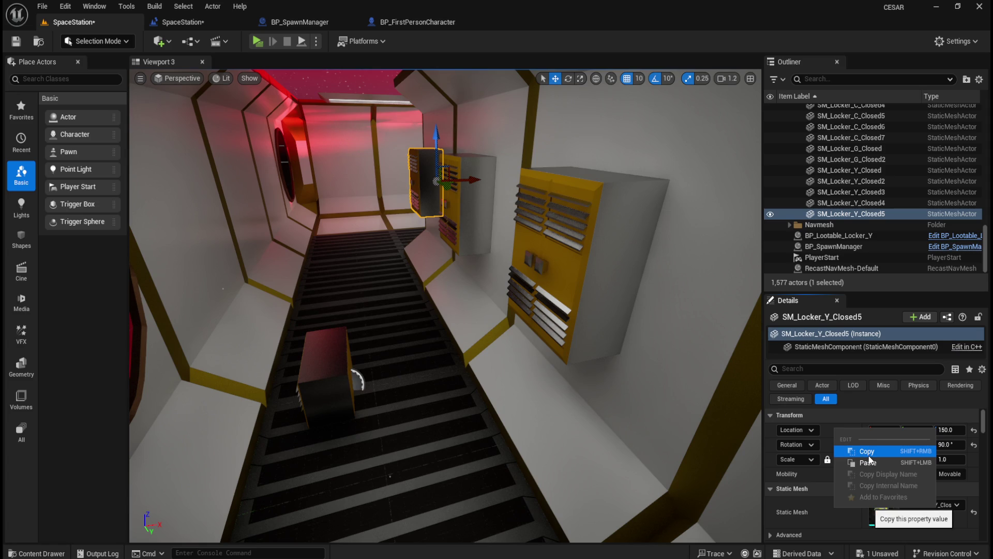
pyautogui.click(863, 450)
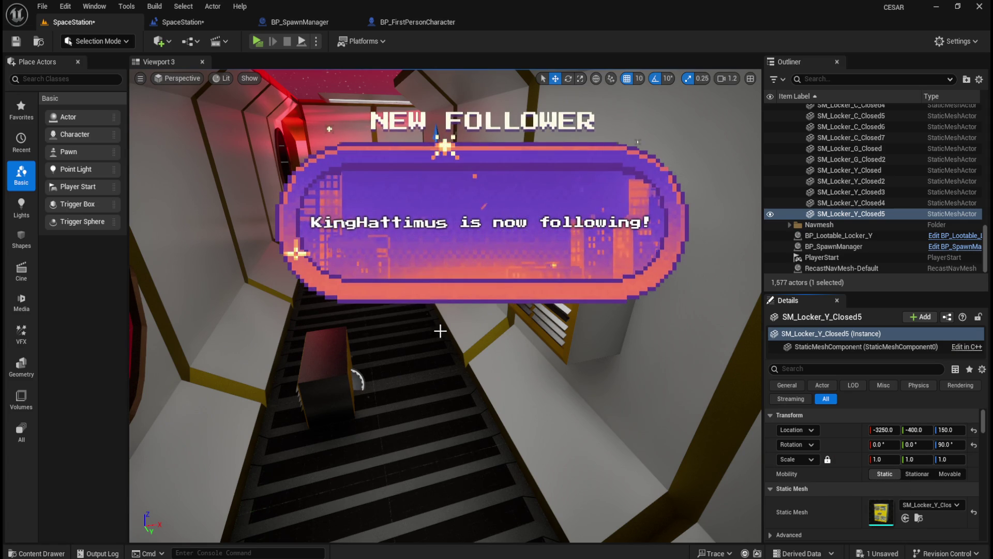
pyautogui.press('Delete')
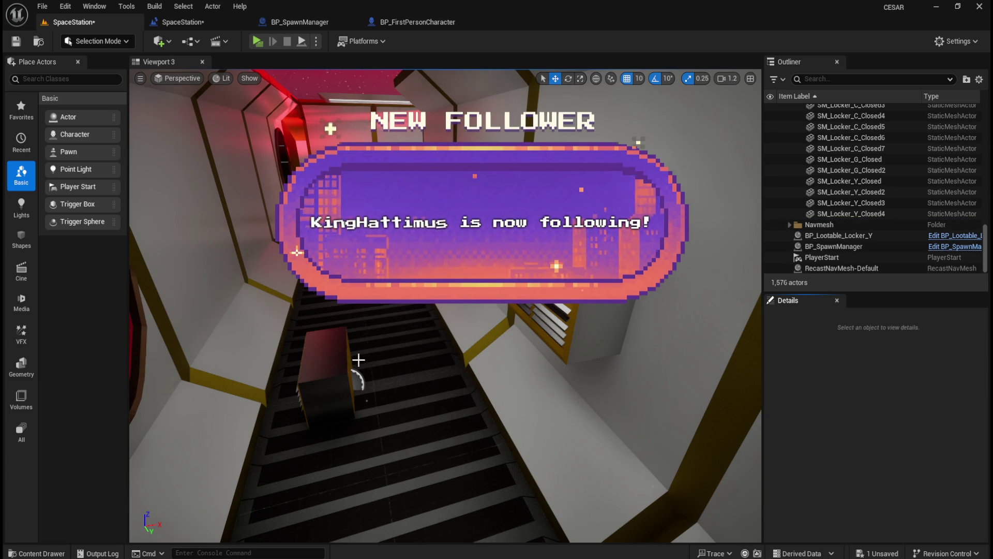
pyautogui.click(344, 367)
pyautogui.rightClick(848, 428)
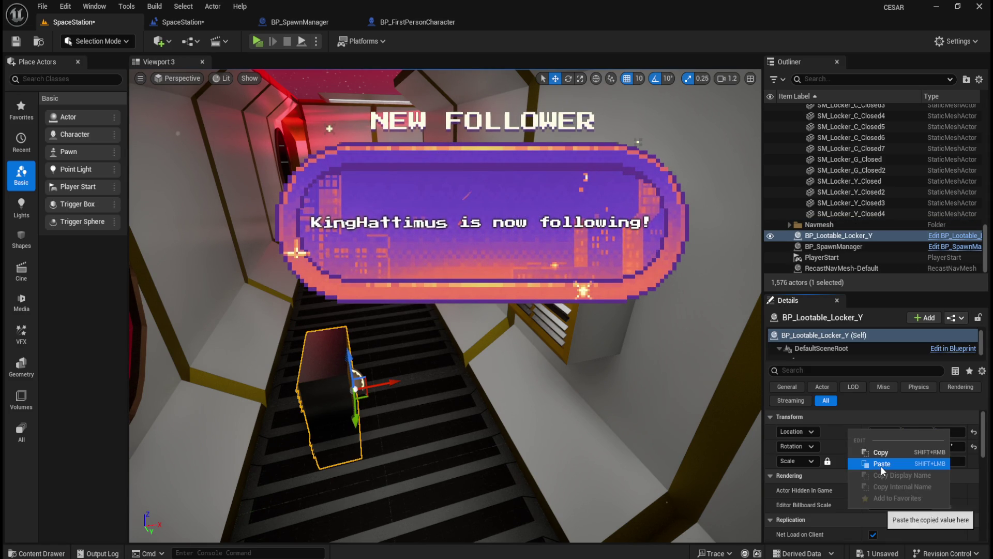
pyautogui.click(881, 465)
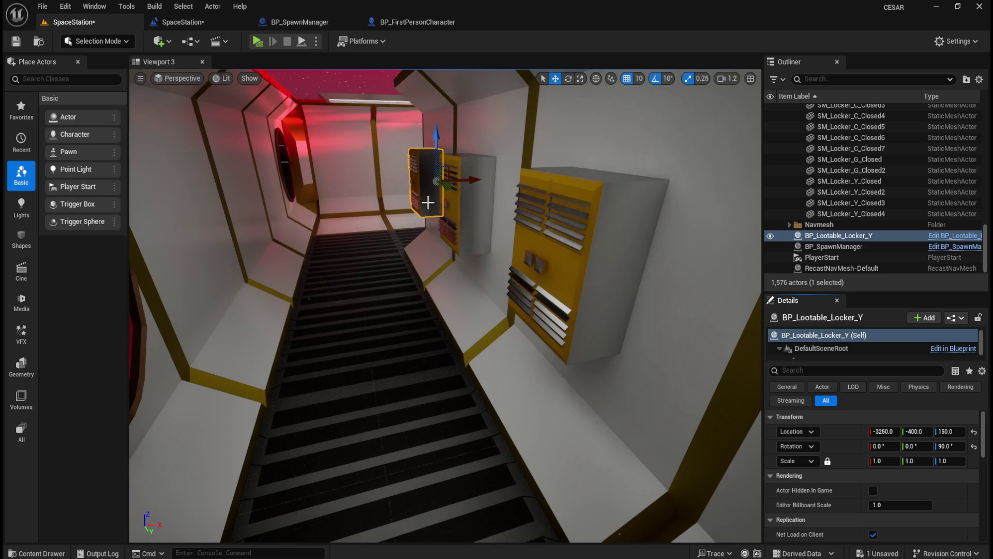
pyautogui.scroll(-4, 480, 266)
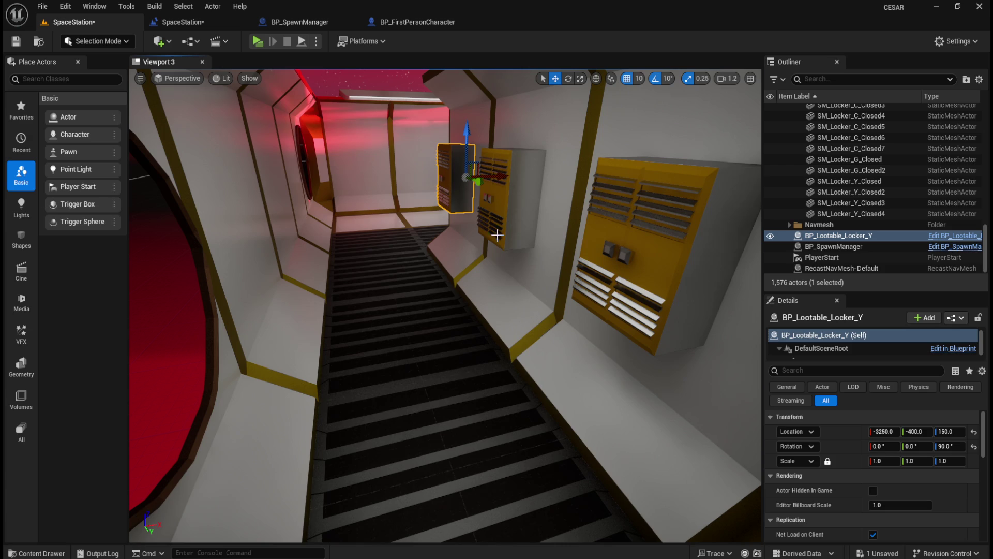
pyautogui.hotkey('ctrl', 'space')
# Step: Place lootable locker Y2 and match SM_Locker_Y_Closed4's rotation
pyautogui.moveTo(818, 414)
pyautogui.mouseDown()
pyautogui.moveTo(580, 267)
pyautogui.moveTo(396, 308)
pyautogui.mouseUp()
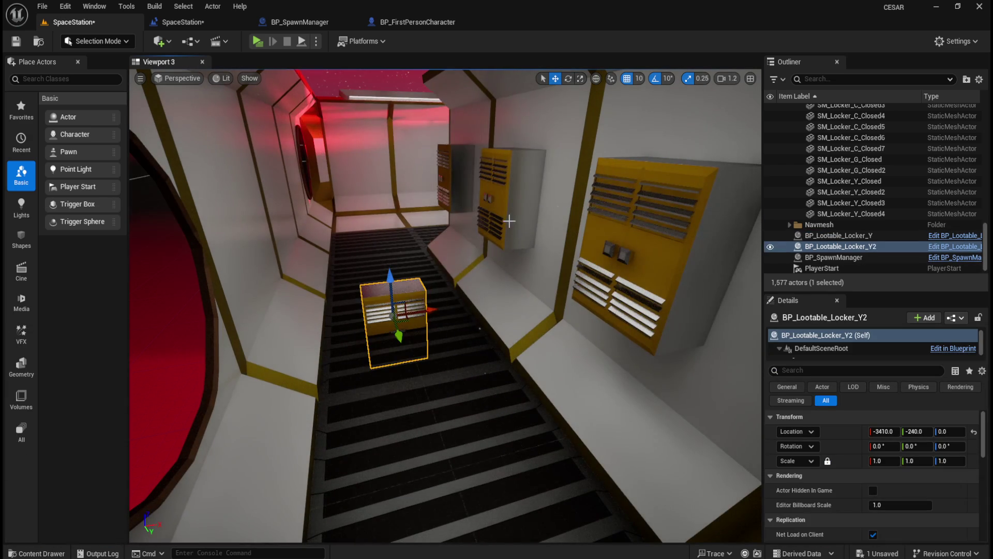
pyautogui.click(510, 217)
pyautogui.rightClick(842, 446)
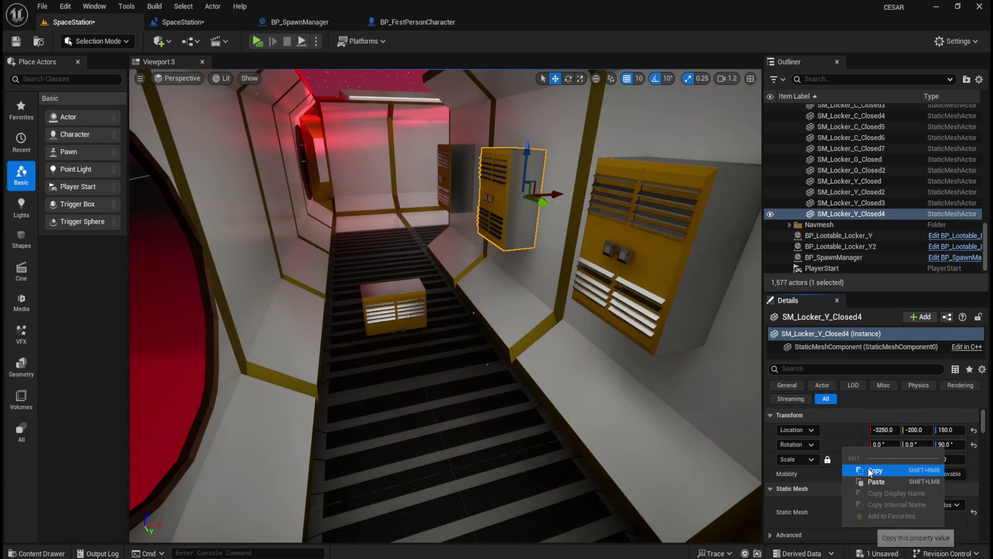
pyautogui.click(868, 468)
pyautogui.click(418, 325)
# Step: Delete SM_Locker_Y_Closed4 and move Y2 onto the wall at its location, Y -200
pyautogui.keyDown('shift'); pyautogui.click(864, 445); pyautogui.keyUp('shift')
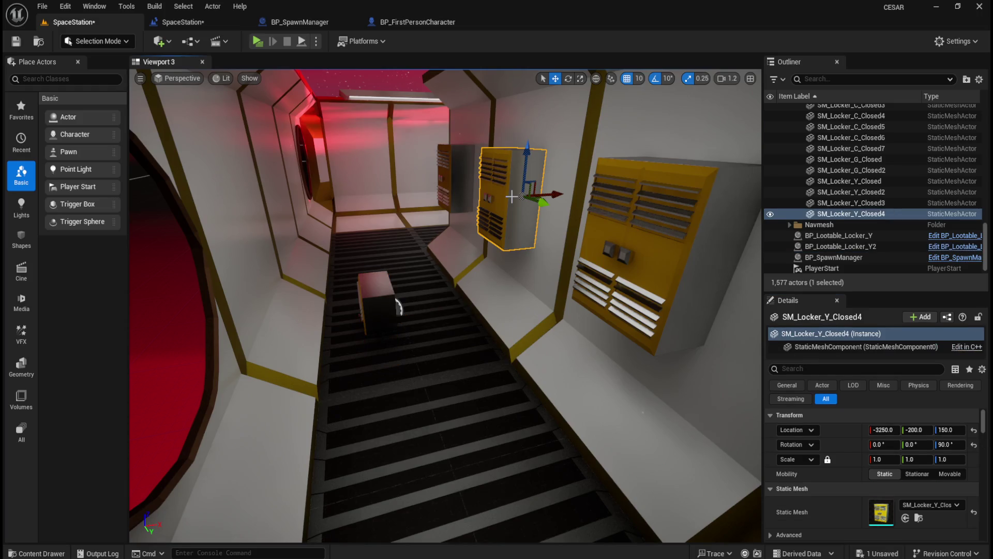
pyautogui.rightClick(844, 429)
pyautogui.click(889, 455)
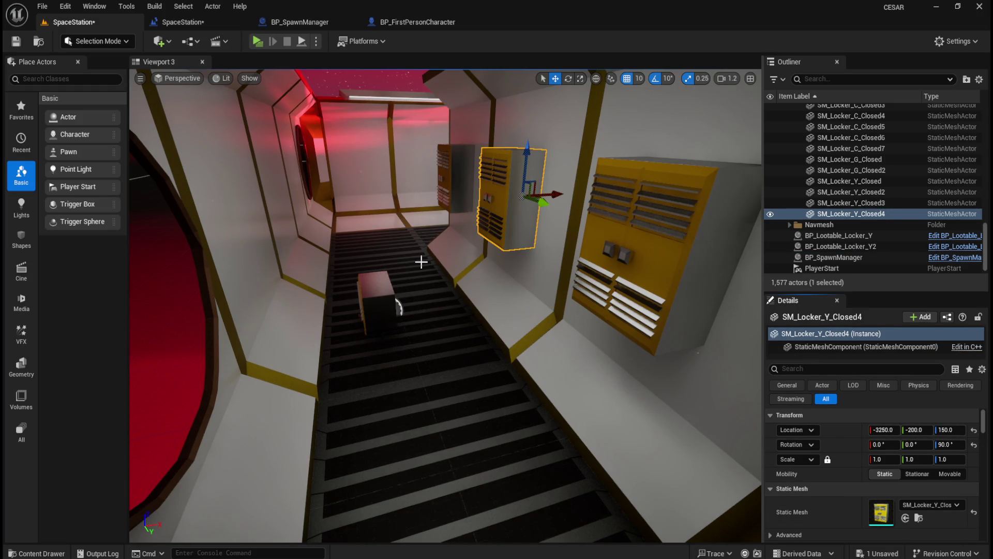
pyautogui.press('Delete')
pyautogui.click(397, 306)
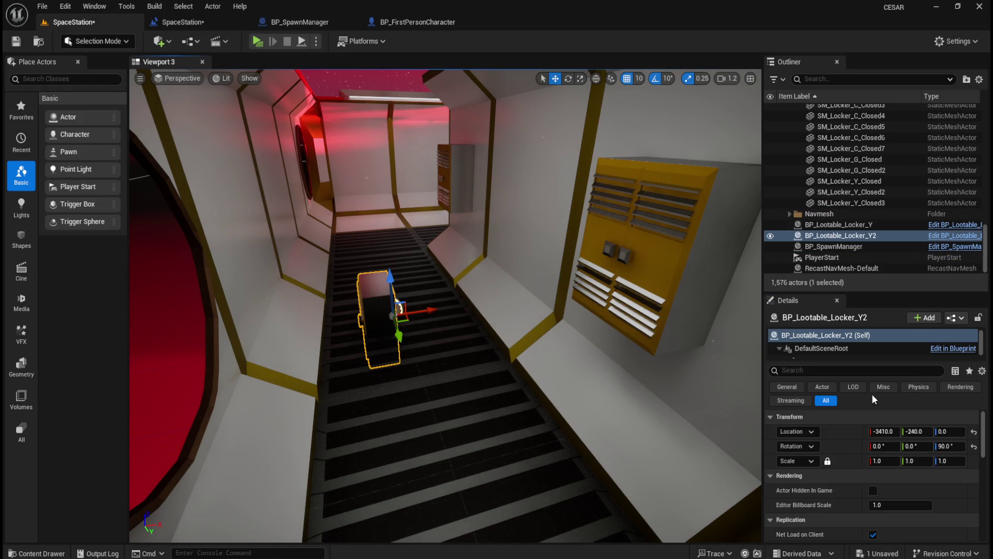
pyautogui.rightClick(847, 431)
pyautogui.click(891, 470)
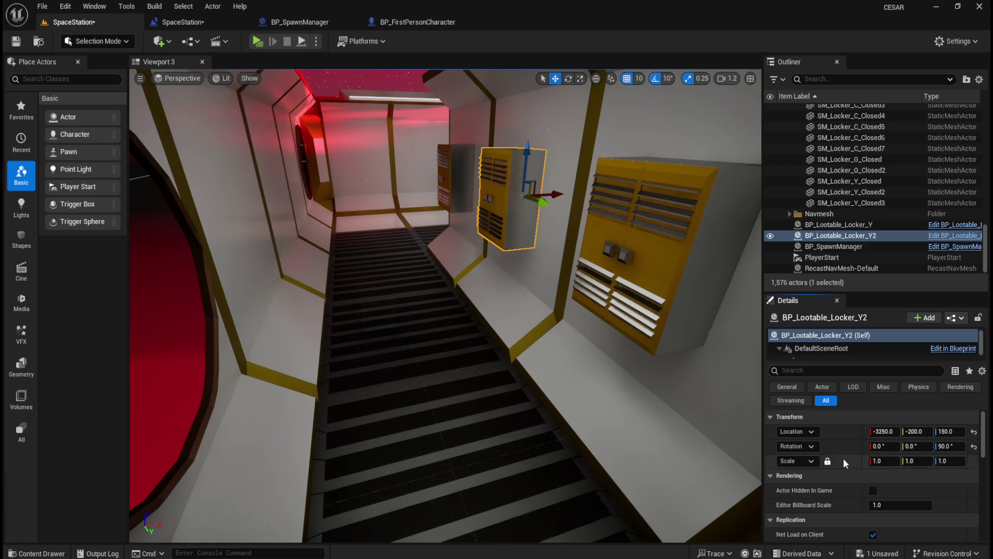
pyautogui.scroll(-3, 469, 280)
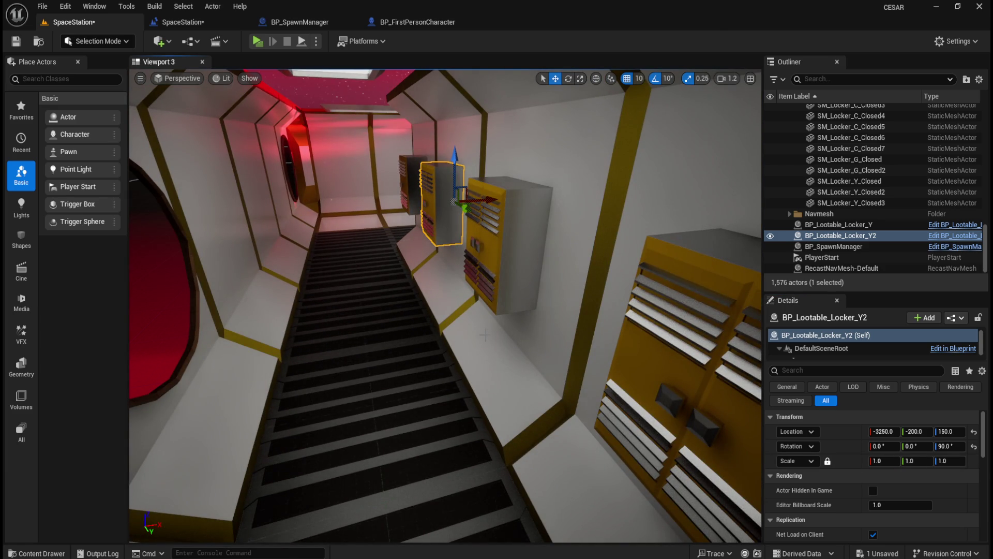
pyautogui.scroll(3, 484, 336)
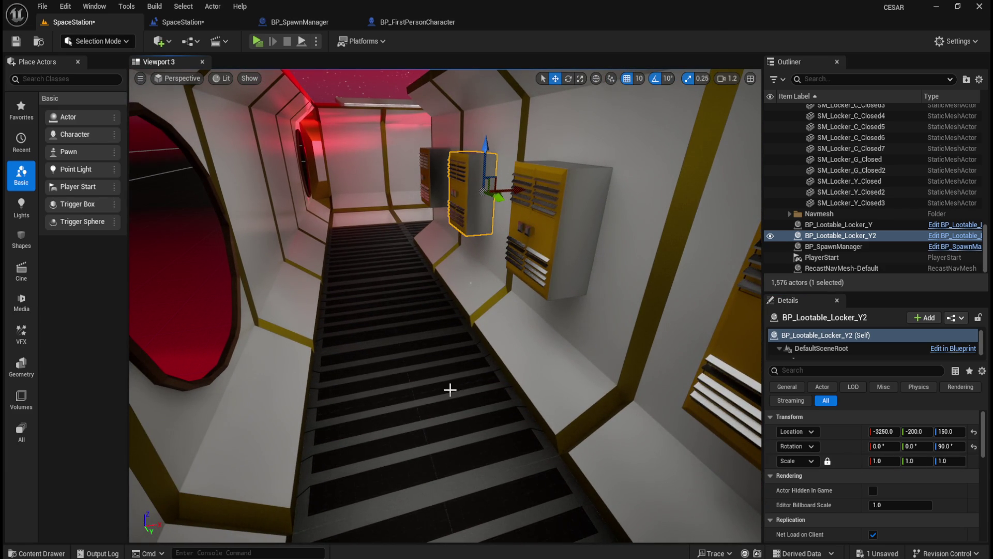
# Step: Place lootable locker Y3 and give it SM_Locker_Y_Closed3's rotation
pyautogui.hotkey('ctrl', 'space')
pyautogui.moveTo(798, 407)
pyautogui.mouseDown()
pyautogui.moveTo(672, 362)
pyautogui.moveTo(430, 321)
pyautogui.moveTo(401, 367)
pyautogui.moveTo(404, 383)
pyautogui.mouseUp()
pyautogui.click(550, 256)
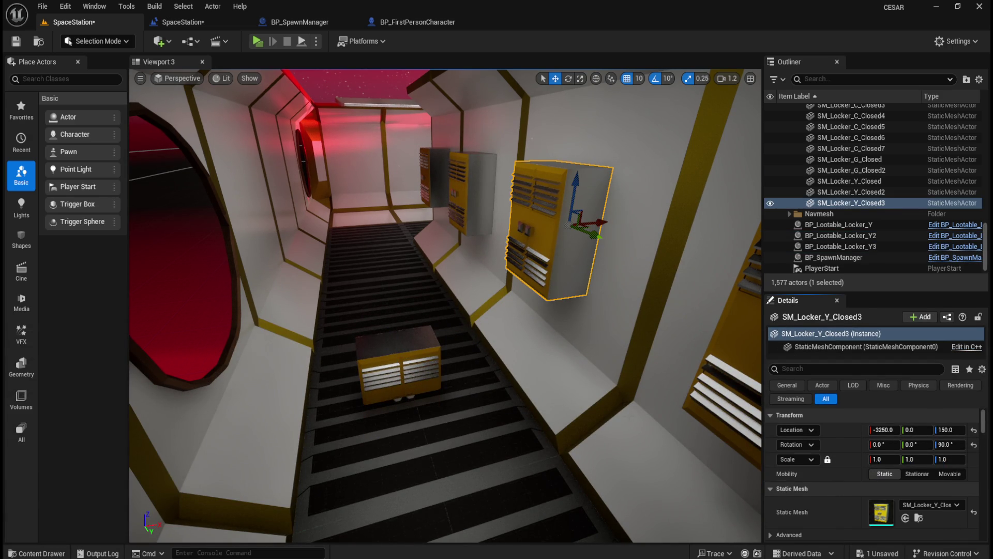
pyautogui.hotkey('ctrl', 'z')
pyautogui.rightClick(844, 451)
pyautogui.click(874, 481)
# Step: Delete SM_Locker_Y_Closed3 and move Y3 onto the wall at -3250, 0, 150
pyautogui.click(582, 243)
pyautogui.rightClick(840, 431)
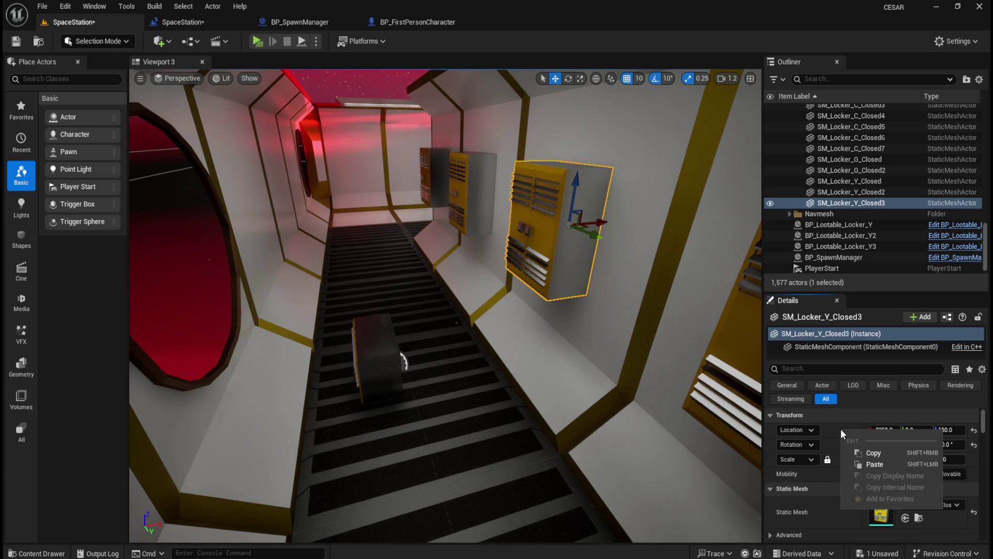
pyautogui.click(875, 458)
pyautogui.press('Delete')
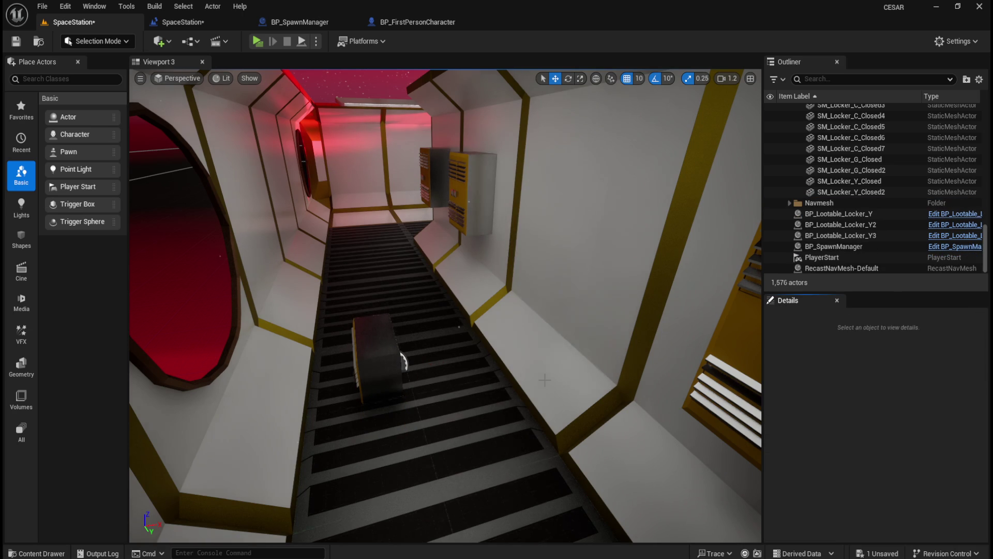
pyautogui.click(372, 332)
pyautogui.rightClick(839, 432)
pyautogui.click(874, 468)
pyautogui.scroll(-5, 537, 373)
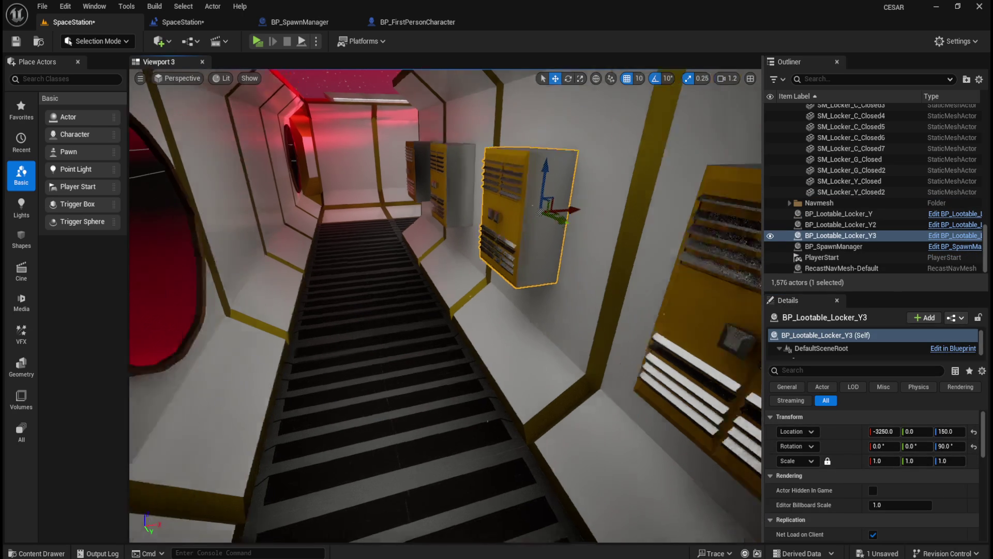
# Step: Place lootable locker Y4 and turn it 90° to match SM_Locker_Y_Closed2
pyautogui.hotkey('ctrl', 'space')
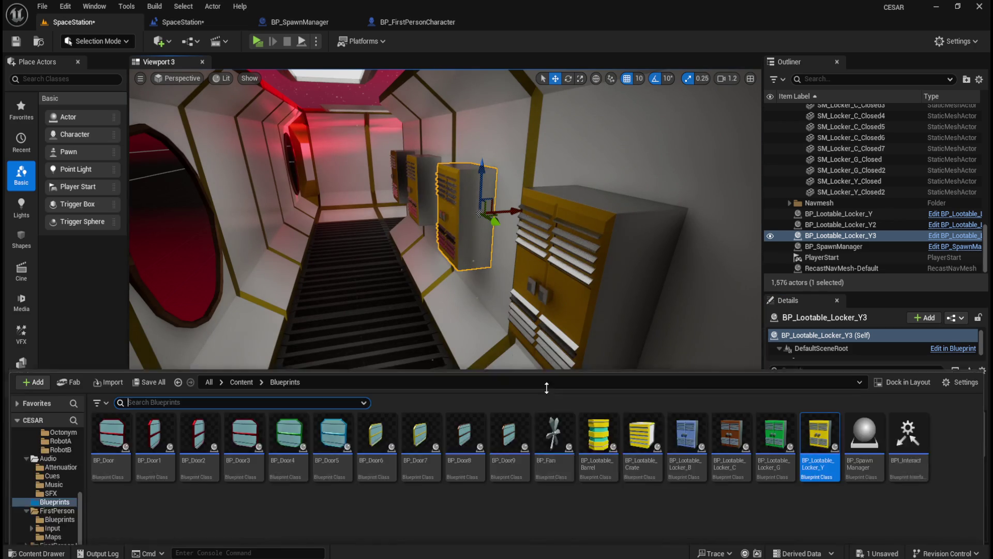
pyautogui.moveTo(821, 414); pyautogui.dragTo(408, 364)
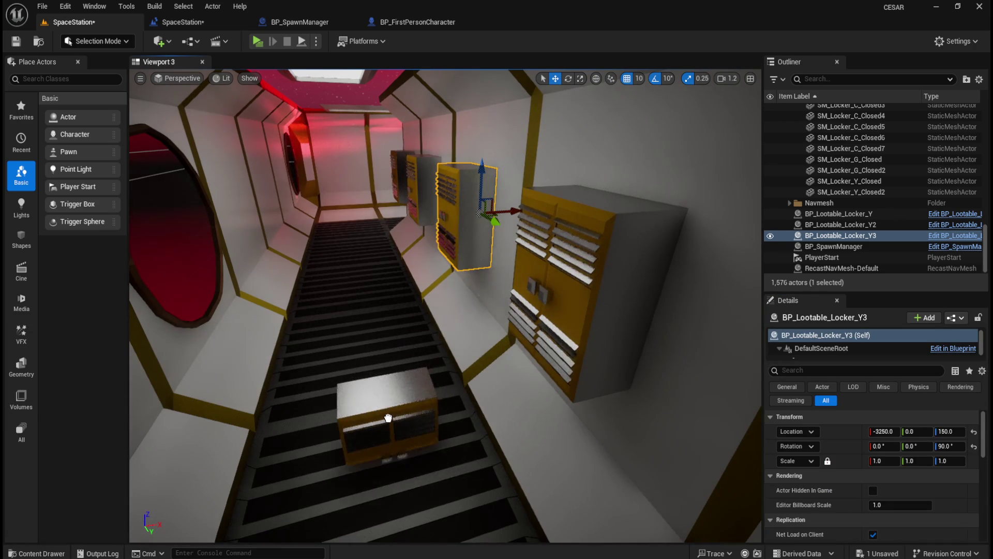
pyautogui.click(576, 315)
pyautogui.rightClick(842, 427)
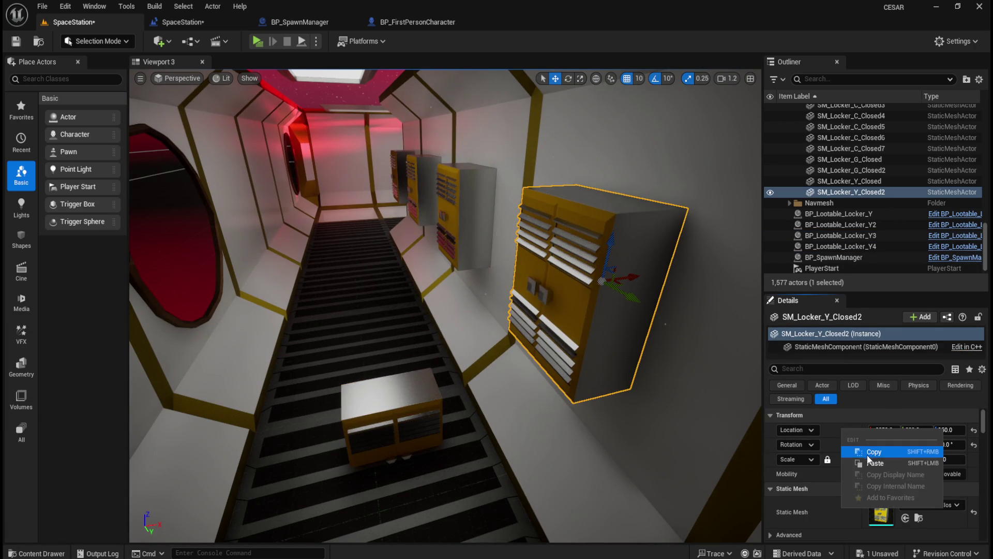
pyautogui.click(874, 452)
pyautogui.rightClick(844, 442)
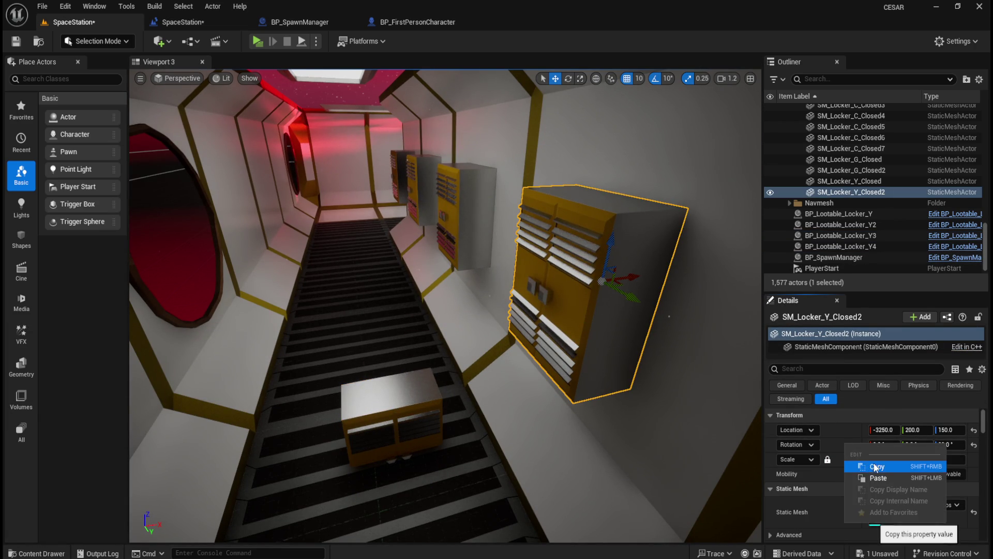
pyautogui.click(880, 467)
pyautogui.click(414, 407)
pyautogui.rightClick(847, 447)
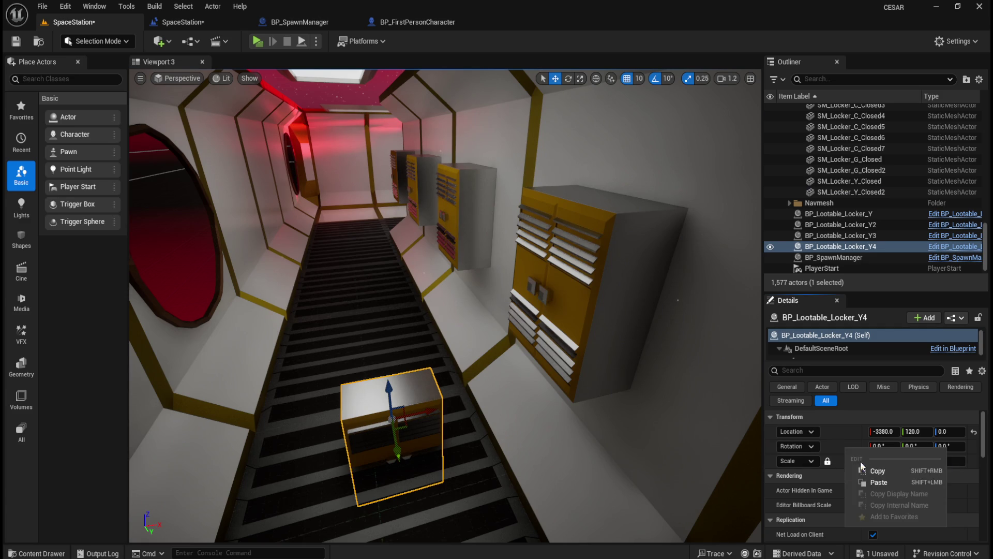
pyautogui.click(870, 479)
# Step: Delete SM_Locker_Y_Closed2 and move Y4 onto the wall at -3250, 200, 150
pyautogui.click(851, 192)
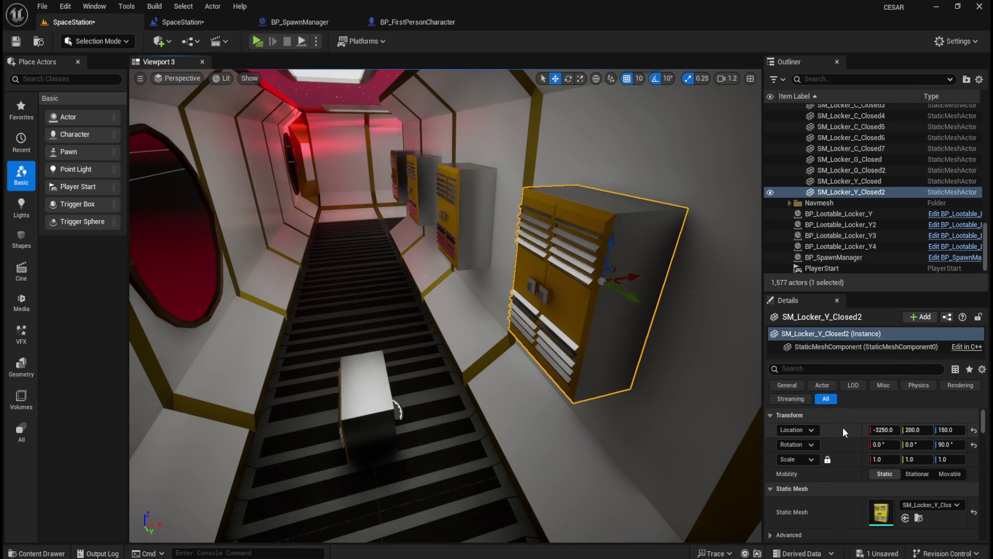
pyautogui.rightClick(843, 428)
pyautogui.click(875, 449)
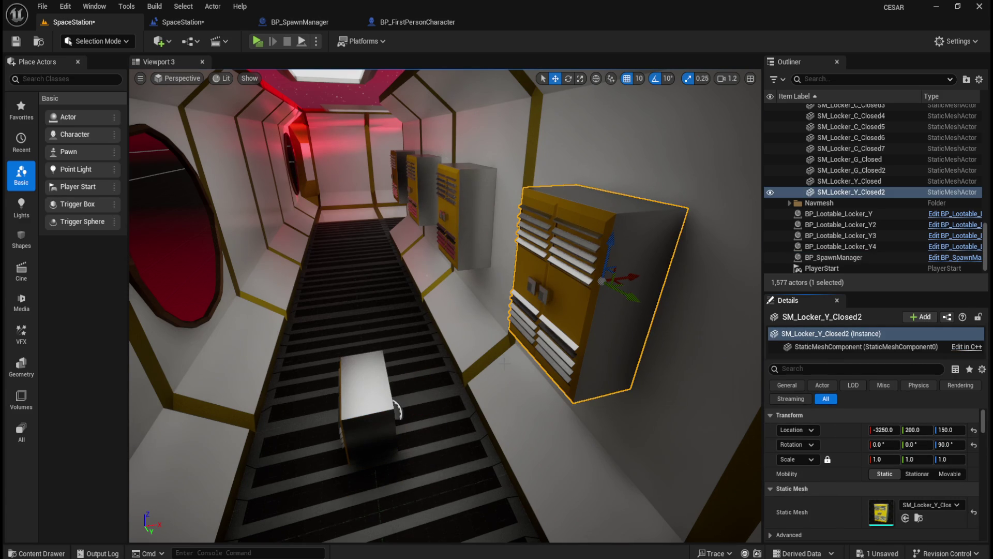
pyautogui.press('Delete')
pyautogui.click(390, 370)
pyautogui.rightClick(833, 430)
pyautogui.click(870, 464)
# Step: Drop a fifth lootable locker, Y5, on the corridor floor beside SM_Locker_Y_Closed
pyautogui.moveTo(474, 375); pyautogui.dragTo(463, 419)
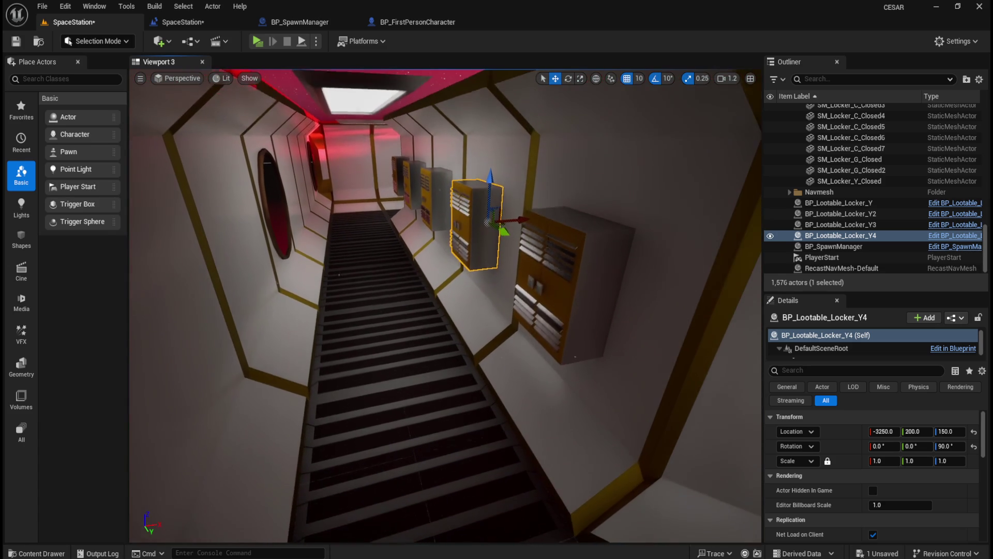
pyautogui.hotkey('ctrl', 'space')
pyautogui.moveTo(815, 401)
pyautogui.mouseDown()
pyautogui.moveTo(477, 392)
pyautogui.moveTo(398, 414)
pyautogui.mouseUp()
pyautogui.click(569, 280)
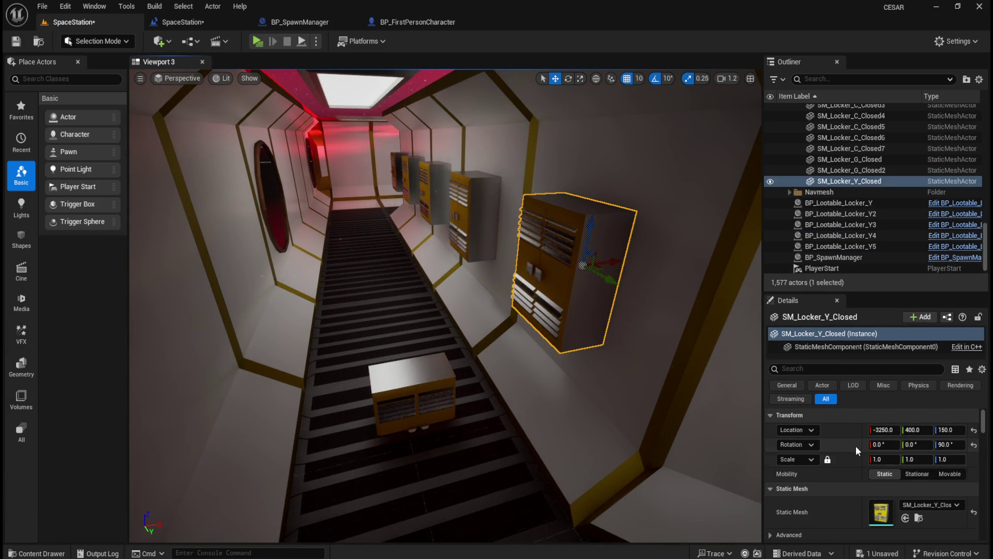
# Step: Turn Y5 90° by pasting SM_Locker_Y_Closed's rotation onto it
pyautogui.rightClick(840, 446)
pyautogui.click(874, 468)
pyautogui.click(414, 393)
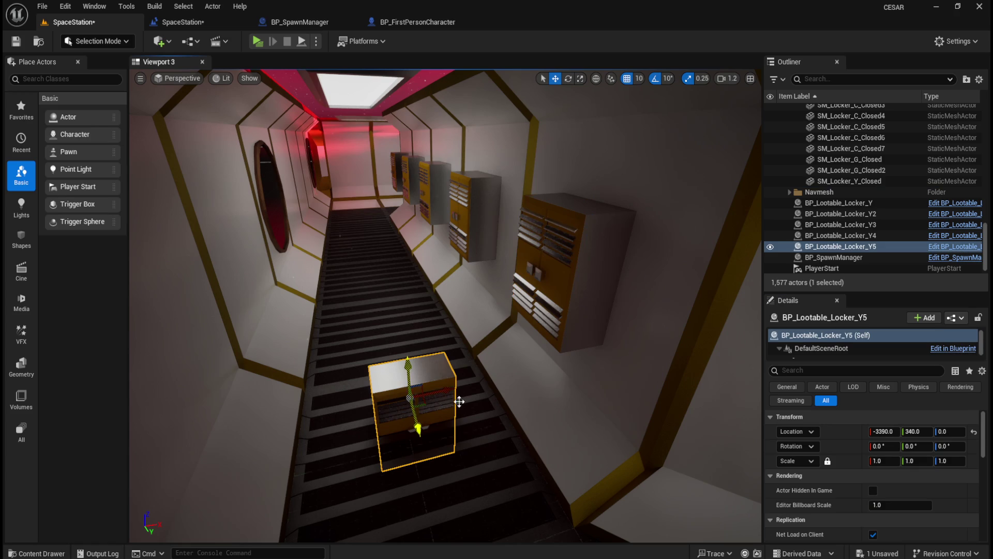
pyautogui.rightClick(834, 442)
pyautogui.click(861, 475)
# Step: Delete SM_Locker_Y_Closed and move Y5 onto the wall at -3250, 400, 150
pyautogui.click(546, 276)
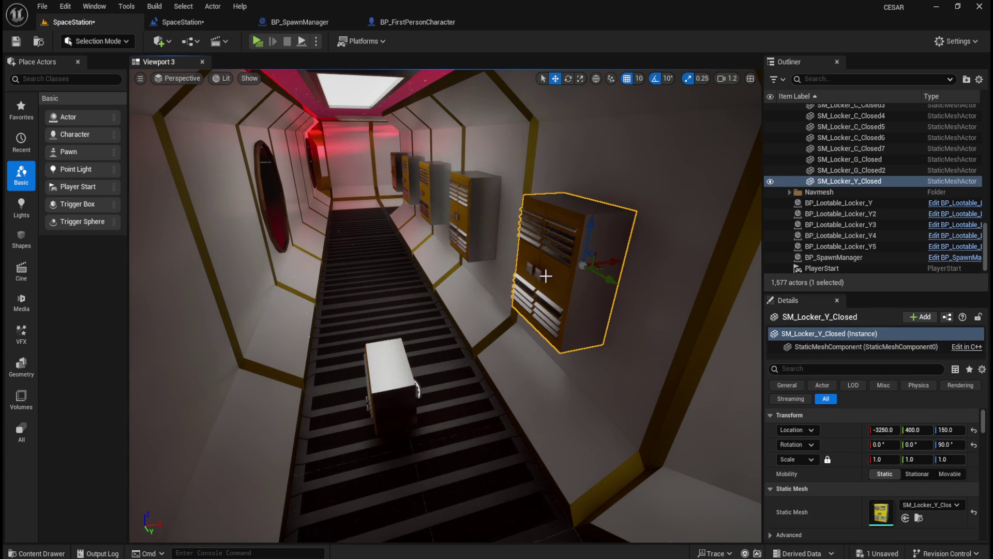
pyautogui.rightClick(846, 427)
pyautogui.click(884, 453)
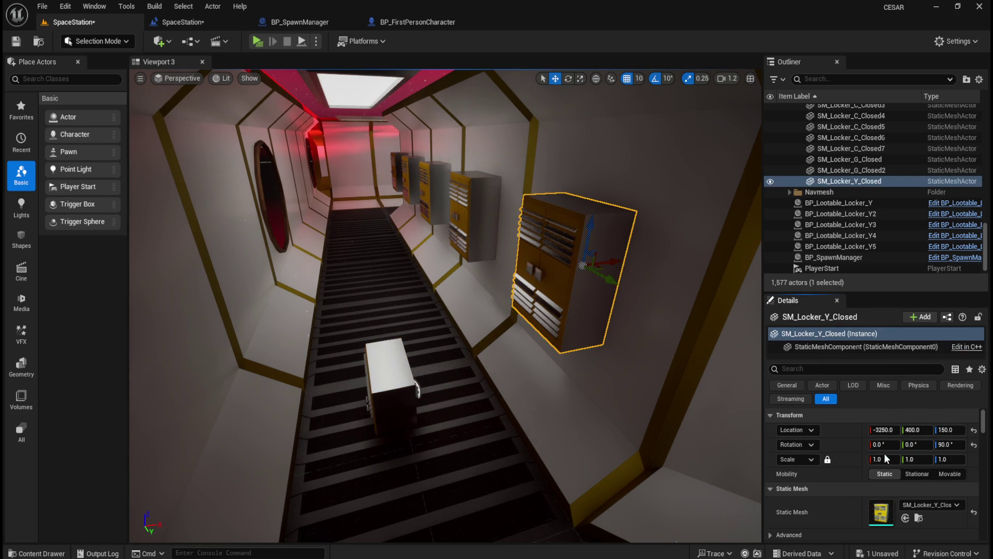
pyautogui.click(423, 370)
pyautogui.click(566, 276)
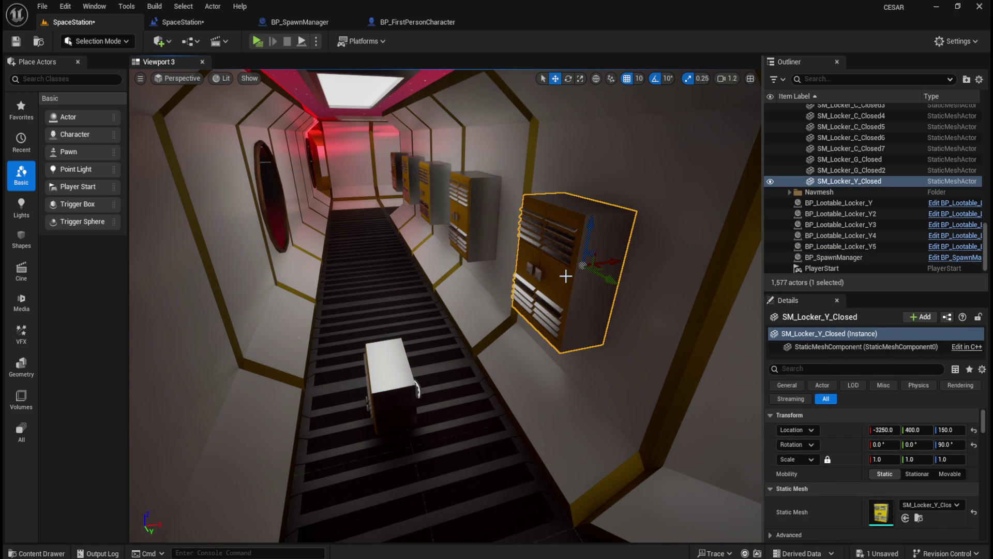
pyautogui.press('Delete')
pyautogui.click(382, 368)
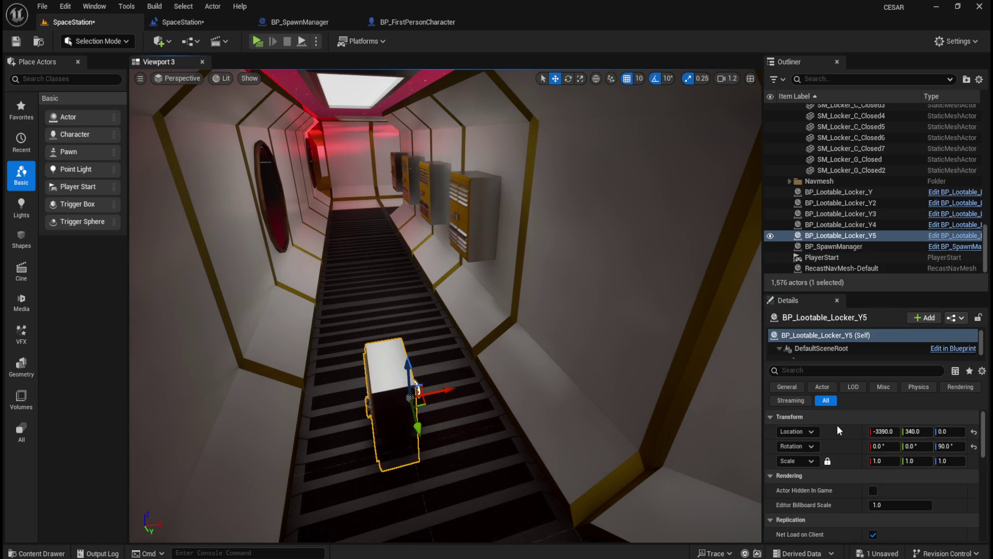
pyautogui.rightClick(837, 430)
pyautogui.click(883, 467)
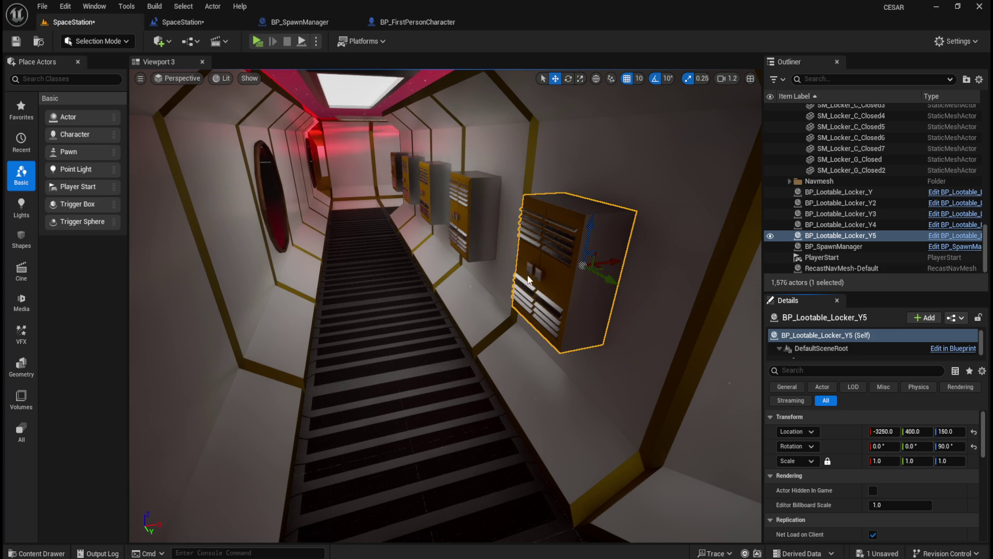
pyautogui.moveTo(435, 321)
pyautogui.mouseDown()
pyautogui.moveTo(750, 287)
pyautogui.moveTo(750, 256)
pyautogui.moveTo(449, 312)
pyautogui.moveTo(450, 292)
pyautogui.mouseUp()
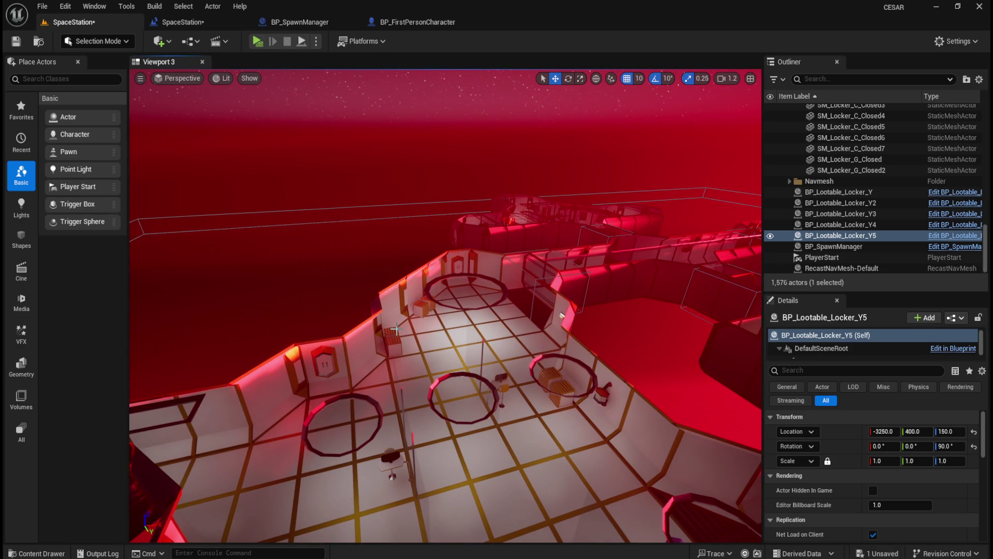
# Step: Swing the camera up and over the red-lit room beyond the locker corridor
pyautogui.moveTo(572, 378)
pyautogui.mouseDown()
pyautogui.moveTo(566, 531)
pyautogui.moveTo(399, 213)
pyautogui.moveTo(335, 158)
pyautogui.mouseUp()
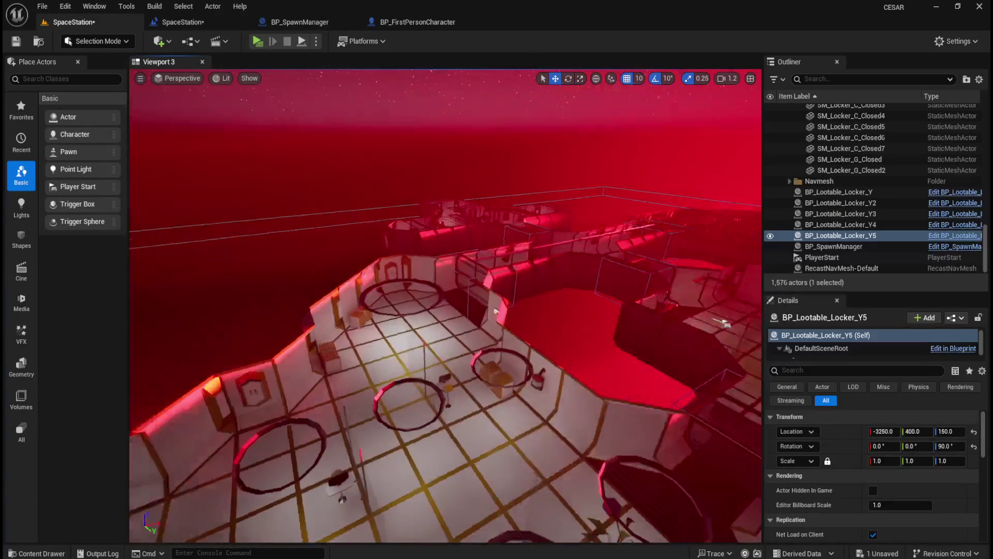
# Step: Pan across Blender's top-down station layout to check crate and locker positions
pyautogui.moveTo(725, 323)
pyautogui.mouseDown()
pyautogui.moveTo(550, 249)
pyautogui.moveTo(627, 261)
pyautogui.moveTo(513, 298)
pyautogui.moveTo(517, 332)
pyautogui.mouseUp()
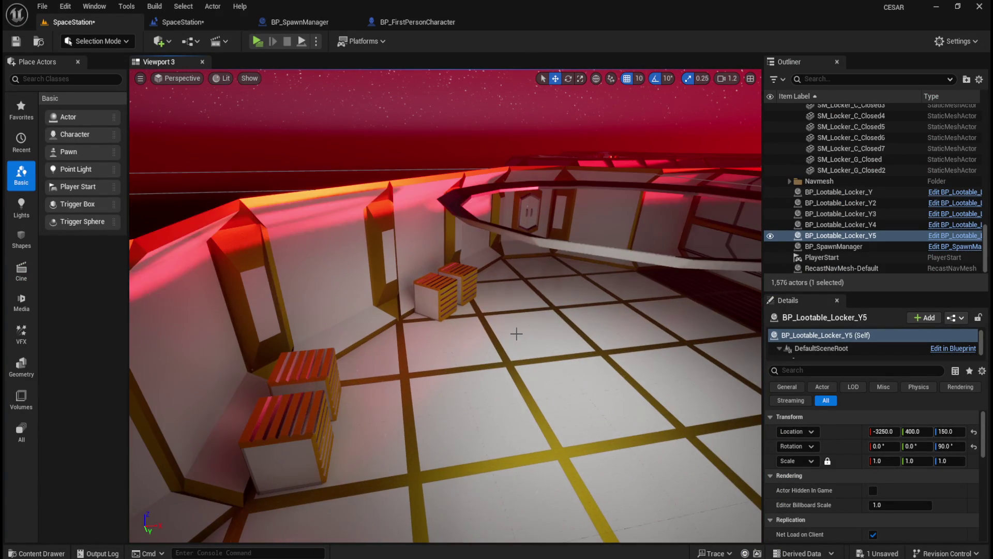
# Step: Place a BP_Lootable_Crate and give it SM_Crate_Closed11's -45° rotation
pyautogui.hotkey('ctrl', 'space')
pyautogui.moveTo(600, 301); pyautogui.dragTo(541, 300)
pyautogui.click(469, 278)
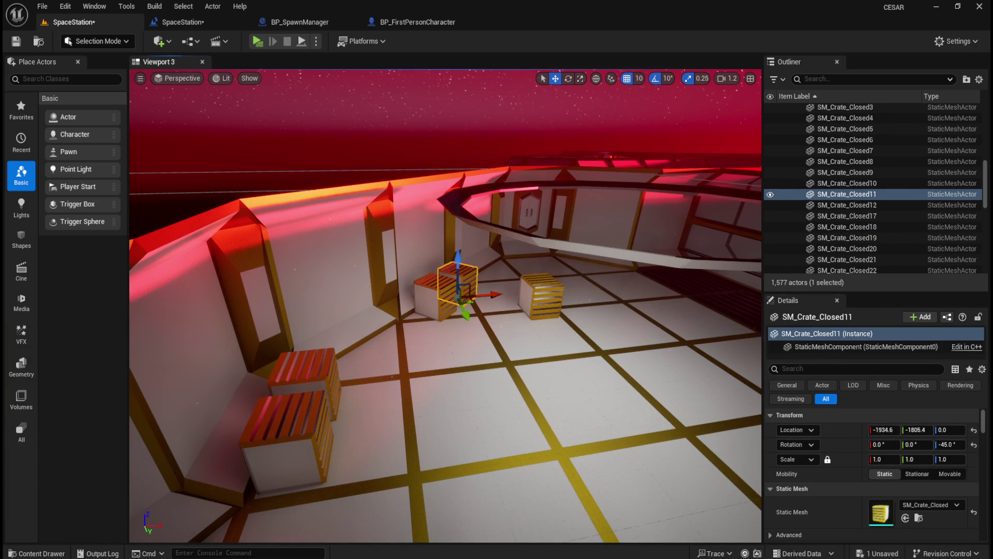
pyautogui.hotkey('ctrl', 'z')
pyautogui.rightClick(842, 449)
pyautogui.click(873, 481)
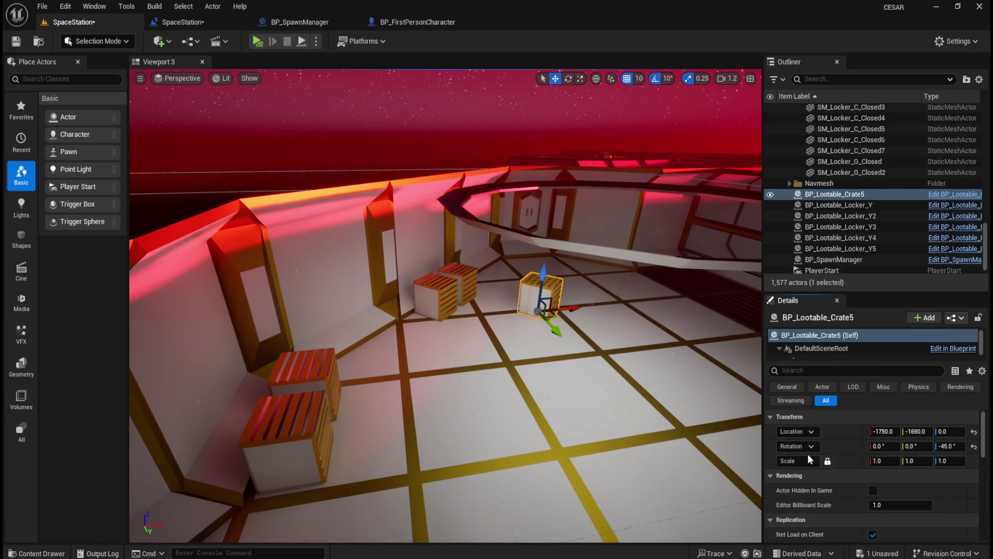
# Step: Delete SM_Crate_Closed11 and move BP_Lootable_Crate5 to -1934.6, -1805.4, 0
pyautogui.click(469, 278)
pyautogui.rightClick(843, 432)
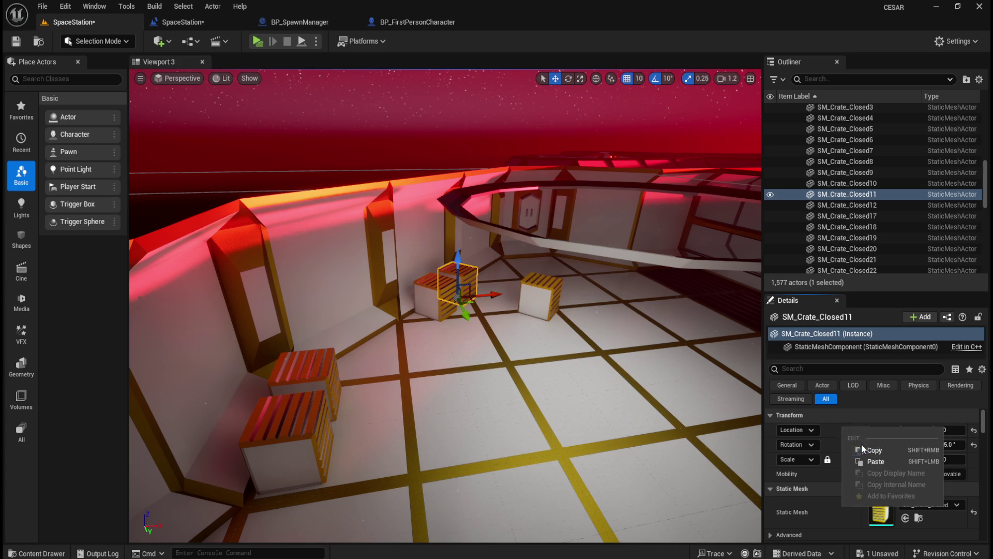
pyautogui.click(875, 452)
pyautogui.press('Delete')
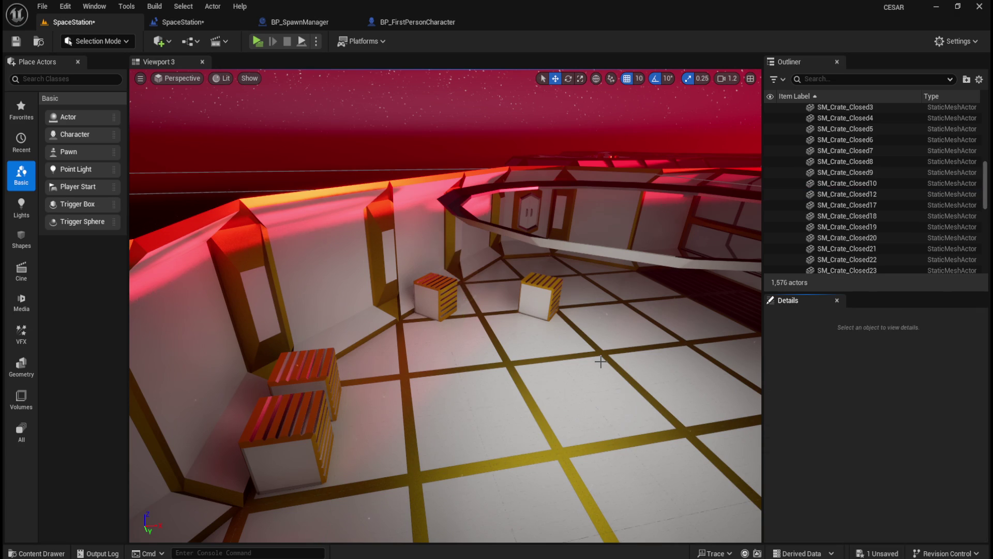
pyautogui.click(553, 292)
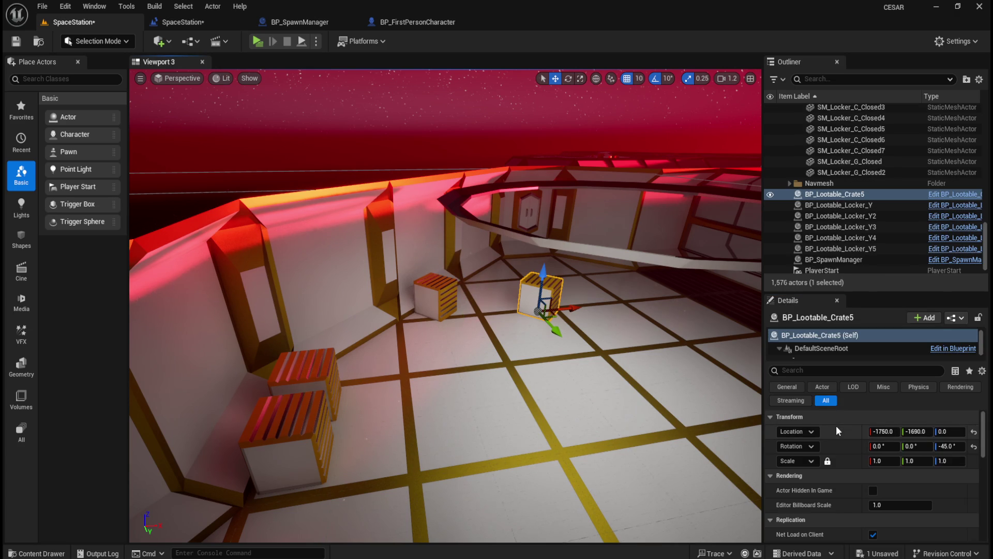
pyautogui.rightClick(839, 431)
pyautogui.click(863, 464)
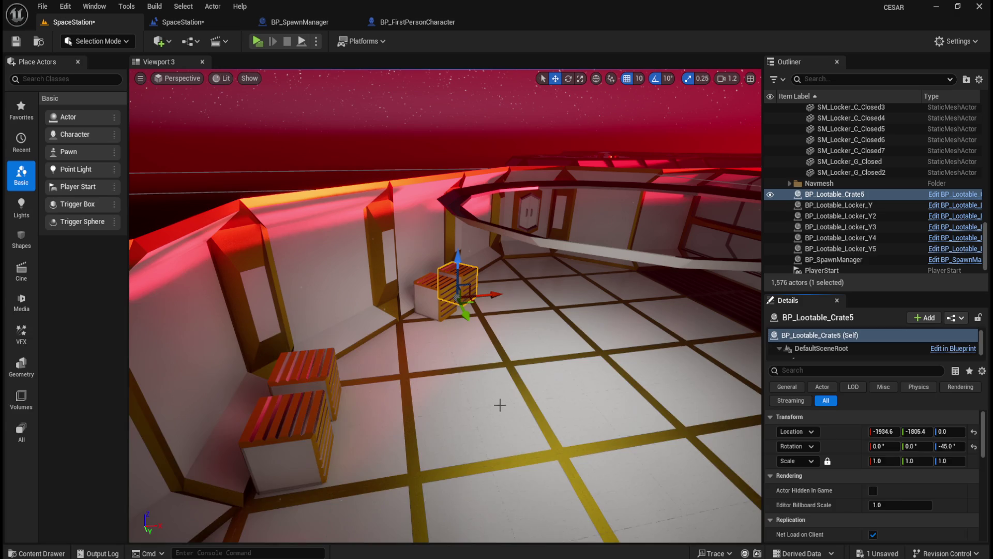
pyautogui.hotkey('ctrl', 'space')
# Step: Place BP_Lootable_Crate6 and rotate it -45° to match SM_Crate_Closed12
pyautogui.moveTo(641, 406); pyautogui.dragTo(526, 336)
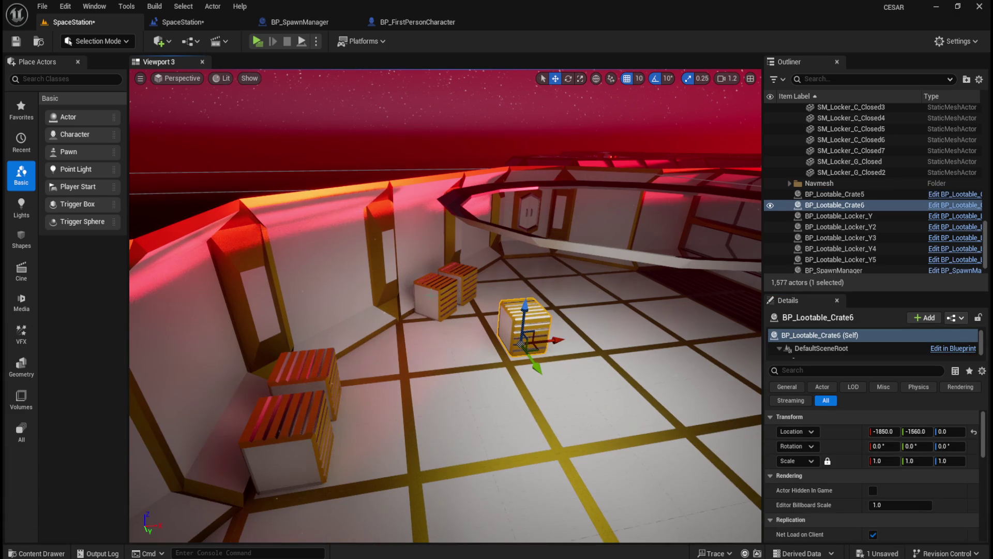
pyautogui.click(442, 287)
pyautogui.rightClick(848, 446)
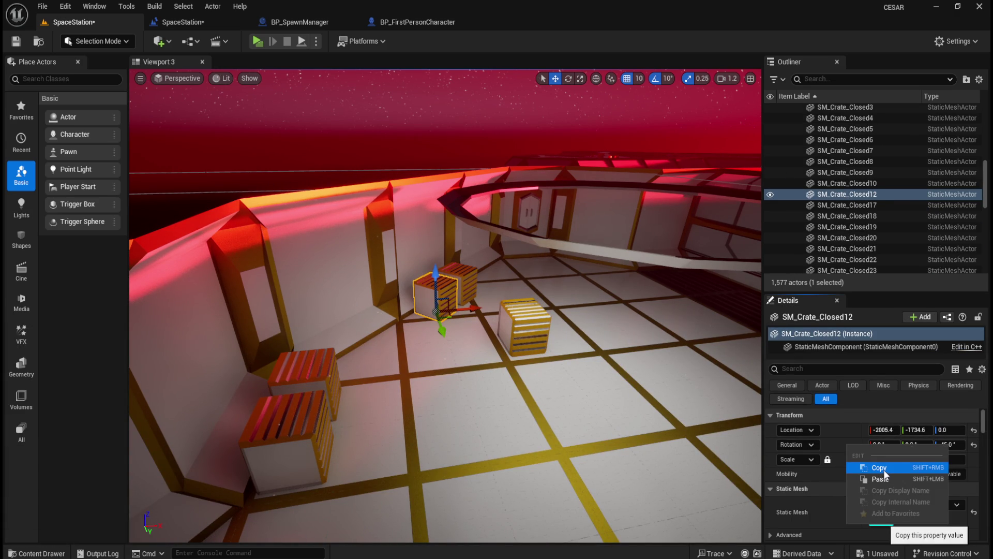
pyautogui.click(882, 469)
pyautogui.click(525, 324)
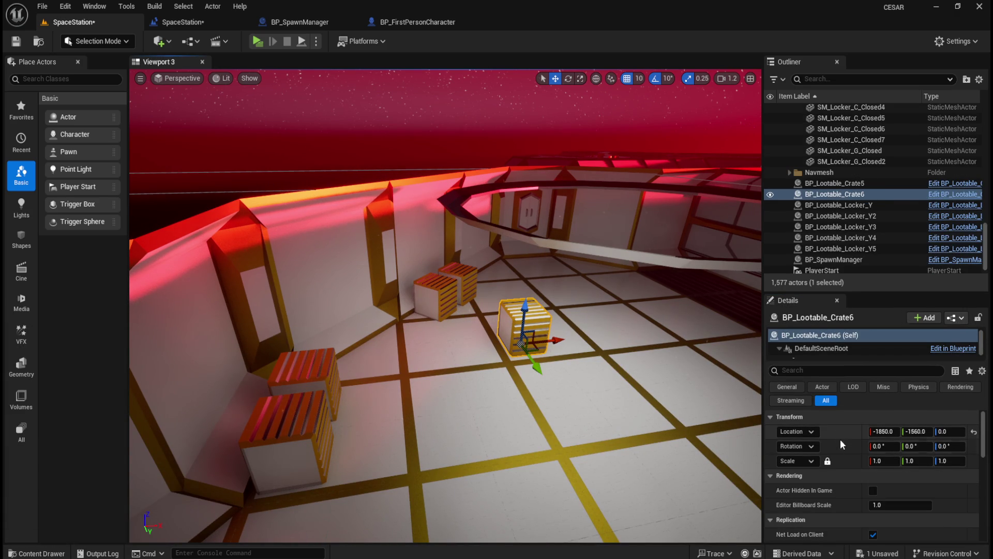
pyautogui.rightClick(841, 445)
pyautogui.click(886, 483)
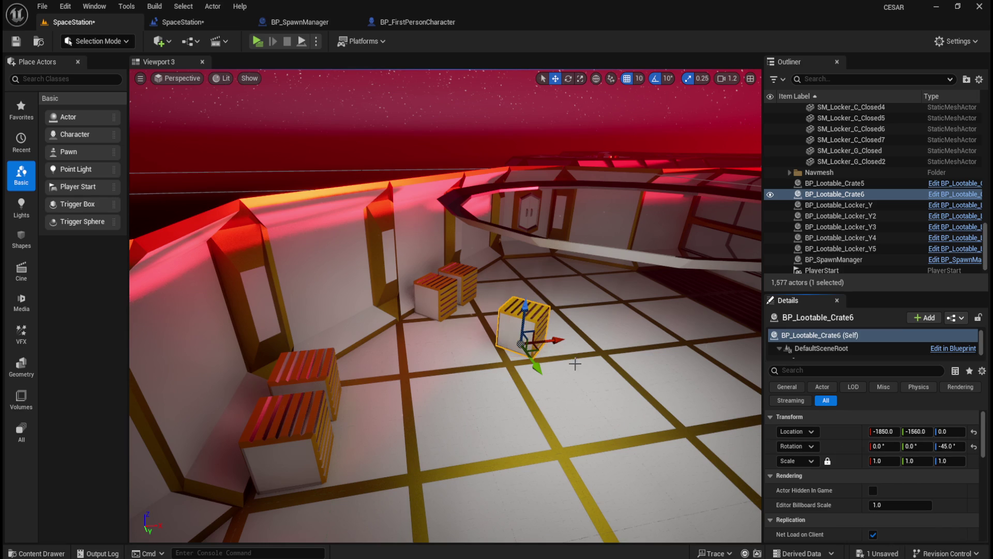
# Step: Delete SM_Crate_Closed12 and move BP_Lootable_Crate6 to -2005.4, -1734.6, 0
pyautogui.click(443, 298)
pyautogui.rightClick(847, 432)
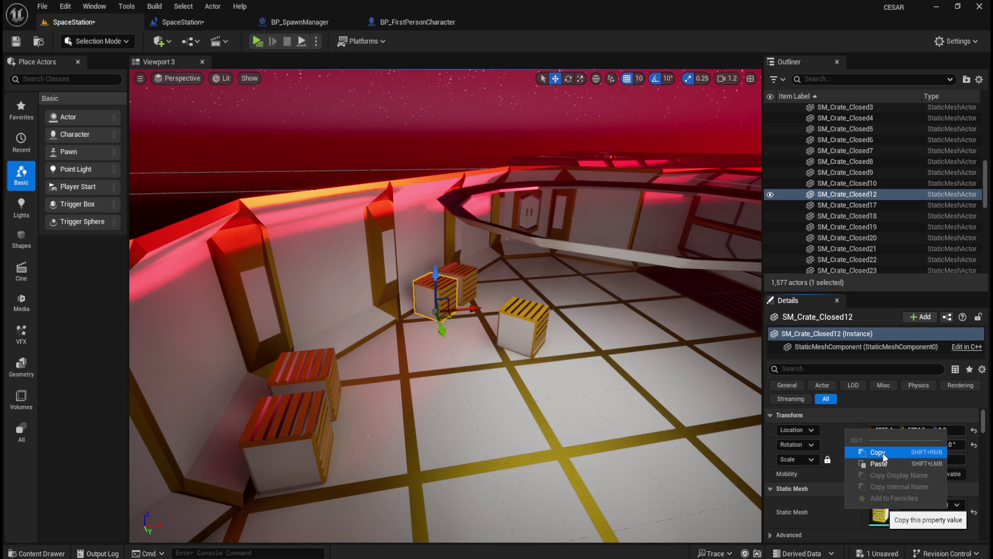
pyautogui.click(883, 453)
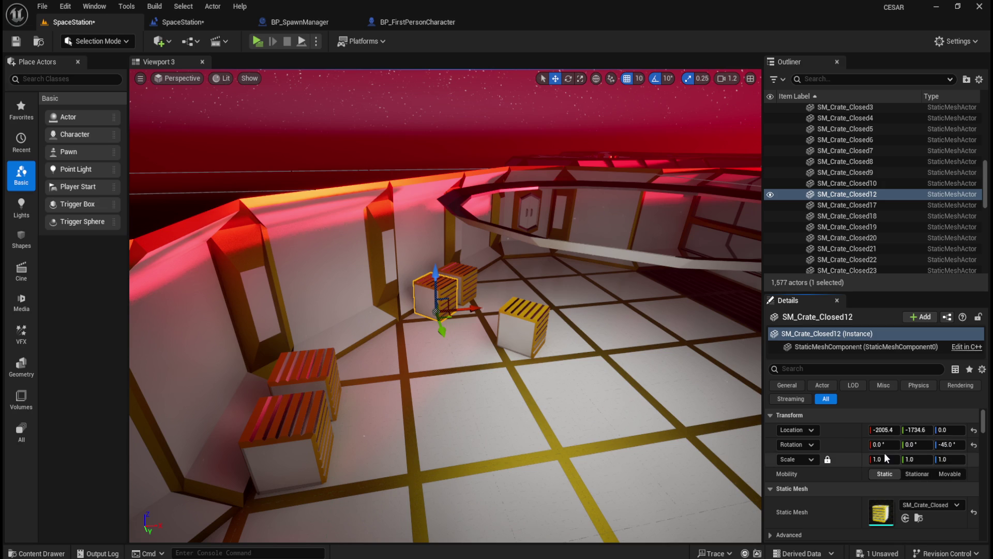
pyautogui.rightClick(849, 427)
pyautogui.click(882, 454)
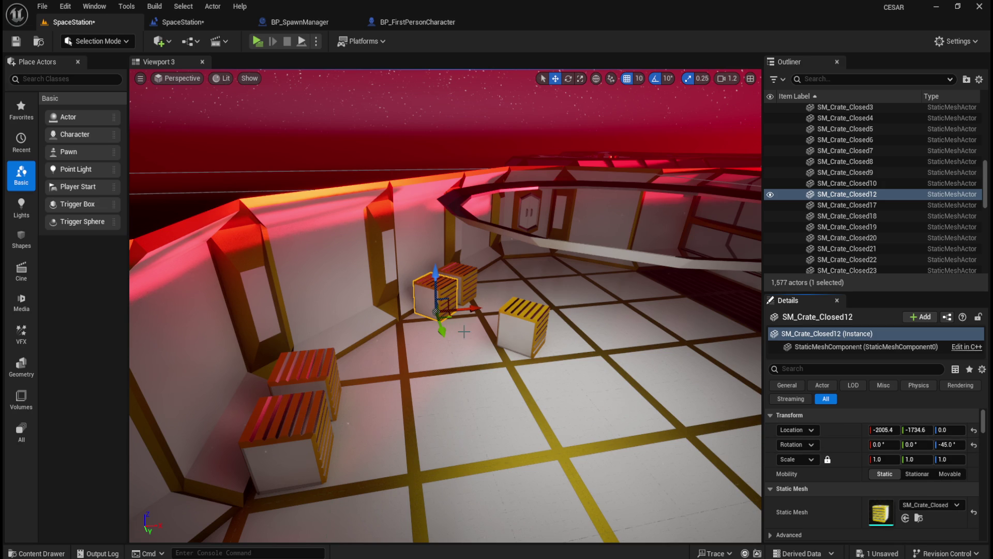
pyautogui.press('Delete')
pyautogui.click(523, 329)
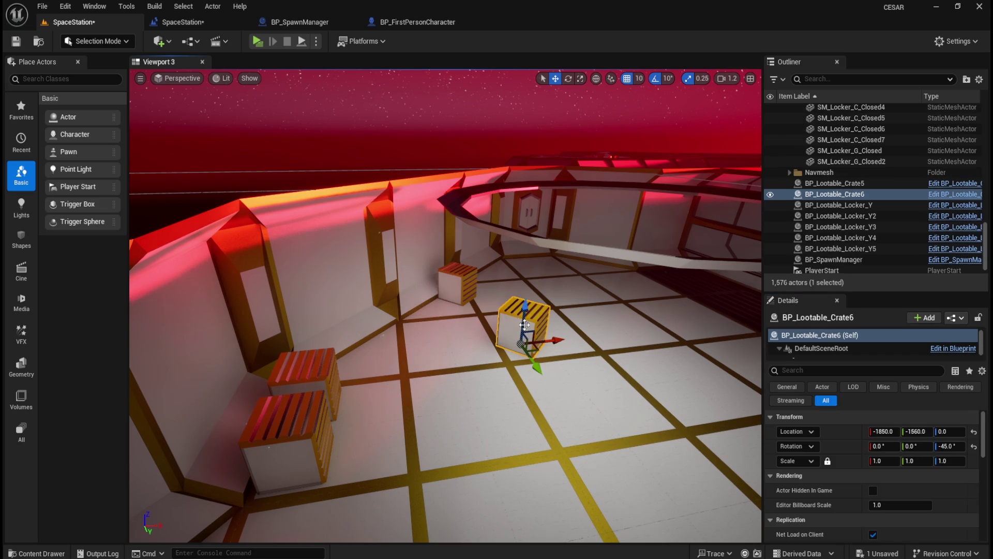
pyautogui.rightClick(844, 435)
pyautogui.click(874, 465)
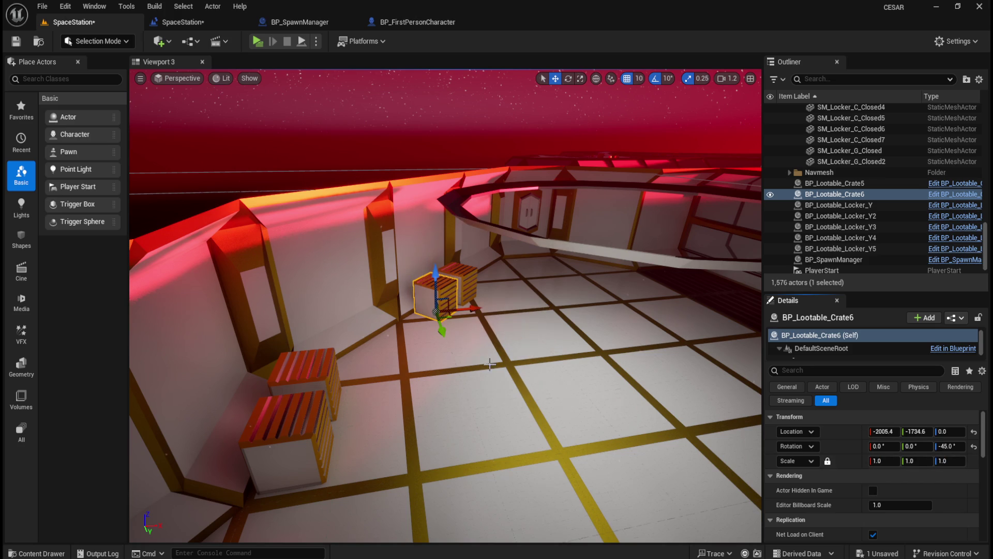
pyautogui.click(465, 276)
pyautogui.moveTo(489, 363); pyautogui.dragTo(505, 362)
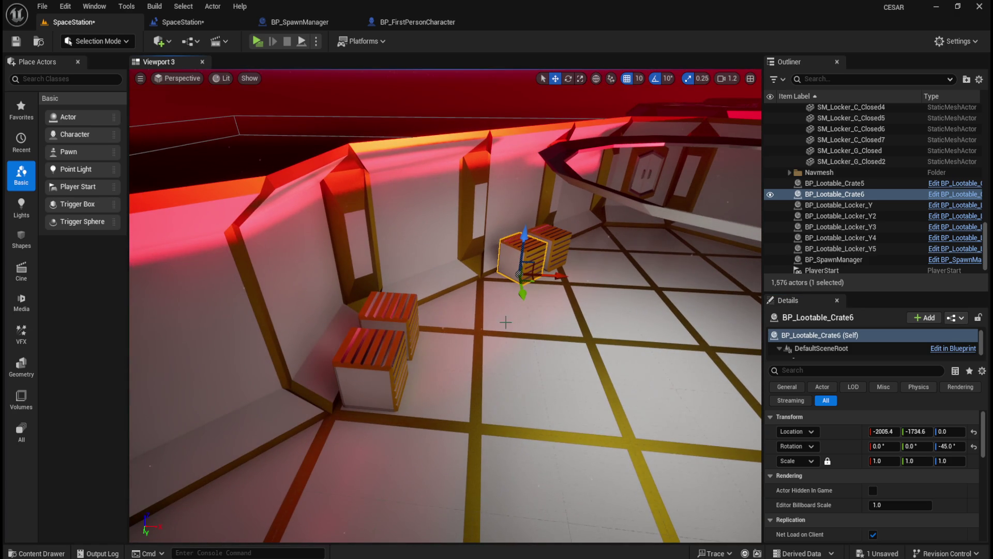
# Step: Place a BP_Lootable_Crate7 and give it SM_Crate_Closed7's 270° rotation
pyautogui.hotkey('ctrl', 'space')
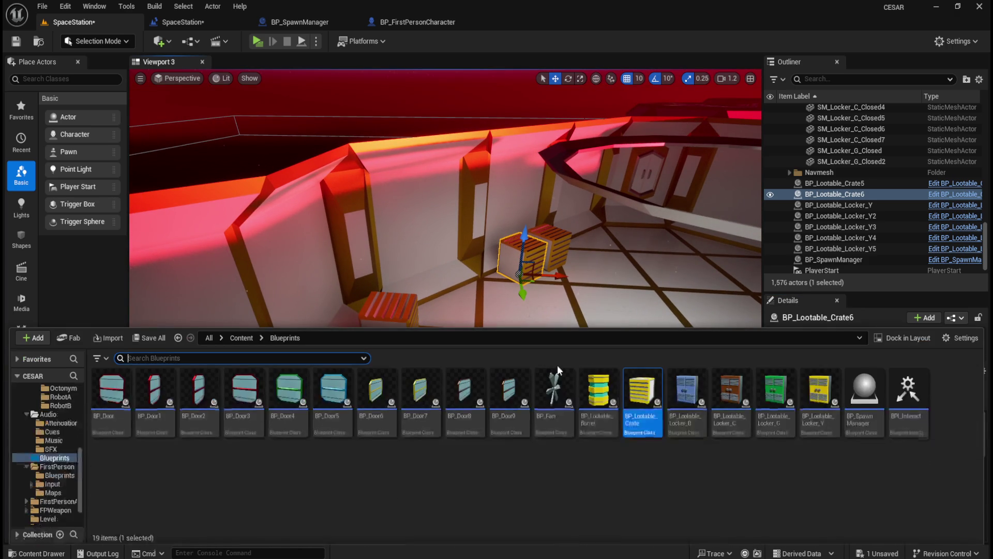
pyautogui.click(642, 412)
pyautogui.moveTo(642, 412)
pyautogui.mouseDown()
pyautogui.moveTo(494, 342)
pyautogui.moveTo(501, 349)
pyautogui.mouseUp()
pyautogui.click(389, 331)
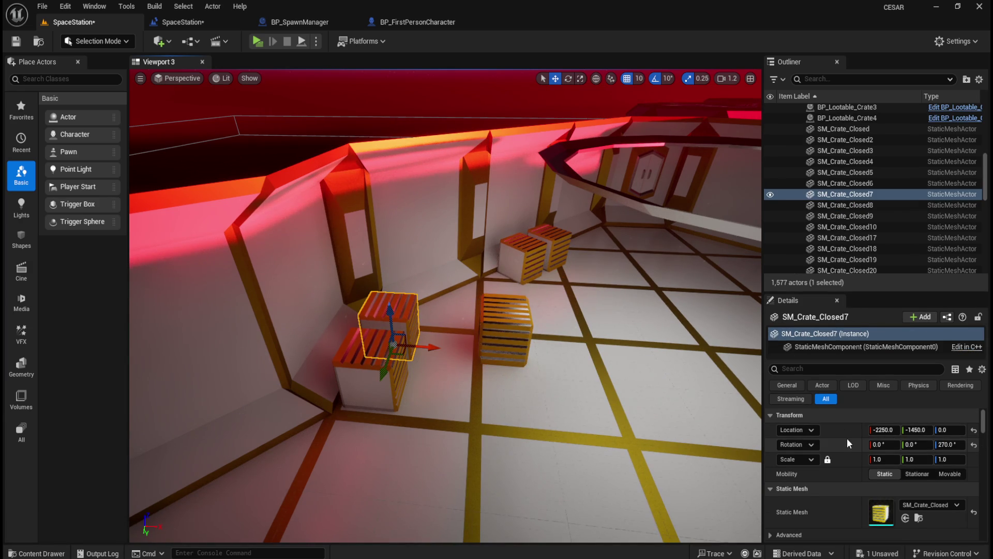
pyautogui.rightClick(848, 446)
pyautogui.click(886, 471)
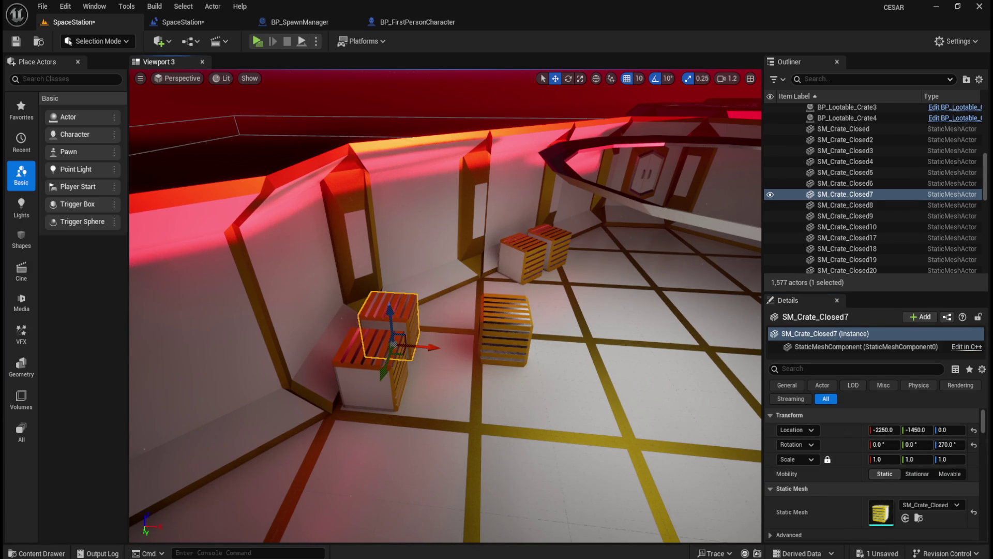
pyautogui.click(501, 313)
pyautogui.rightClick(851, 452)
pyautogui.click(882, 483)
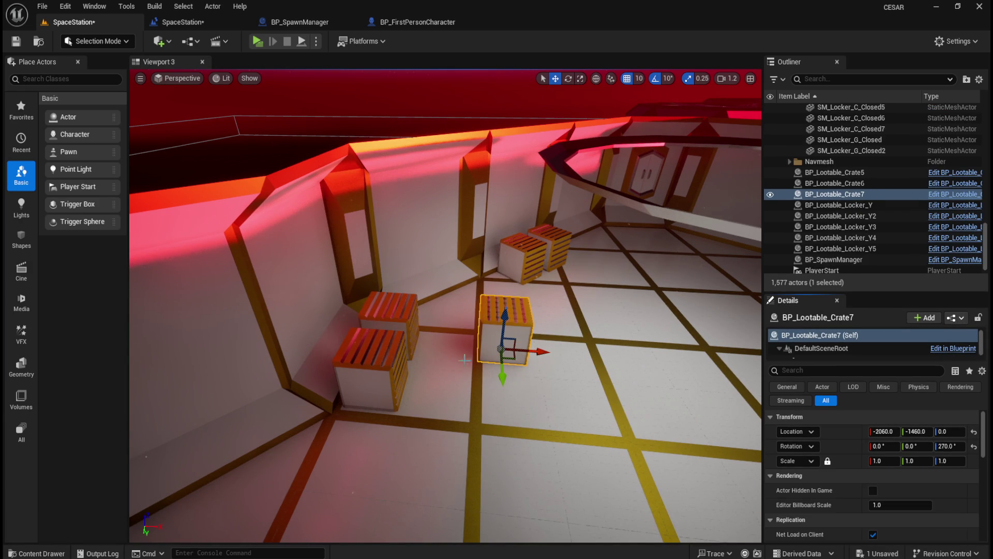
# Step: Move Crate7 to SM_Crate_Closed7's location (-2250, -1450, 0), delete the static crate, and focus on it
pyautogui.click(393, 313)
pyautogui.rightClick(850, 446)
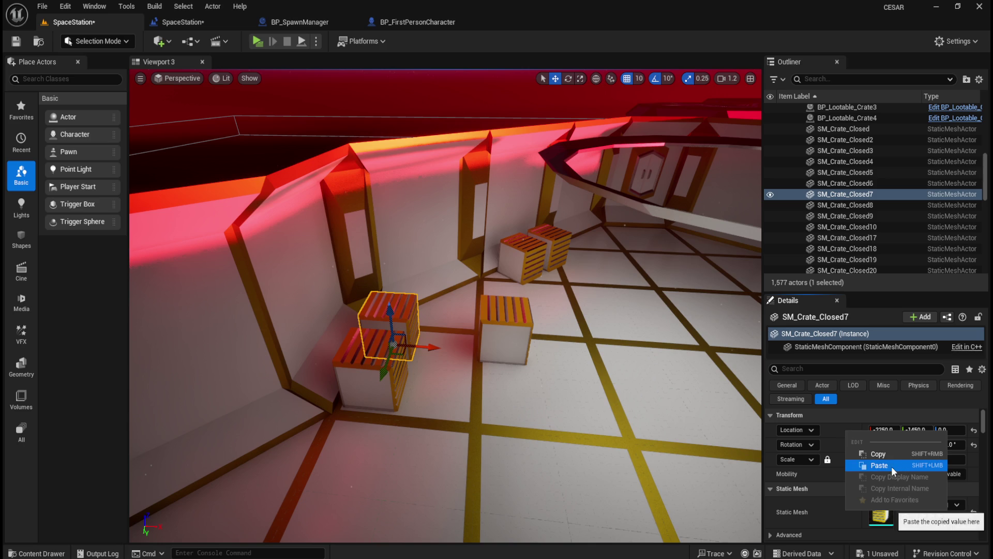
pyautogui.click(862, 454)
pyautogui.press('Delete')
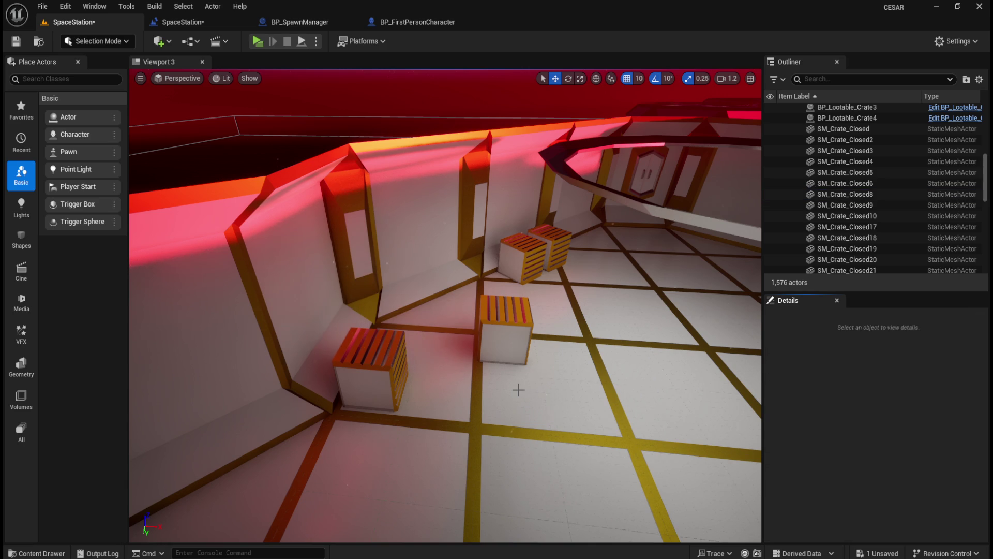
pyautogui.click(515, 320)
pyautogui.rightClick(844, 434)
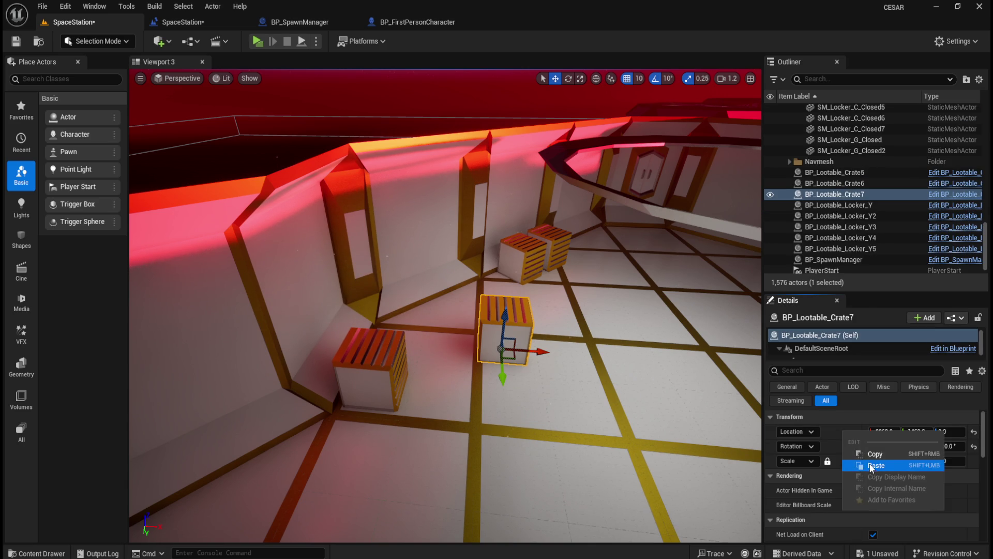
pyautogui.click(875, 468)
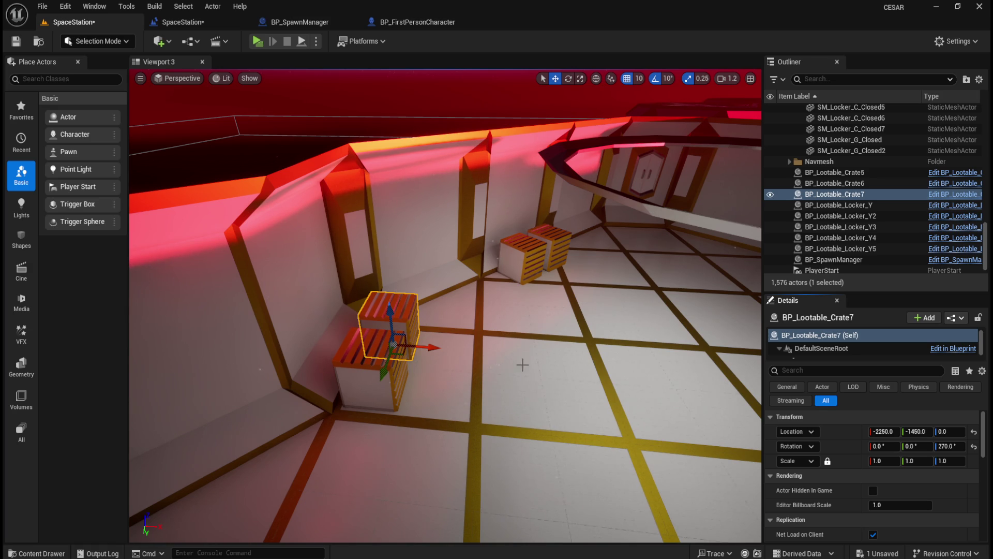
pyautogui.press('f')
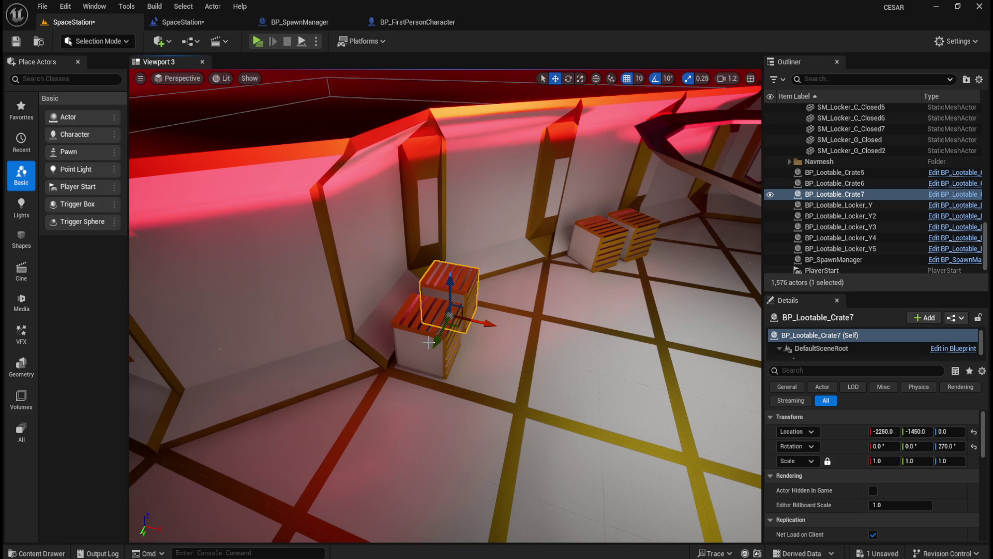
pyautogui.hotkey('ctrl', 'space')
# Step: Place BP_Lootable_Crate8 and copy SM_Crate_Closed8's 270° rotation onto it
pyautogui.moveTo(641, 409)
pyautogui.mouseDown()
pyautogui.moveTo(572, 357)
pyautogui.moveTo(560, 389)
pyautogui.mouseUp()
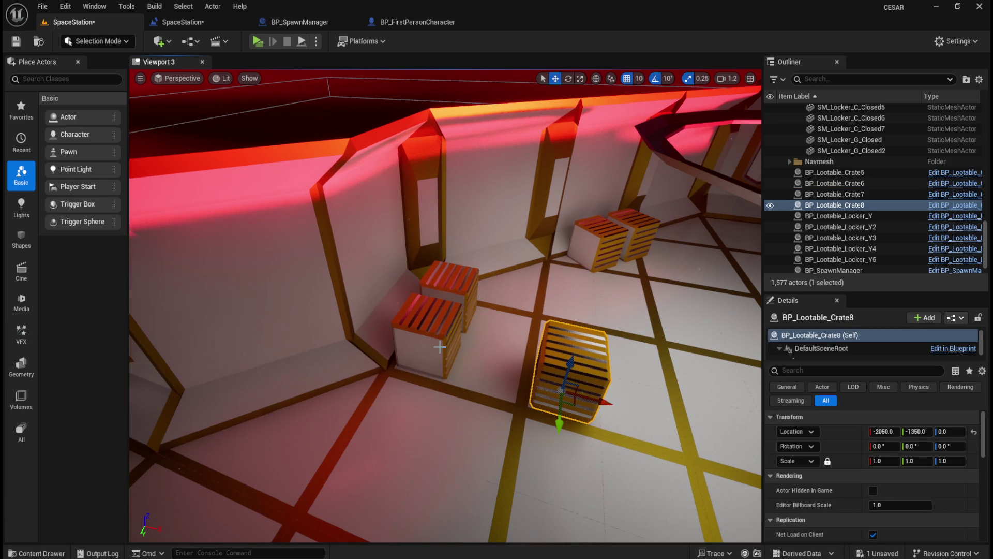
pyautogui.click(440, 346)
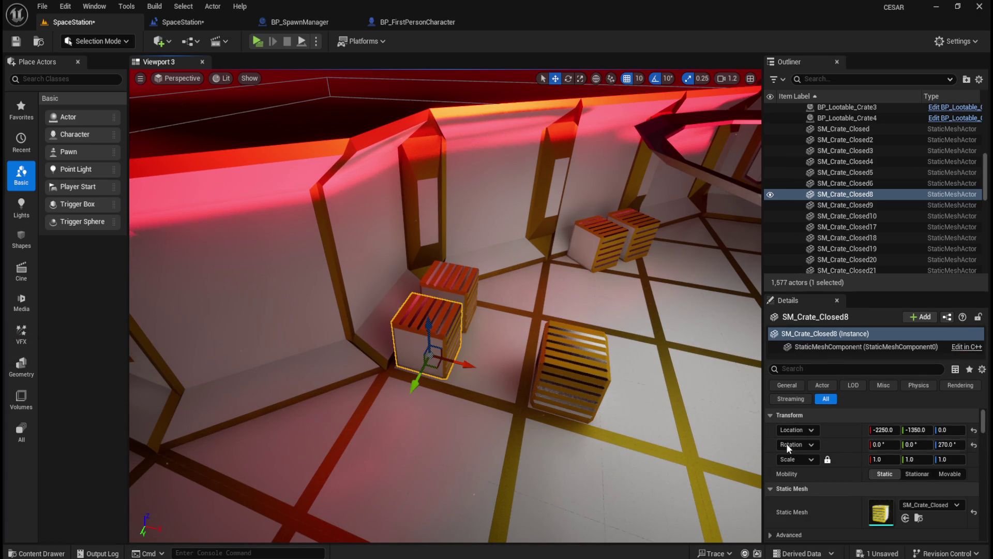
pyautogui.rightClick(869, 460)
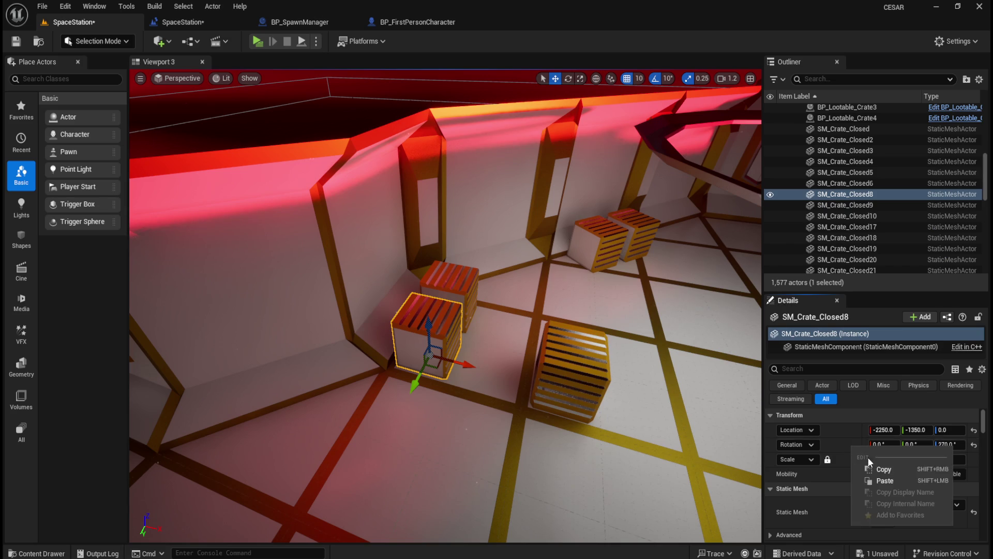
pyautogui.click(884, 481)
pyautogui.click(564, 353)
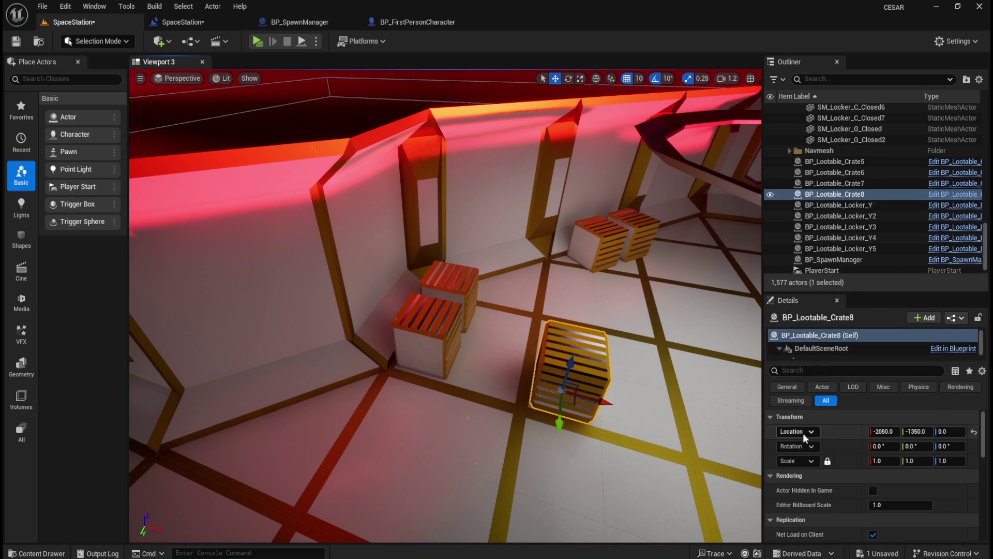
pyautogui.rightClick(842, 446)
pyautogui.click(869, 482)
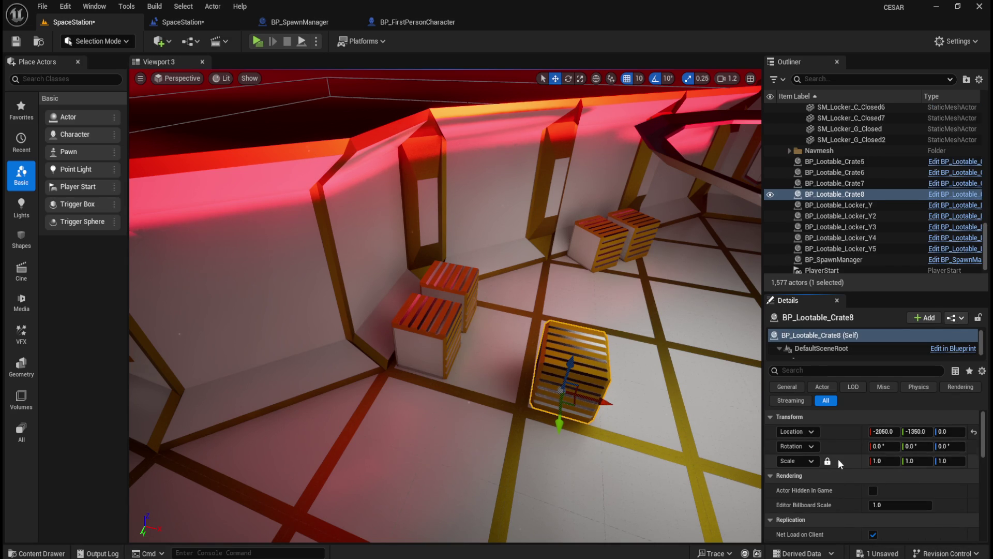
pyautogui.click(429, 342)
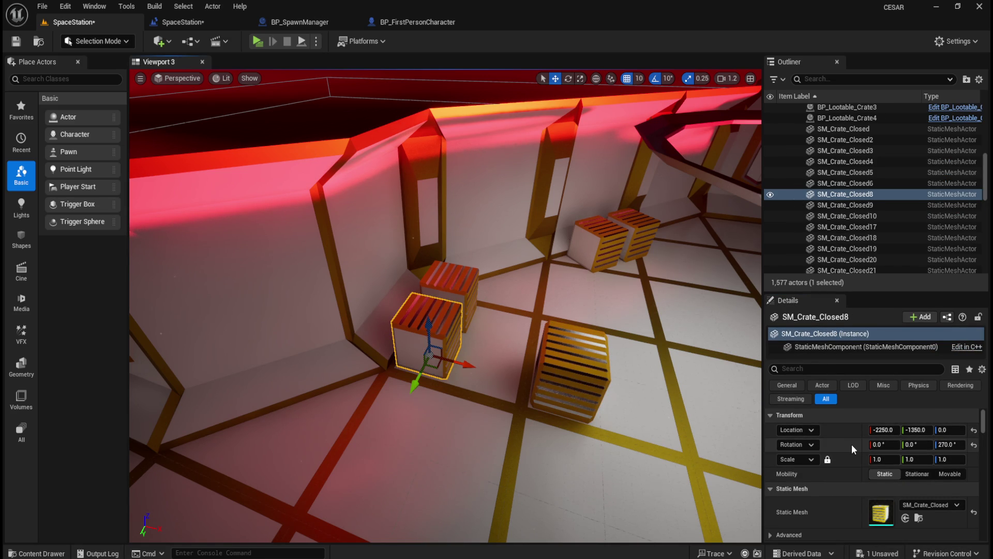
pyautogui.rightClick(849, 445)
pyautogui.click(867, 479)
pyautogui.click(611, 392)
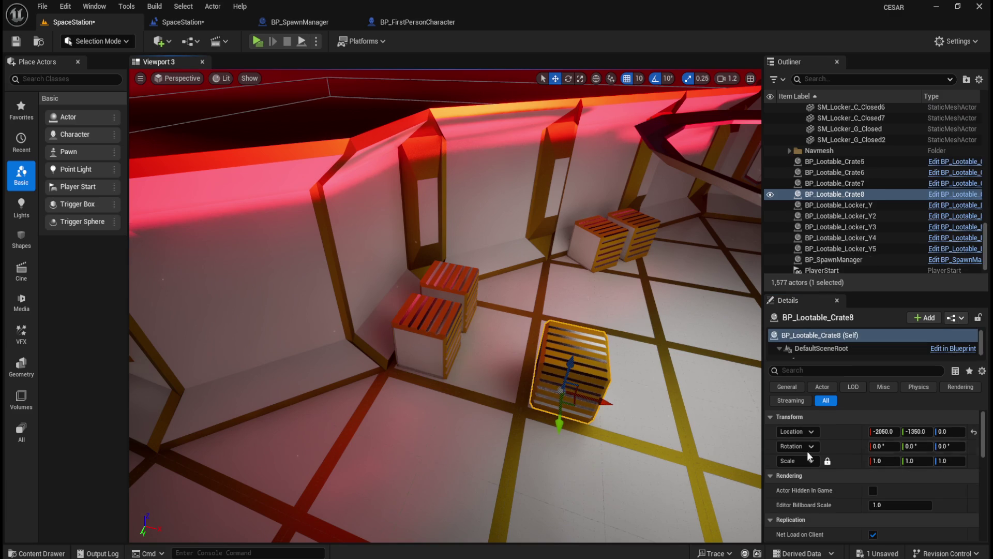
pyautogui.rightClick(844, 446)
pyautogui.click(877, 479)
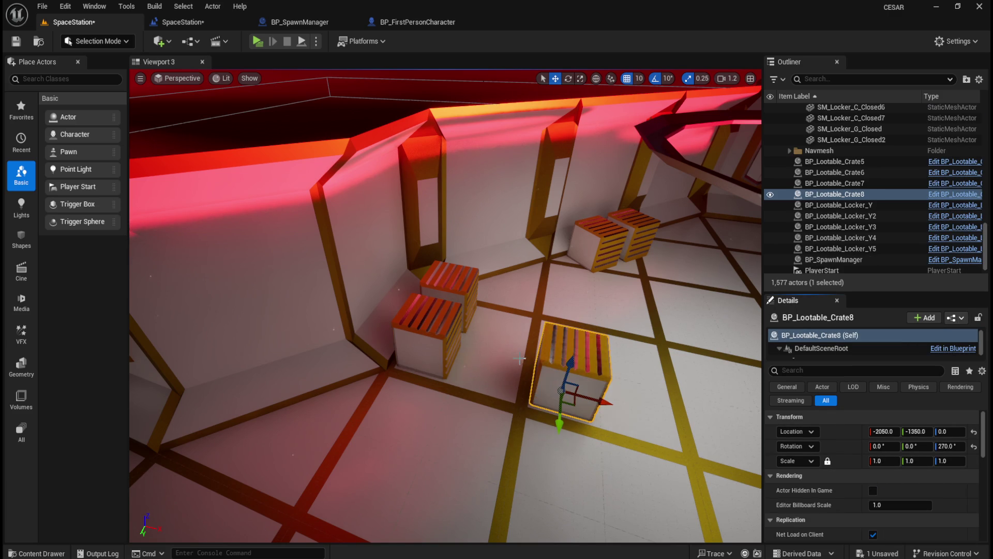
# Step: Move Crate8 to -2250, -1350, 0 and delete SM_Crate_Closed8
pyautogui.click(422, 329)
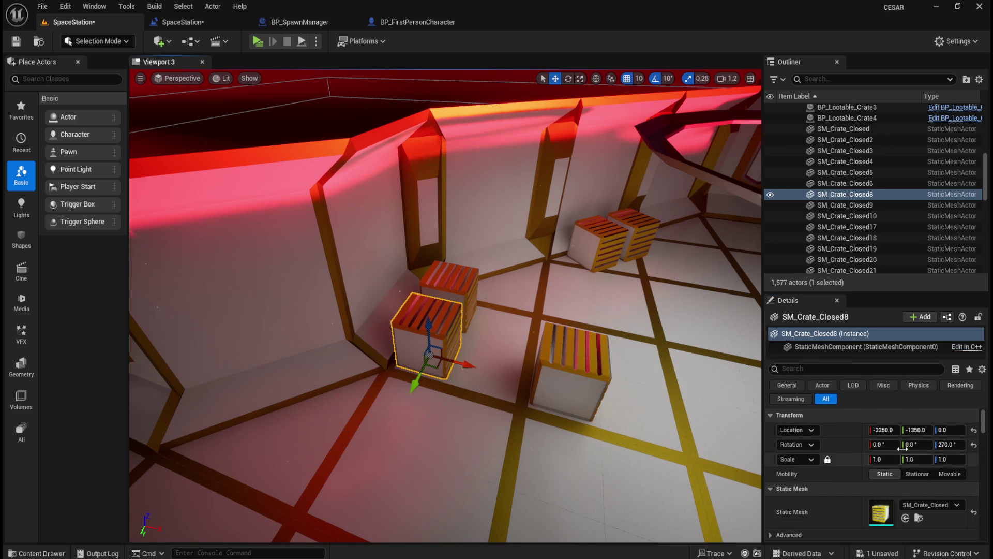
pyautogui.rightClick(838, 430)
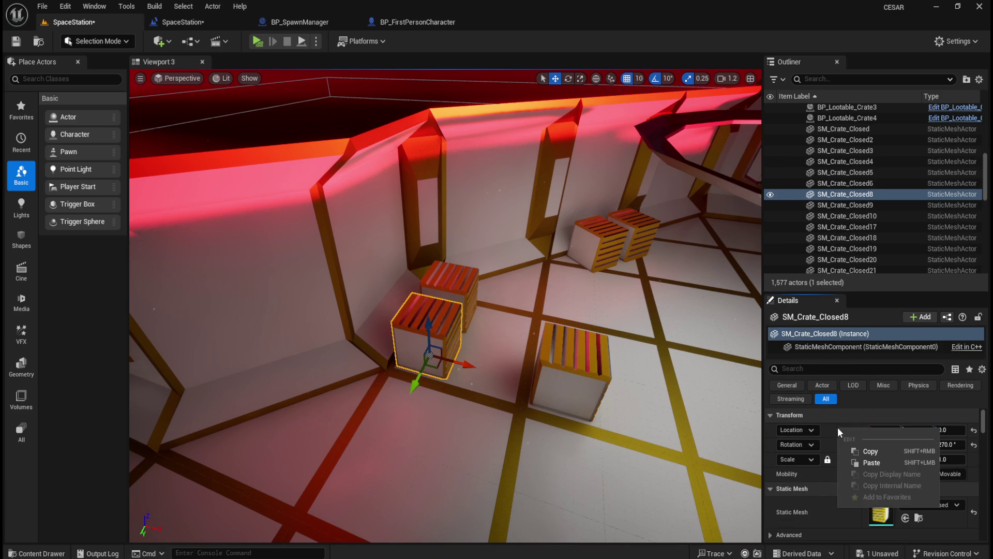
pyautogui.click(868, 455)
pyautogui.press('Delete')
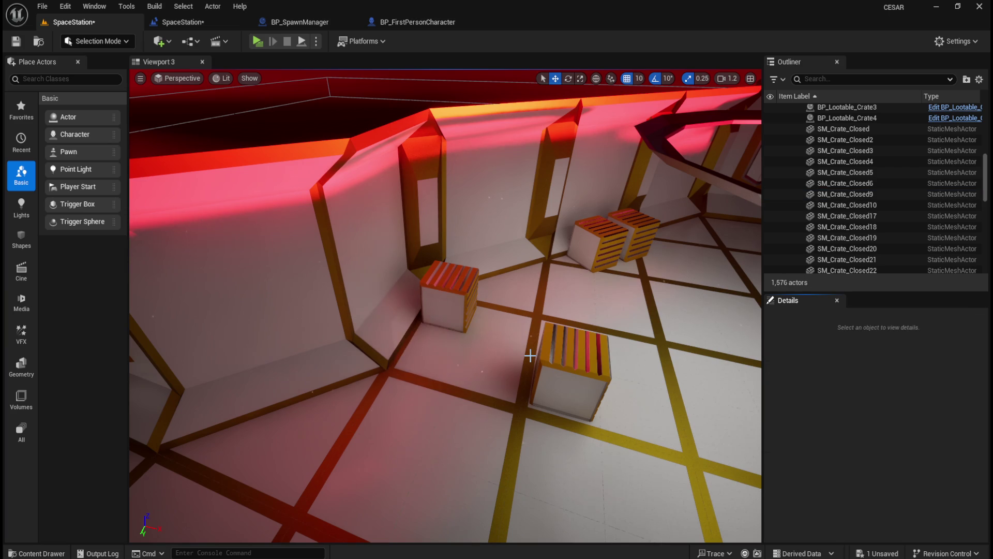
pyautogui.click(569, 363)
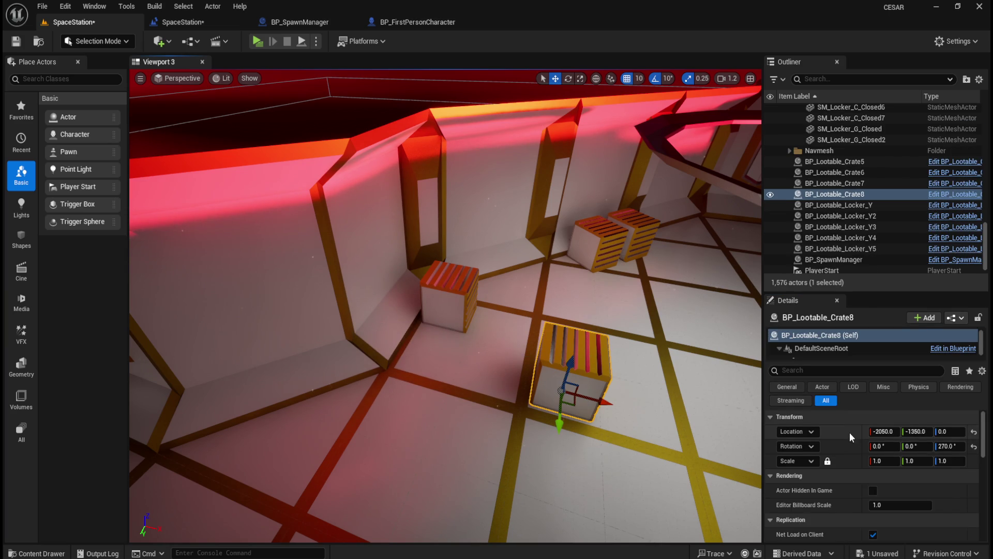
pyautogui.rightClick(851, 439)
pyautogui.click(879, 466)
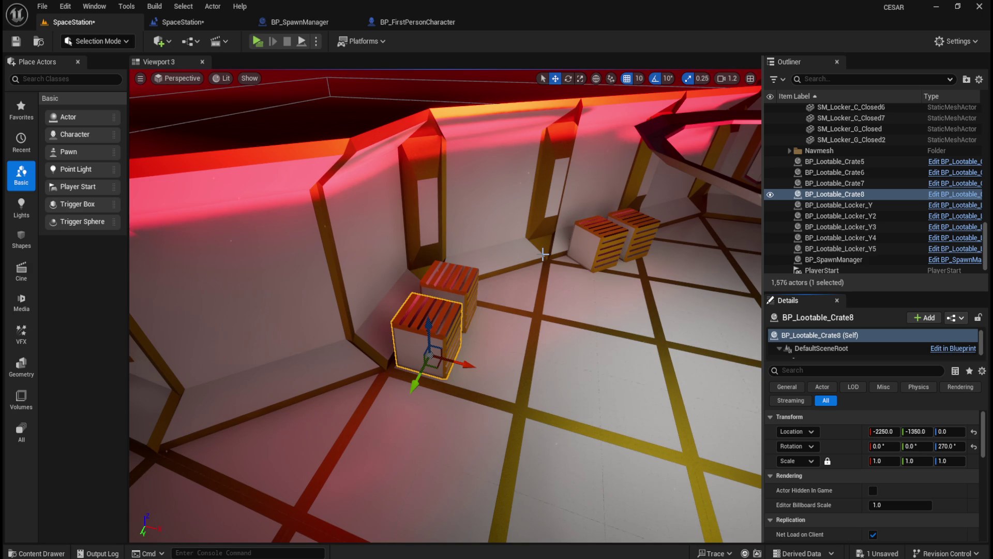
pyautogui.moveTo(548, 325); pyautogui.dragTo(538, 372)
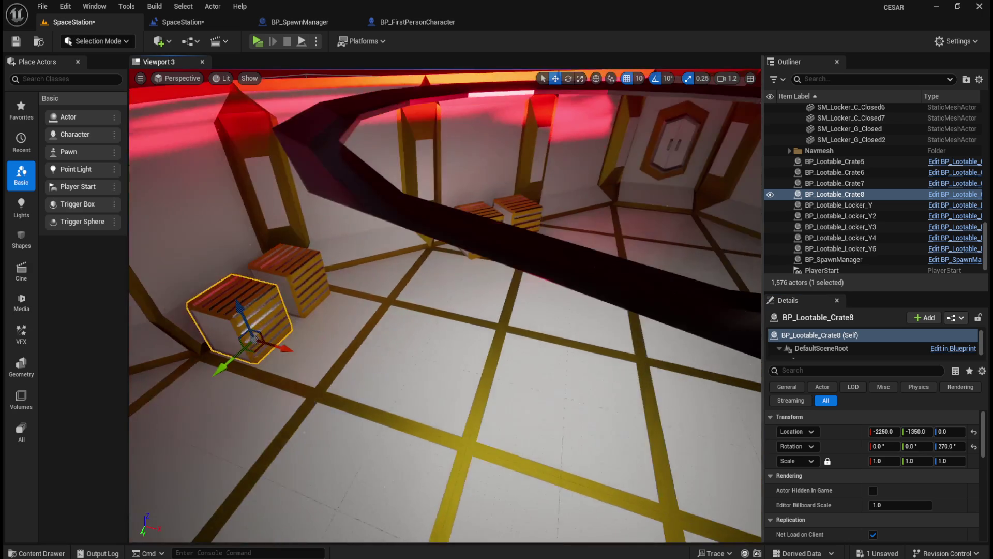
pyautogui.press('f')
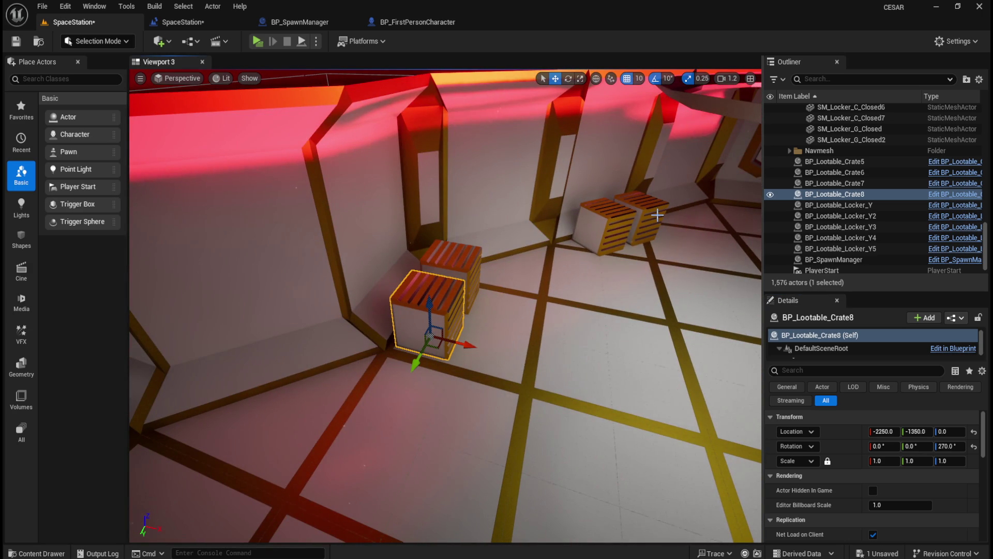
pyautogui.click(612, 223)
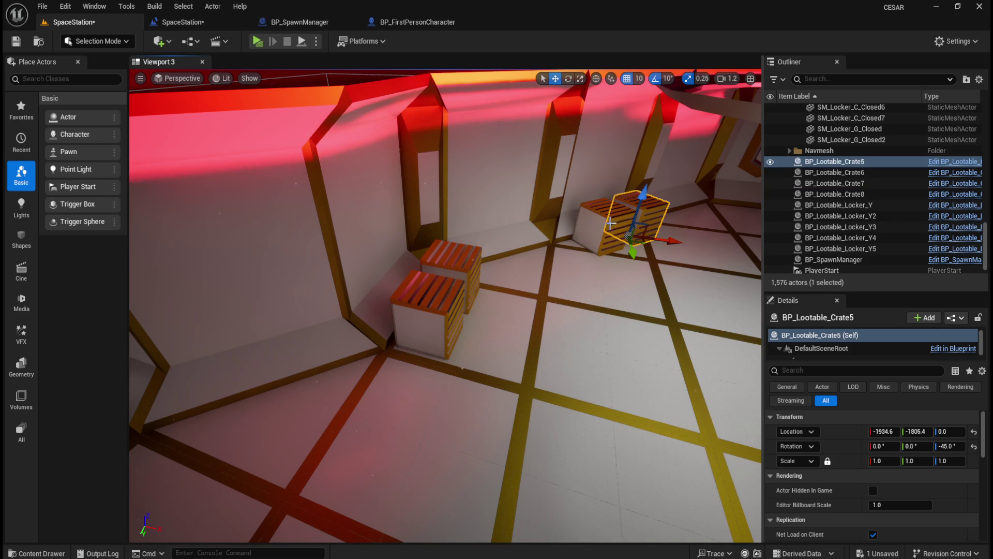
pyautogui.click(595, 226)
pyautogui.click(596, 226)
pyautogui.click(599, 227)
pyautogui.click(445, 264)
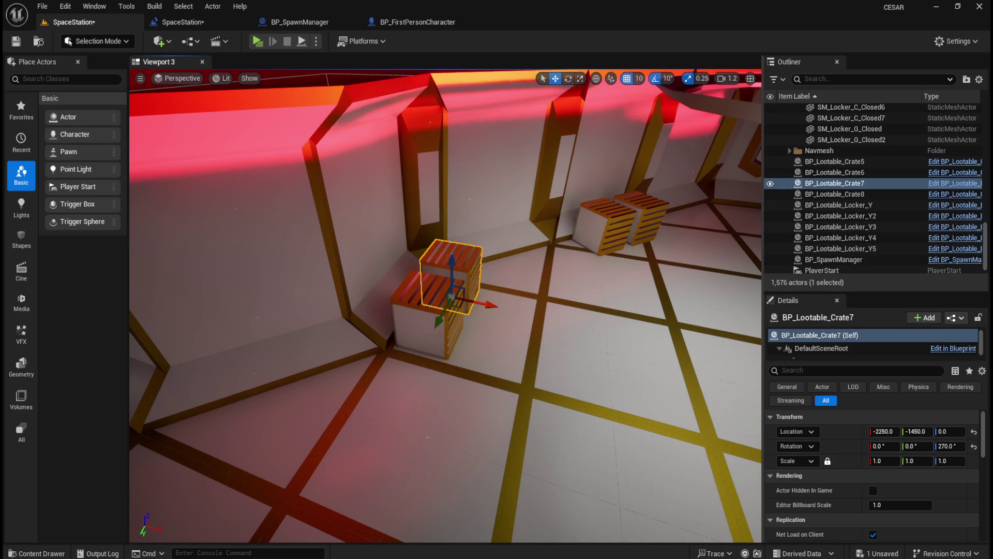
pyautogui.click(437, 304)
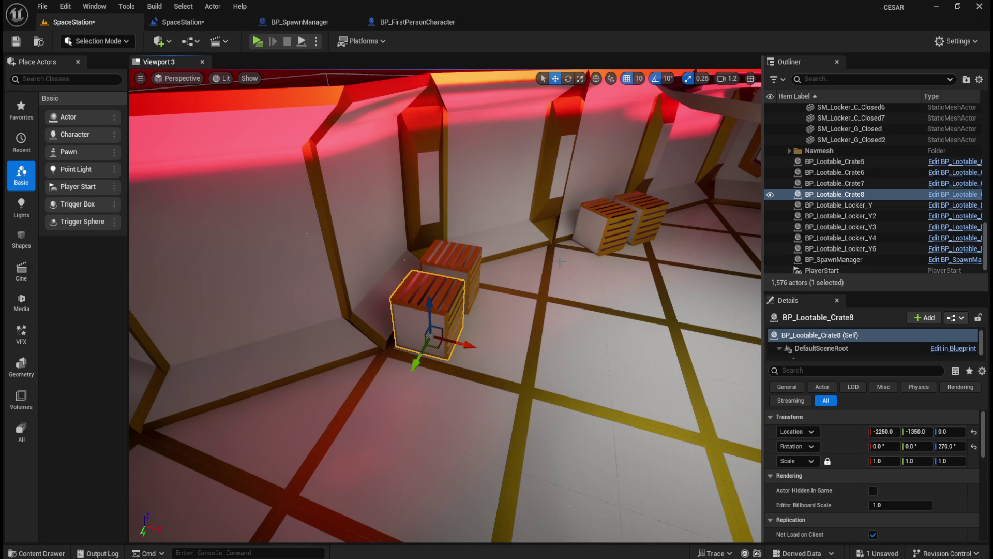
pyautogui.click(653, 222)
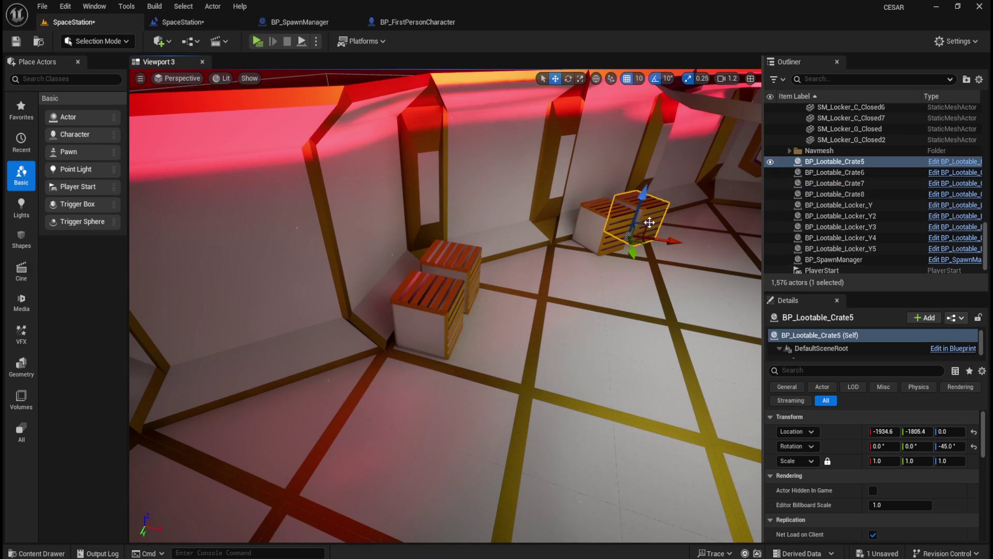
pyautogui.click(601, 224)
pyautogui.click(442, 287)
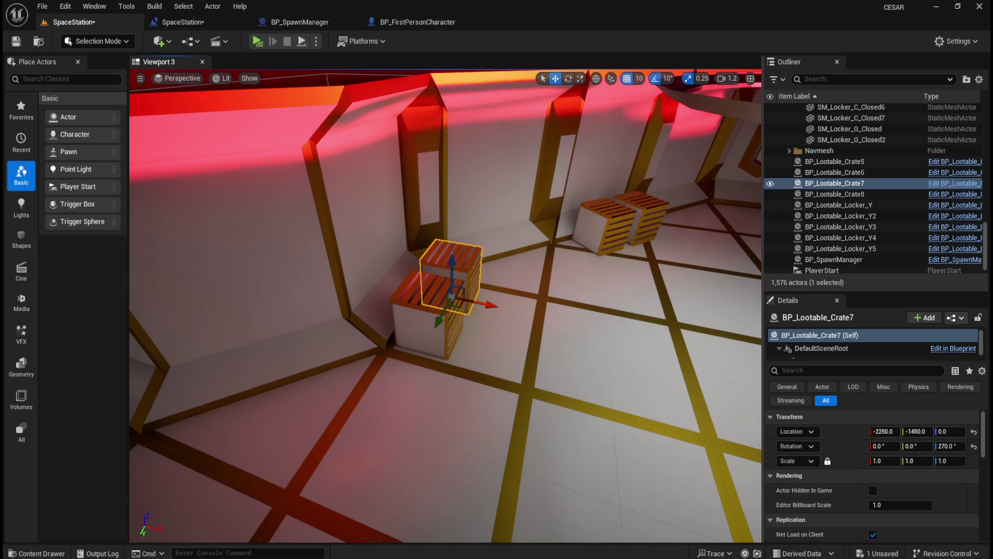
pyautogui.click(419, 308)
pyautogui.click(454, 269)
pyautogui.click(418, 309)
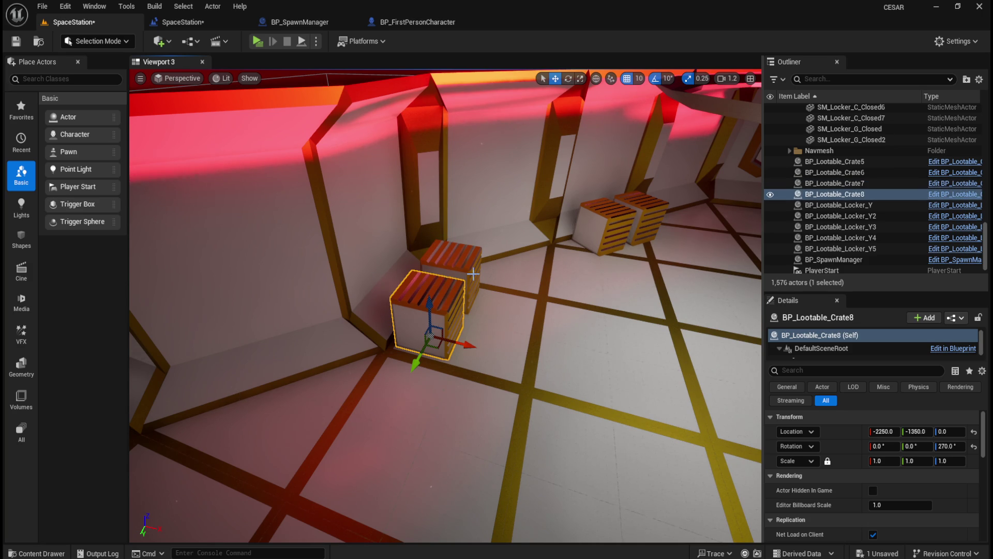
pyautogui.moveTo(492, 262); pyautogui.dragTo(359, 127)
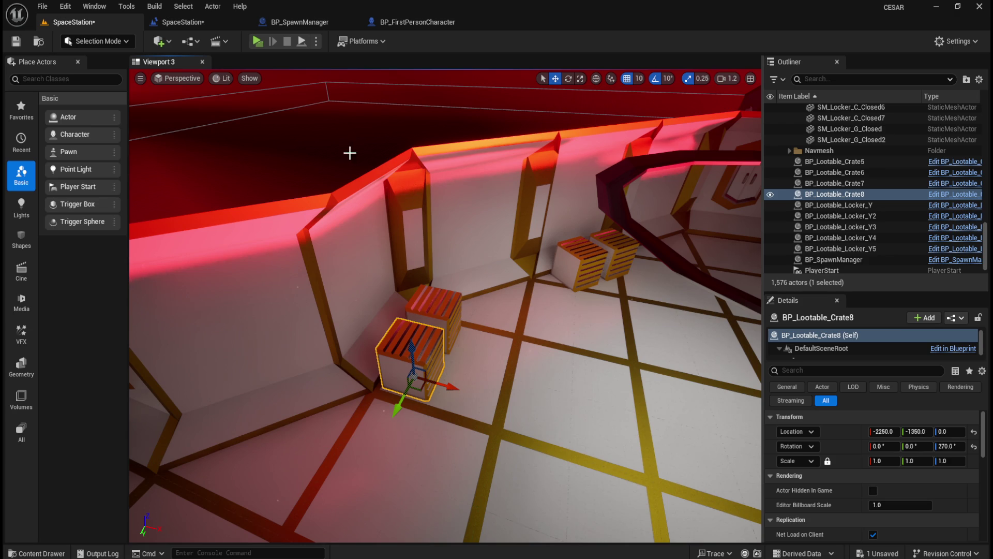
pyautogui.moveTo(359, 145); pyautogui.dragTo(368, 140)
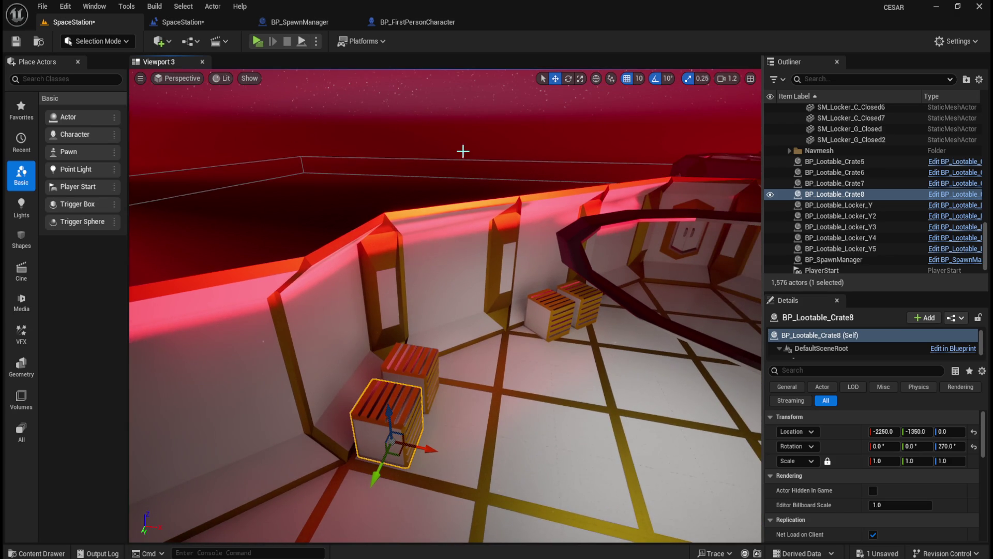
pyautogui.moveTo(475, 307); pyautogui.dragTo(500, 303)
pyautogui.moveTo(308, 422); pyautogui.dragTo(314, 418)
pyautogui.click(458, 230)
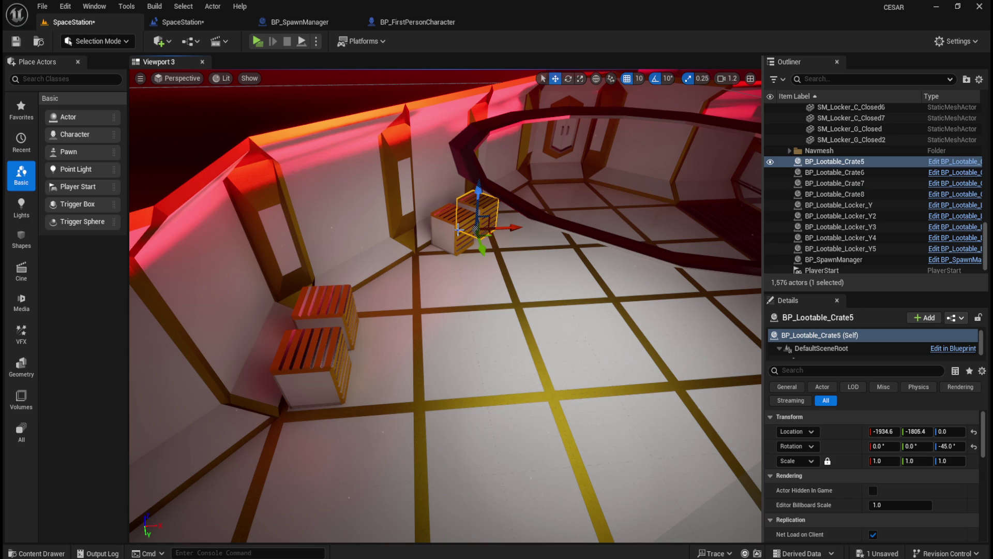
pyautogui.click(448, 231)
pyautogui.click(331, 305)
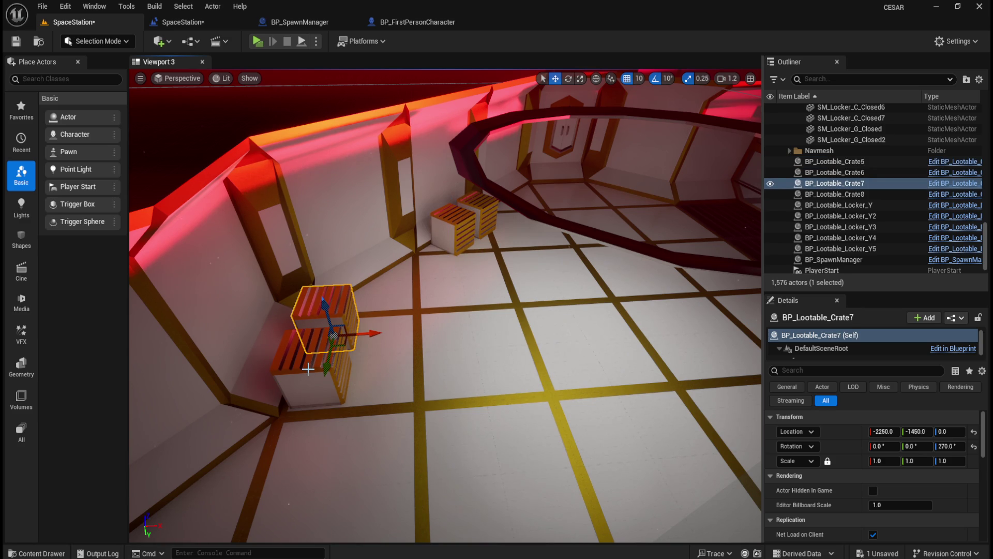
pyautogui.click(306, 371)
pyautogui.moveTo(455, 303); pyautogui.dragTo(487, 224)
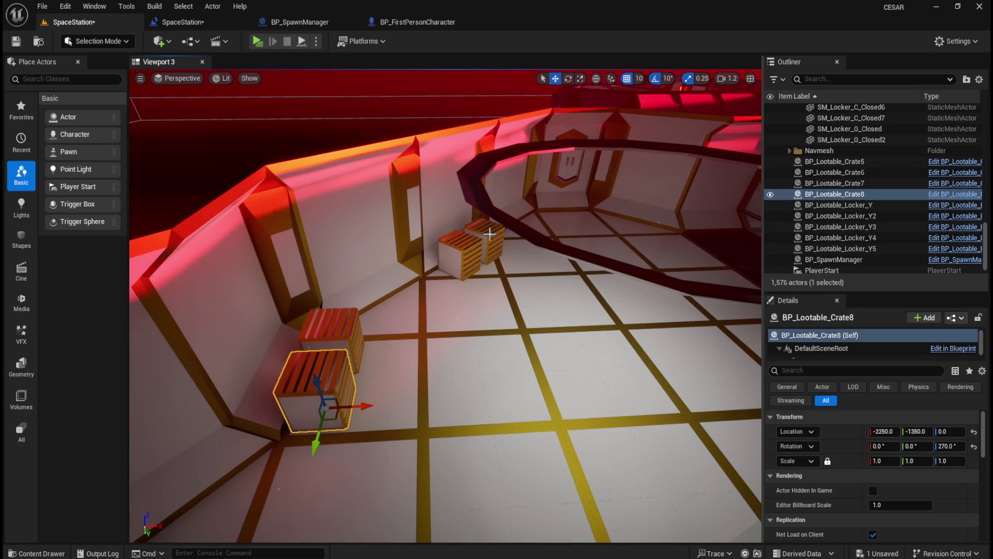
pyautogui.click(462, 252)
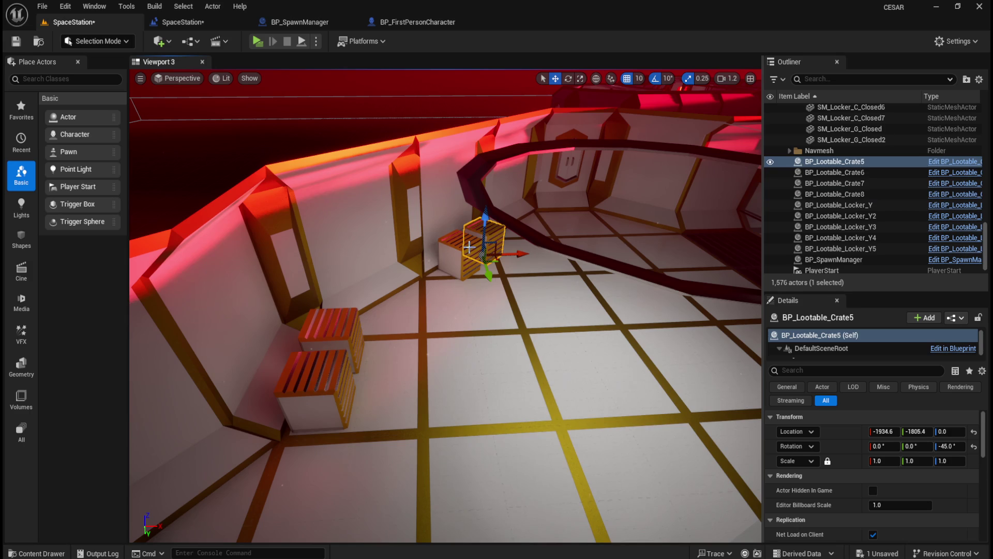
pyautogui.click(339, 330)
pyautogui.click(313, 383)
pyautogui.moveTo(313, 383)
pyautogui.mouseDown()
pyautogui.moveTo(326, 300)
pyautogui.moveTo(285, 290)
pyautogui.moveTo(457, 325)
pyautogui.moveTo(504, 344)
pyautogui.moveTo(517, 372)
pyautogui.mouseUp()
pyautogui.hotkey('ctrl', 'space')
# Step: Place BP_Lootable_Crate9 and give it SM_Crate_Closed3's 90° rotation
pyautogui.moveTo(640, 409); pyautogui.dragTo(471, 358)
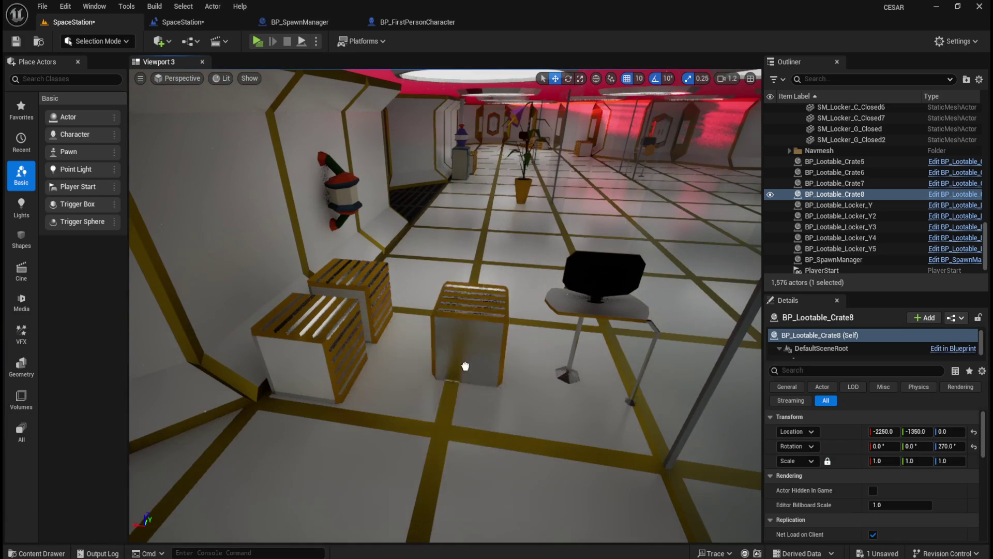
pyautogui.click(309, 354)
pyautogui.rightClick(847, 446)
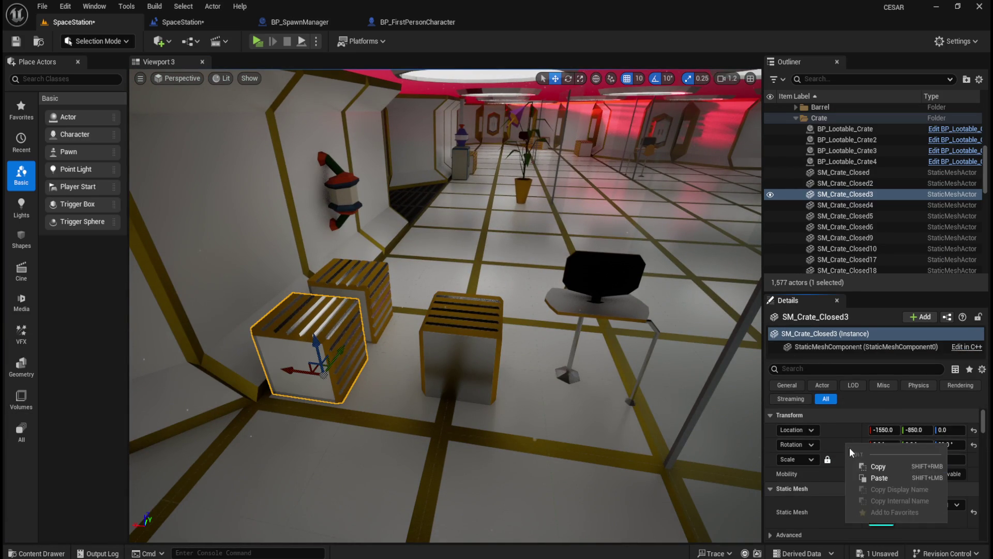
pyautogui.click(874, 466)
pyautogui.click(477, 324)
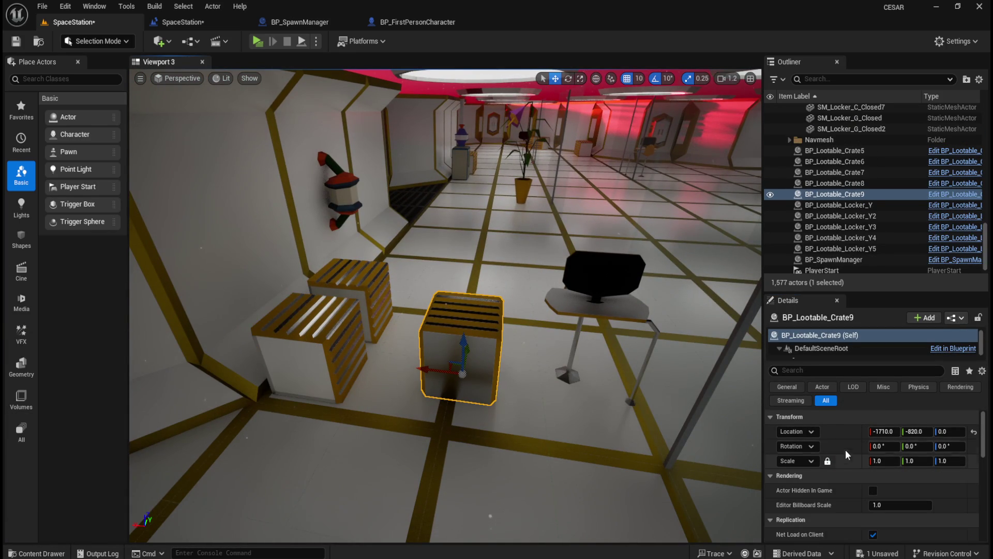
pyautogui.rightClick(847, 446)
pyautogui.click(875, 477)
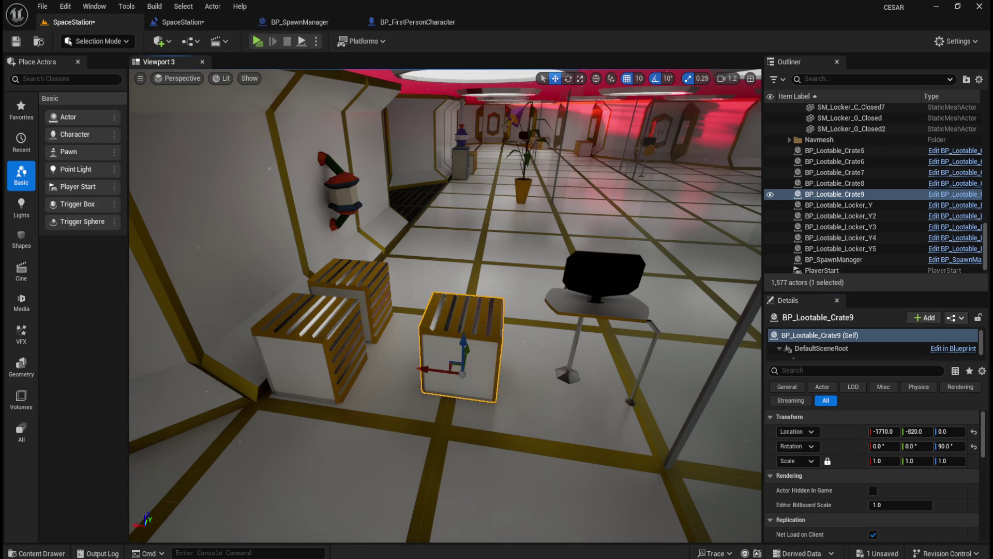
# Step: Move Crate9 to SM_Crate_Closed3's location and delete the static crate
pyautogui.click(310, 354)
pyautogui.rightClick(846, 445)
pyautogui.click(875, 476)
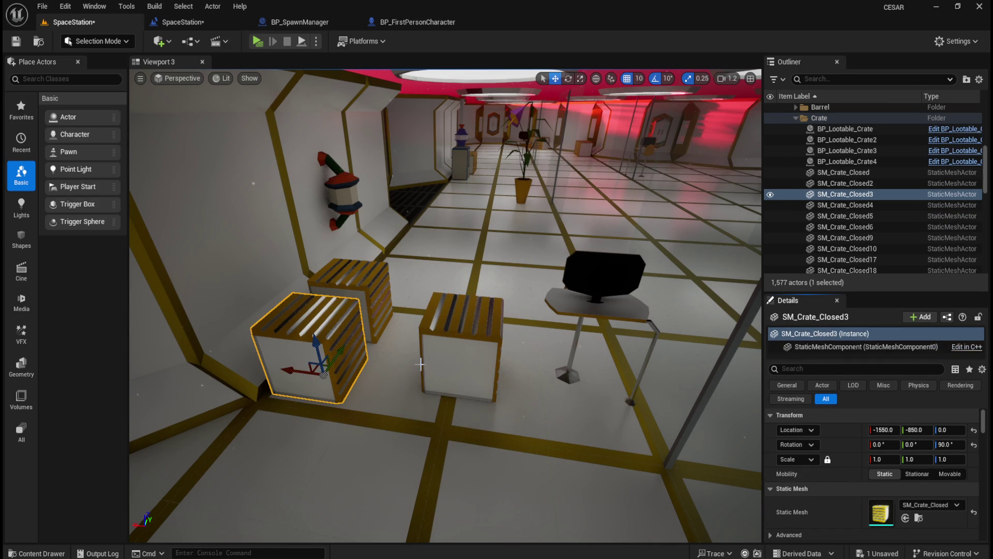
pyautogui.press('Delete')
pyautogui.click(471, 356)
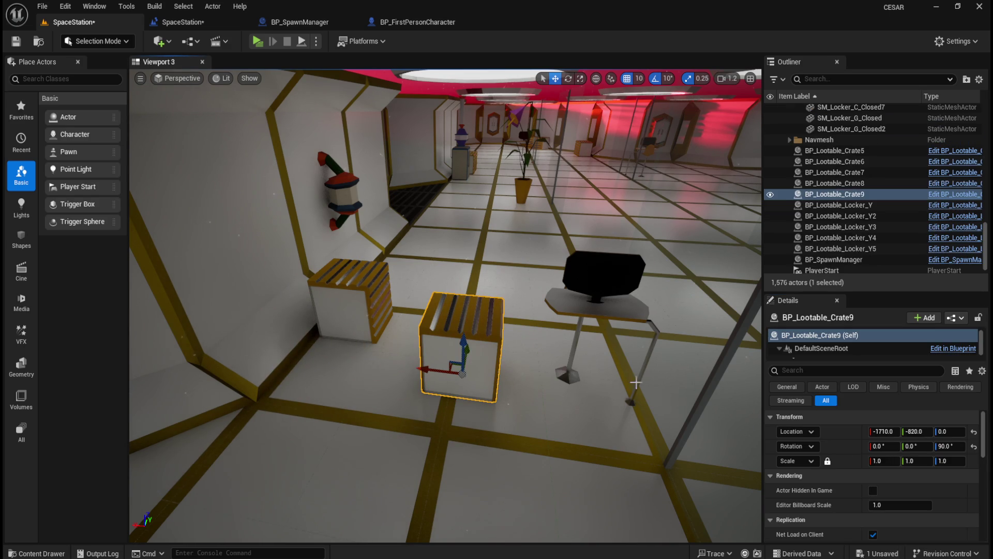
pyautogui.moveTo(501, 370); pyautogui.dragTo(533, 370)
pyautogui.rightClick(839, 428)
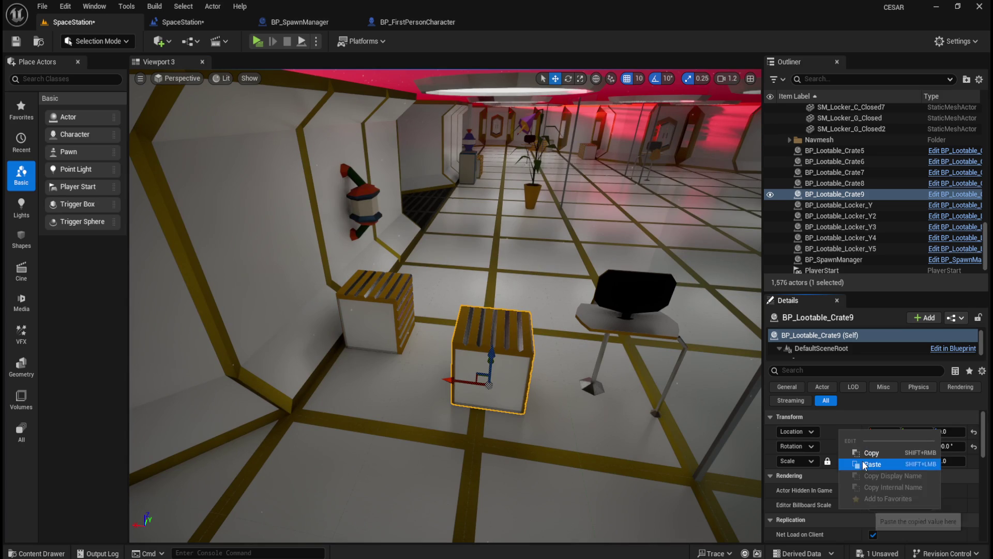
pyautogui.click(864, 460)
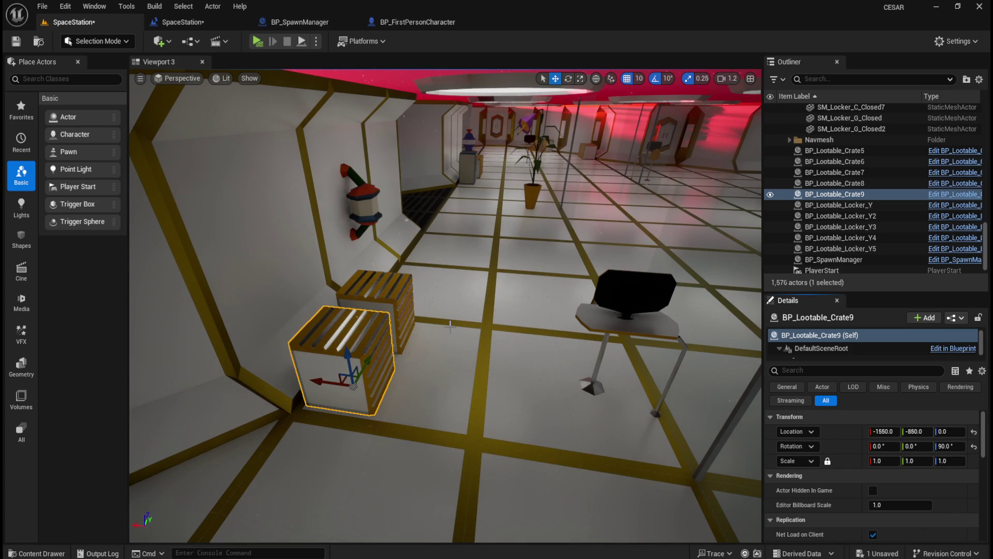
# Step: Place BP_Lootable_Crate10 in the corridor with the old crate's 90° rotation
pyautogui.hotkey('ctrl', 'space')
pyautogui.moveTo(643, 419)
pyautogui.mouseDown()
pyautogui.moveTo(481, 343)
pyautogui.moveTo(490, 362)
pyautogui.mouseUp()
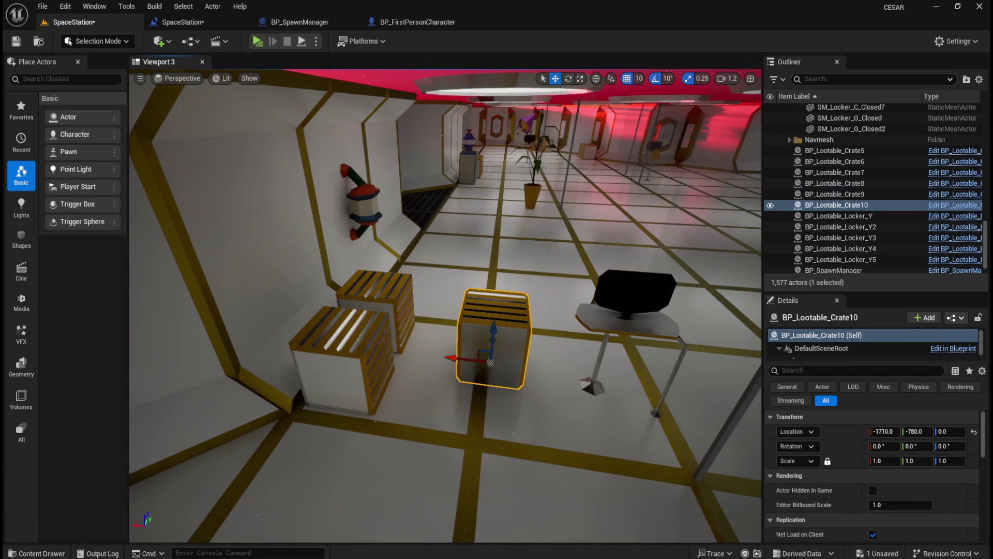
pyautogui.click(380, 318)
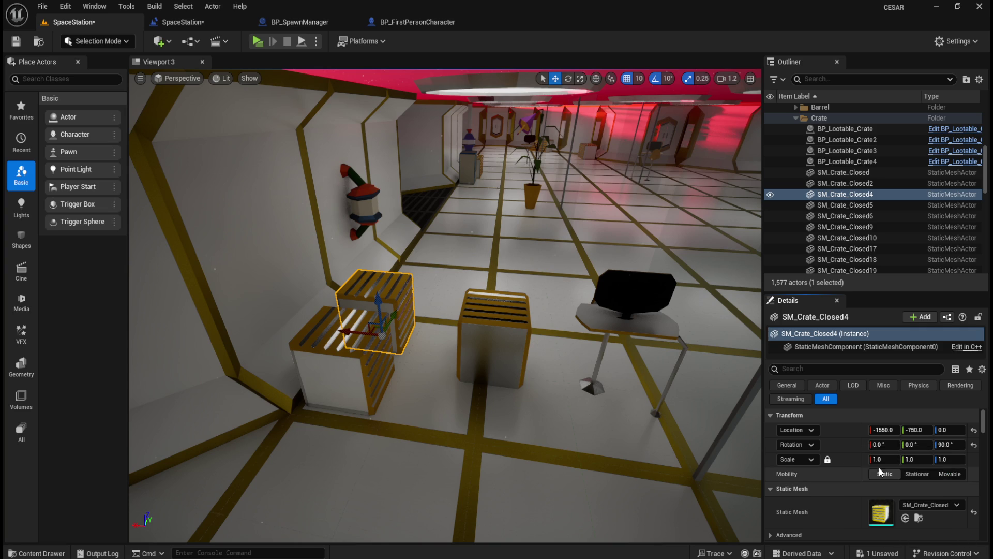
pyautogui.click(494, 342)
pyautogui.rightClick(846, 453)
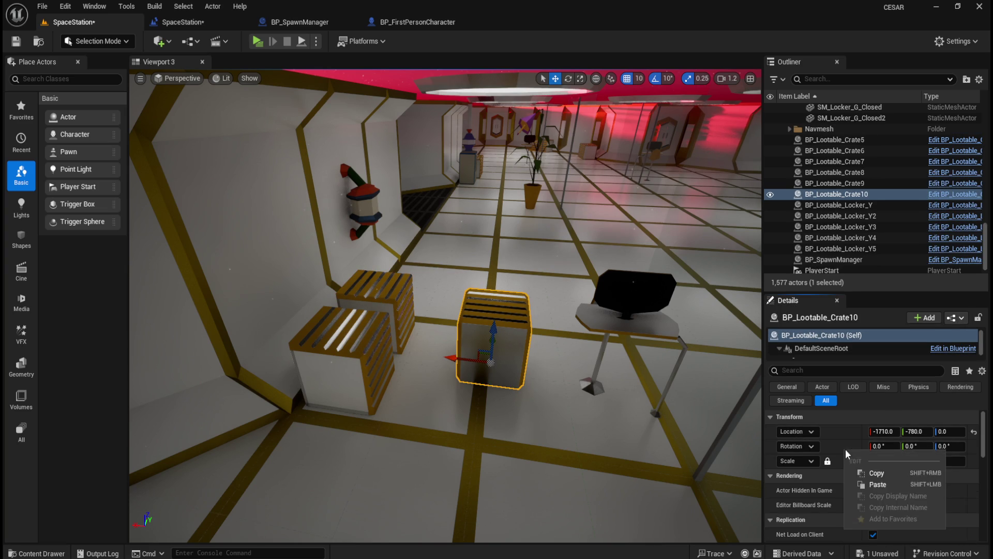
pyautogui.click(878, 484)
# Step: Move Crate10 to the old left crate's location and delete that static crate
pyautogui.click(391, 295)
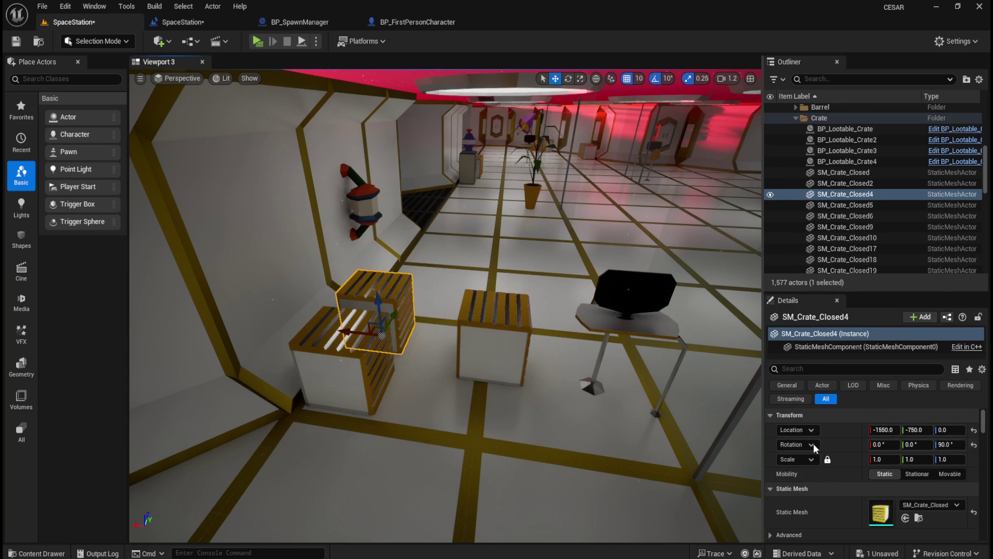
pyautogui.rightClick(839, 432)
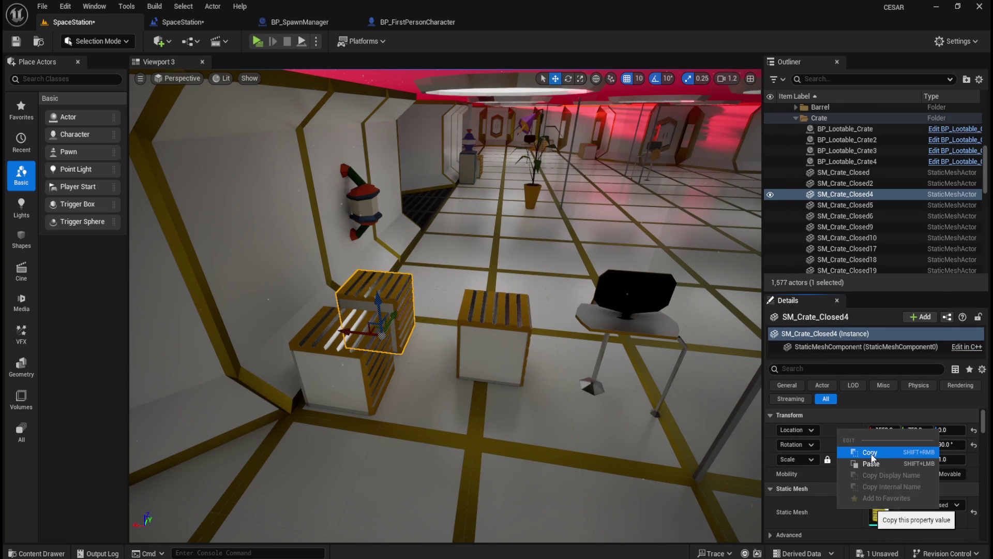
pyautogui.click(874, 457)
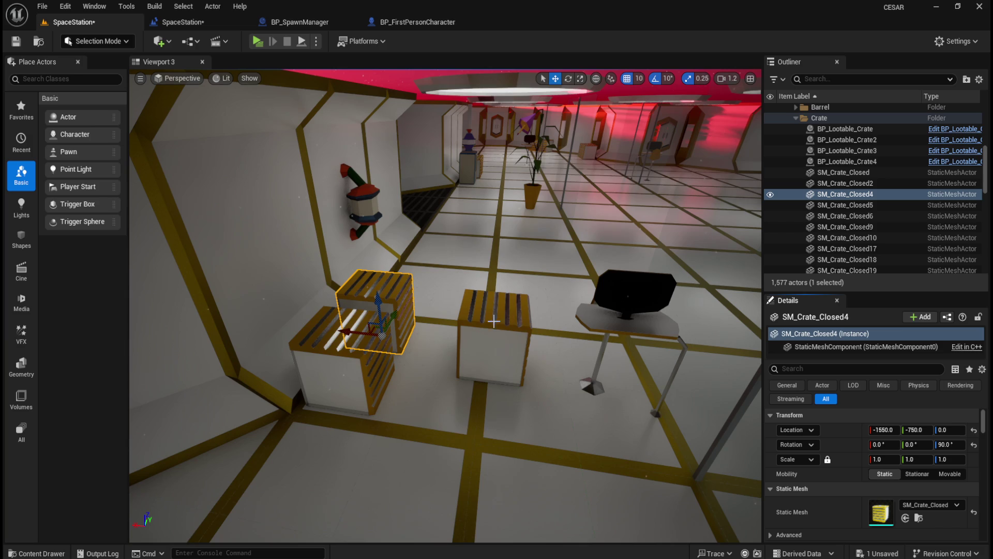
pyautogui.press('Delete')
pyautogui.click(496, 303)
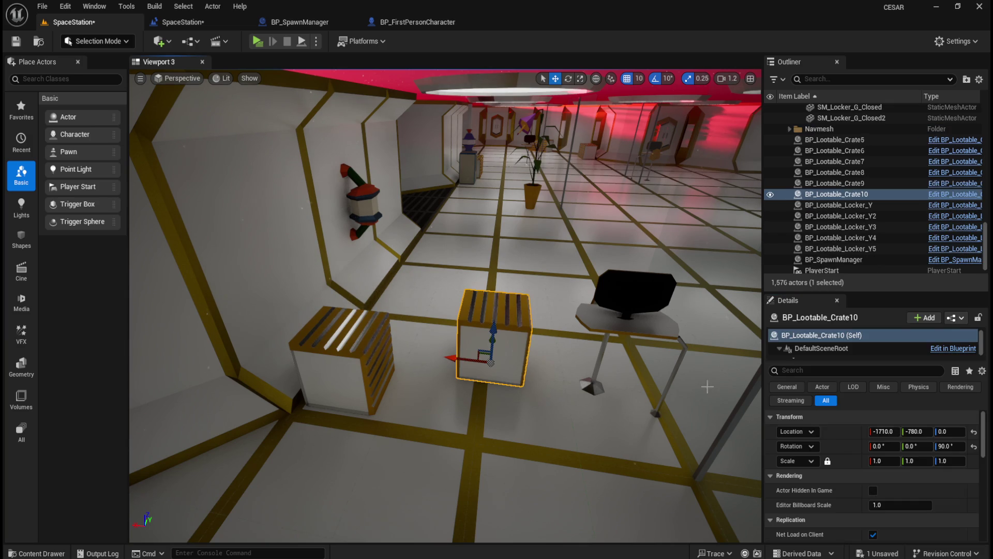
pyautogui.rightClick(850, 432)
pyautogui.click(882, 465)
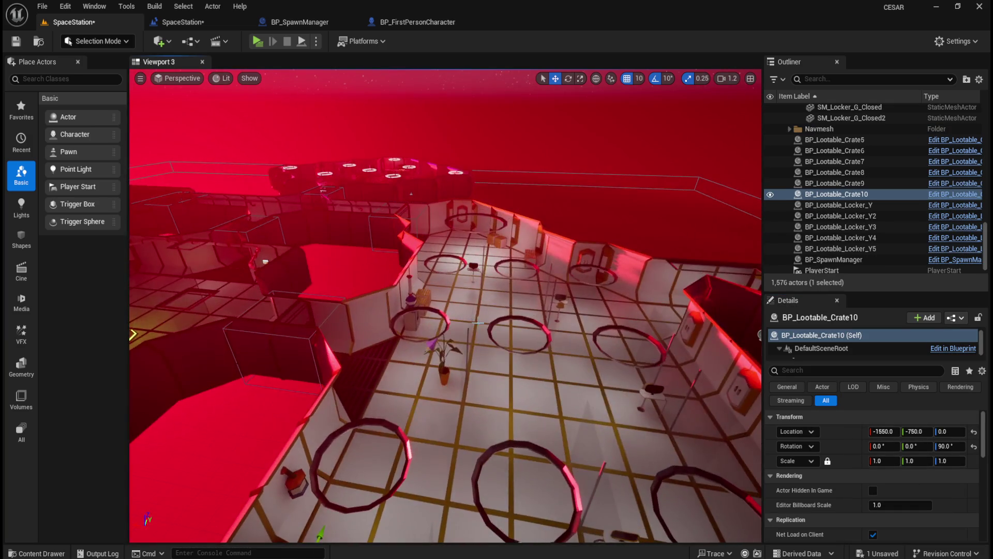
pyautogui.moveTo(478, 322); pyautogui.dragTo(483, 342)
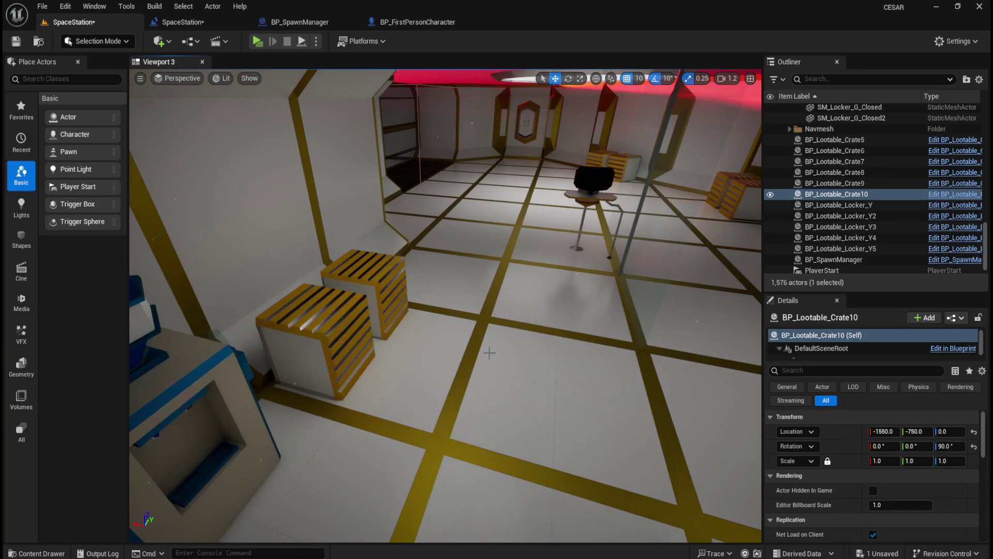
# Step: Place BP_Lootable_Crate11 on the floor beside SM_Crate_Closed
pyautogui.hotkey('ctrl', 'space')
pyautogui.click(651, 406)
pyautogui.moveTo(651, 405)
pyautogui.mouseDown()
pyautogui.moveTo(621, 383)
pyautogui.moveTo(506, 362)
pyautogui.moveTo(507, 389)
pyautogui.mouseUp()
pyautogui.click(288, 336)
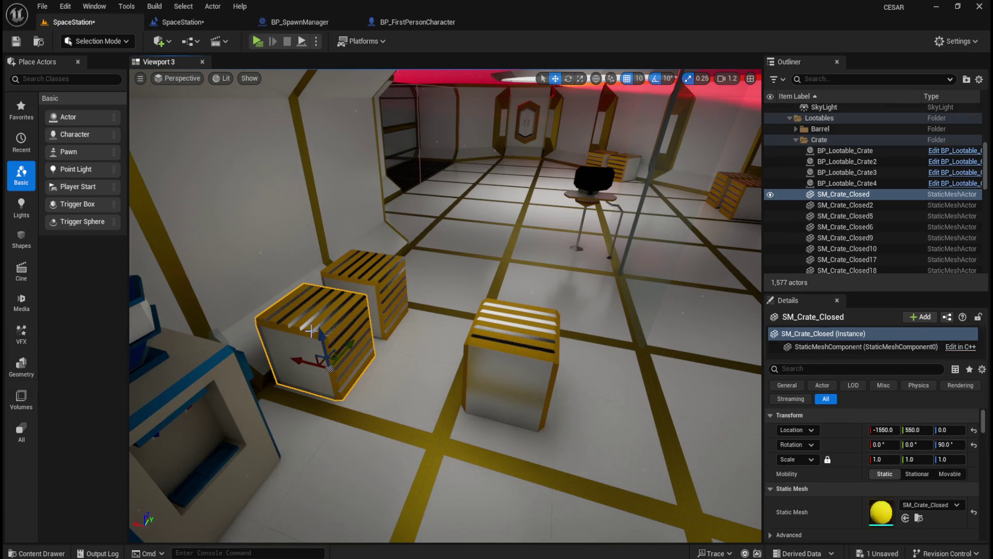
pyautogui.rightClick(853, 448)
pyautogui.click(545, 356)
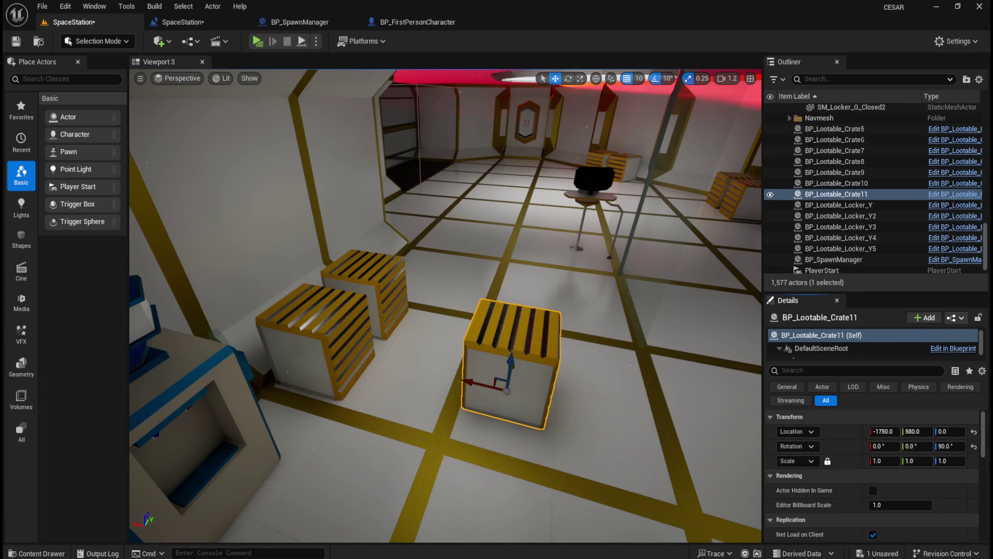
# Step: Move Crate11 to the old left crate's location and delete the static crate
pyautogui.click(339, 342)
pyautogui.rightClick(830, 432)
pyautogui.click(865, 453)
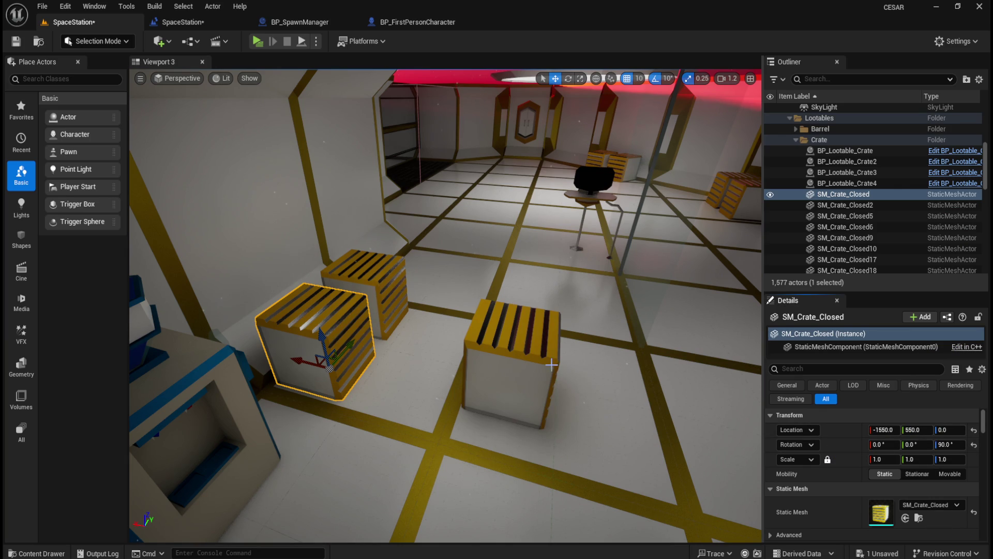
pyautogui.press('Delete')
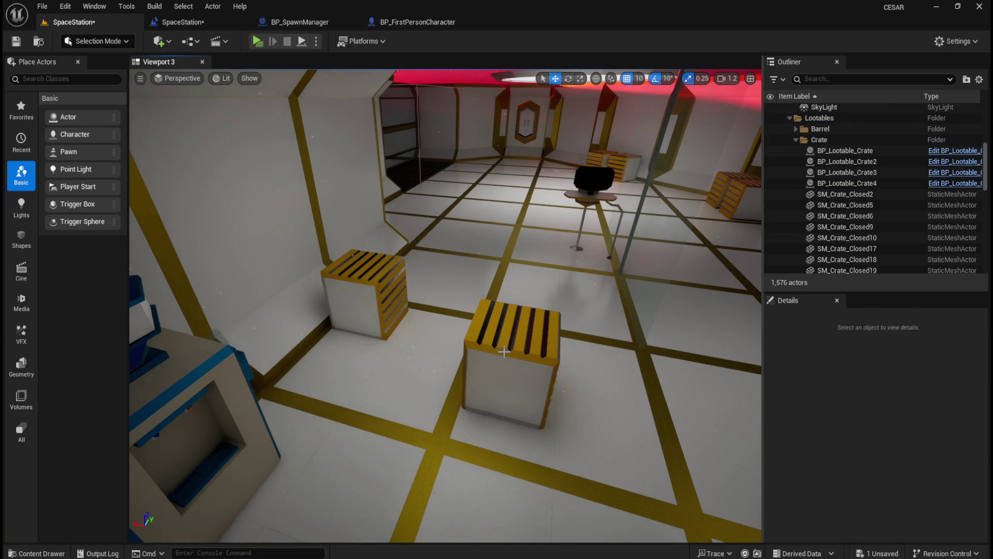
pyautogui.click(504, 352)
pyautogui.rightClick(845, 434)
pyautogui.click(878, 465)
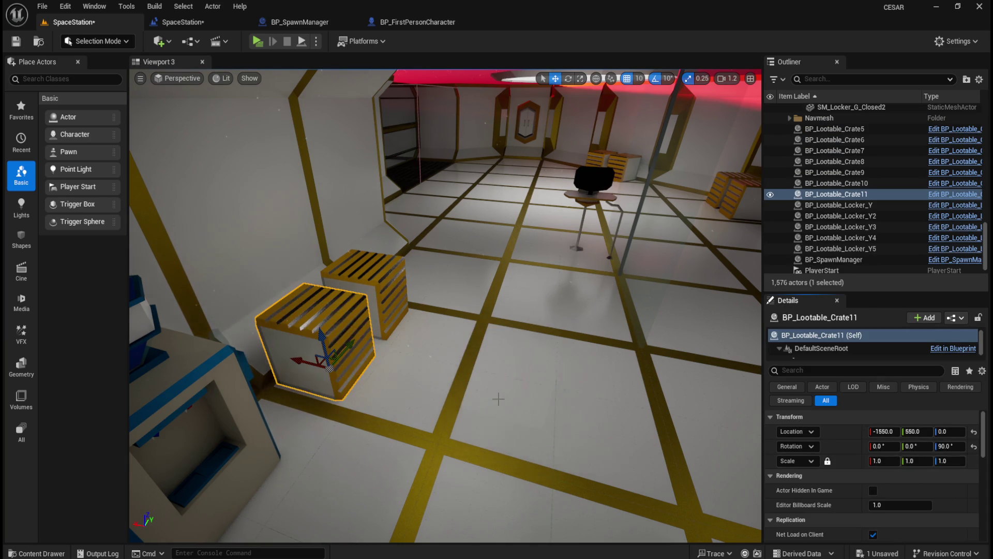
# Step: Place BP_Lootable_Crate12 and give it SM_Crate_Closed2's 90° rotation
pyautogui.hotkey('ctrl', 'b')
pyautogui.moveTo(638, 395)
pyautogui.mouseDown()
pyautogui.moveTo(523, 305)
pyautogui.moveTo(501, 339)
pyautogui.moveTo(489, 334)
pyautogui.mouseUp()
pyautogui.click(388, 279)
pyautogui.rightClick(839, 444)
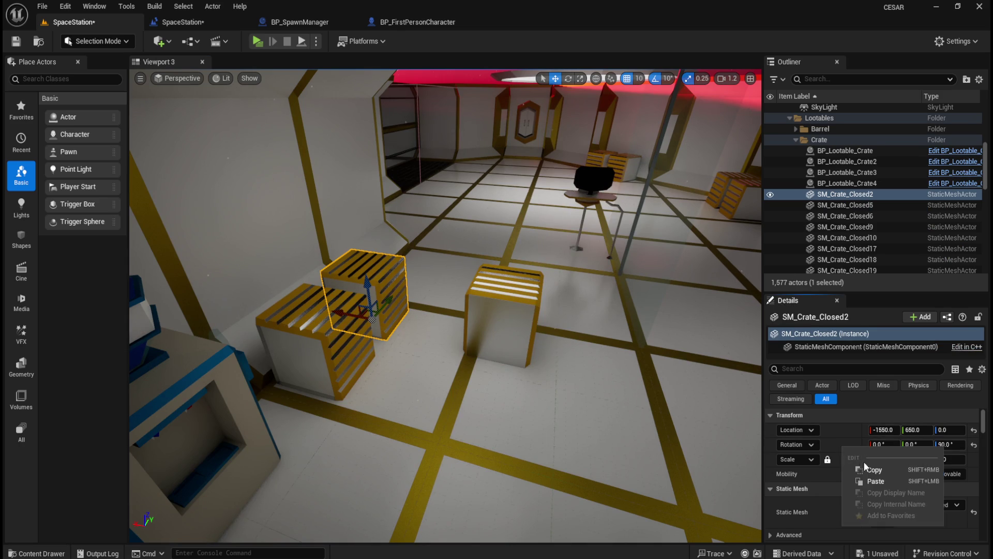
pyautogui.click(865, 471)
pyautogui.click(528, 309)
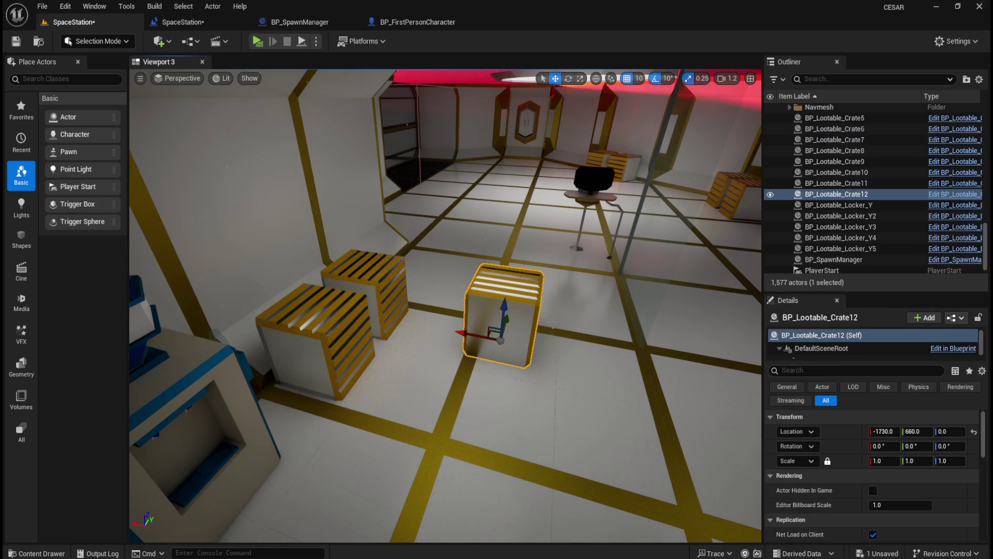
pyautogui.rightClick(833, 444)
pyautogui.click(880, 483)
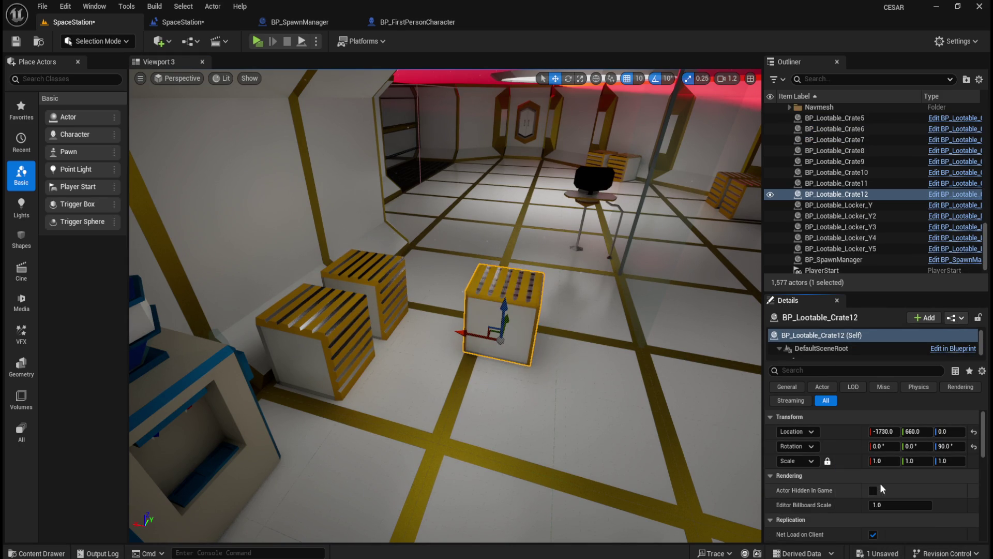
# Step: Move Crate12 to SM_Crate_Closed2's location (-1550, 650, 0) and delete the static crate
pyautogui.click(362, 290)
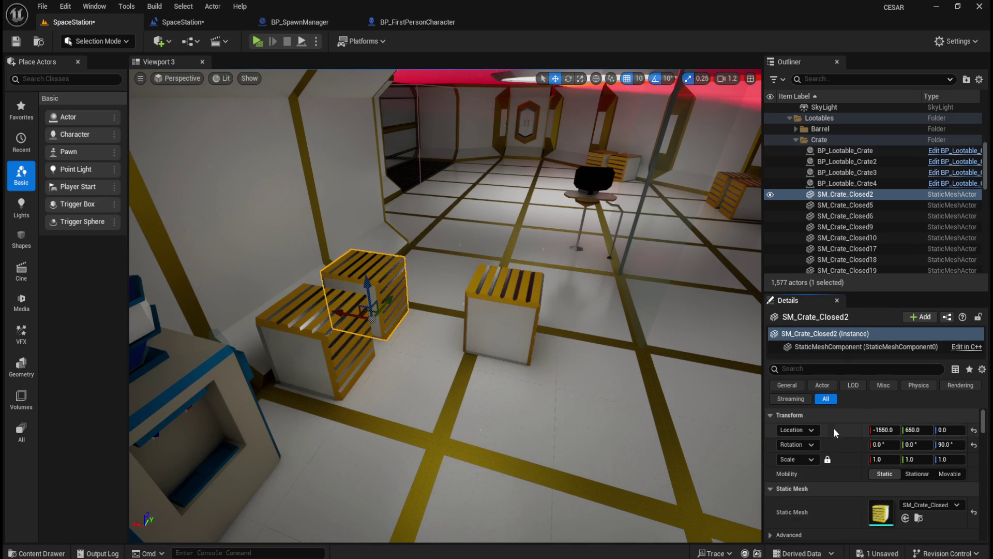
pyautogui.rightClick(833, 427)
pyautogui.click(885, 460)
pyautogui.press('Delete')
pyautogui.click(528, 321)
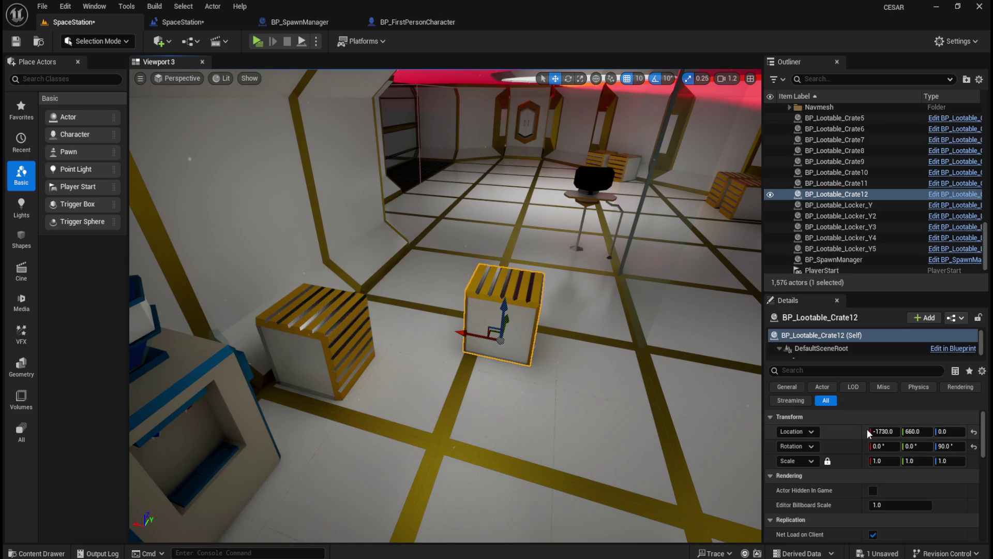
pyautogui.rightClick(831, 430)
pyautogui.click(860, 466)
pyautogui.moveTo(387, 305); pyautogui.dragTo(387, 305)
pyautogui.moveTo(568, 362); pyautogui.dragTo(568, 362)
# Step: Place BP_Lootable_Crate13 and give it SM_Crate_Closed5's 270° rotation
pyautogui.hotkey('ctrl', 'space')
pyautogui.moveTo(643, 410)
pyautogui.mouseDown()
pyautogui.moveTo(541, 295)
pyautogui.moveTo(406, 382)
pyautogui.moveTo(383, 375)
pyautogui.mouseUp()
pyautogui.click(582, 417)
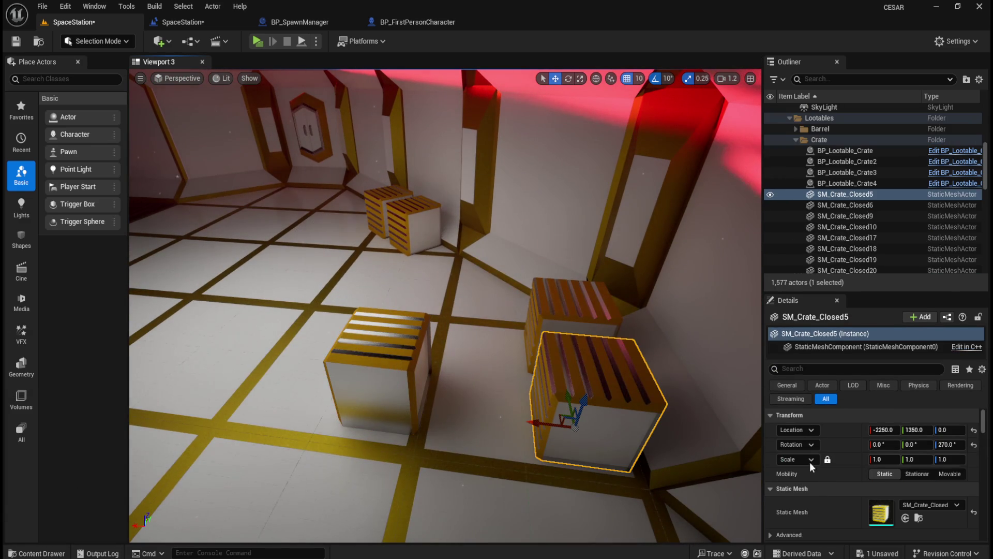
pyautogui.rightClick(849, 446)
pyautogui.click(883, 468)
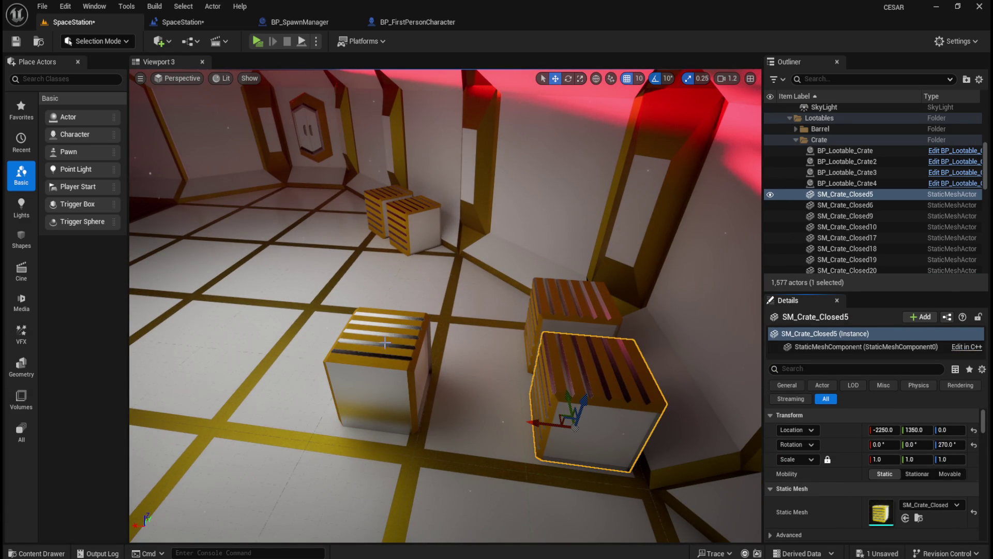
pyautogui.click(380, 383)
pyautogui.rightClick(848, 447)
pyautogui.click(869, 480)
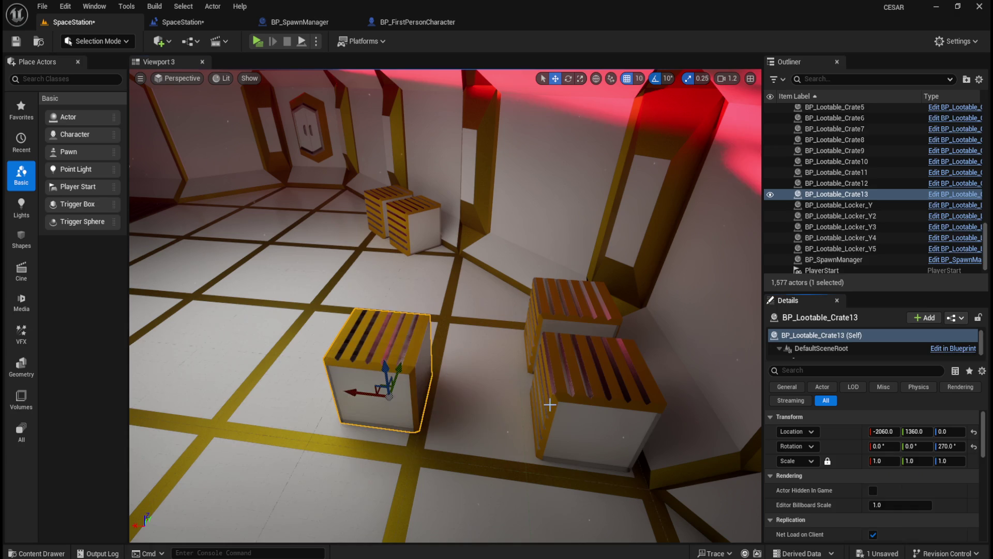
# Step: Move Crate13 into SM_Crate_Closed5's location and delete the static crate
pyautogui.click(572, 411)
pyautogui.rightClick(839, 445)
pyautogui.click(870, 466)
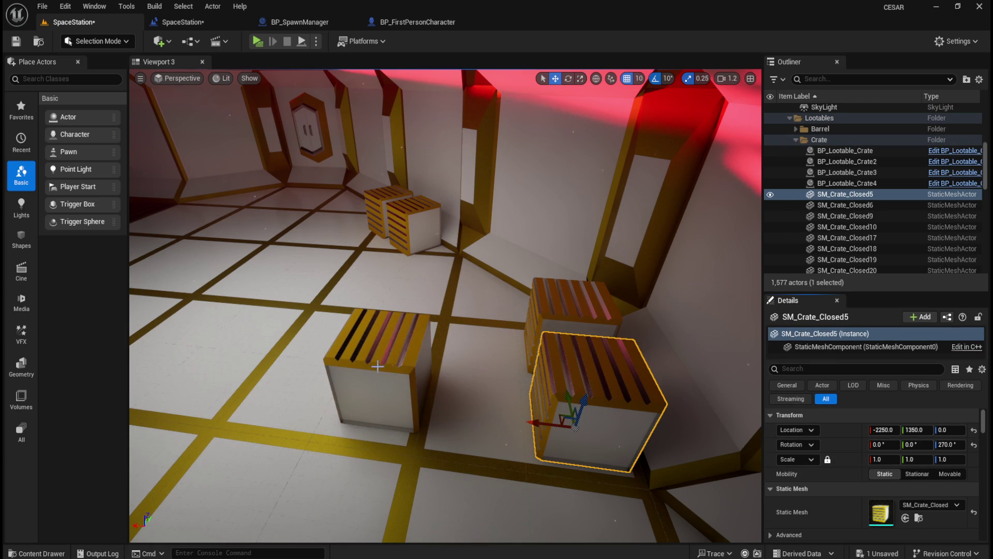
pyautogui.press('Delete')
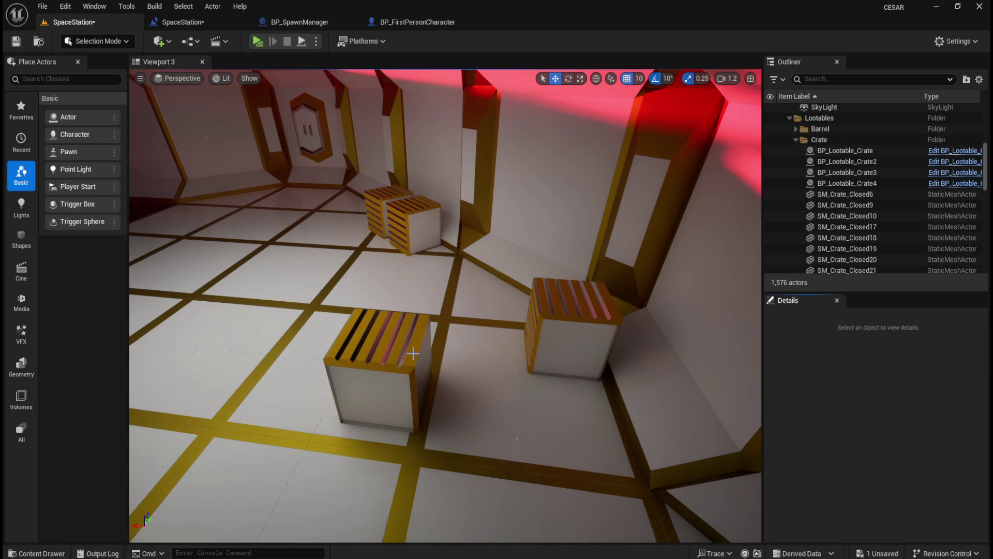
pyautogui.click(413, 353)
pyautogui.rightClick(825, 433)
pyautogui.click(878, 466)
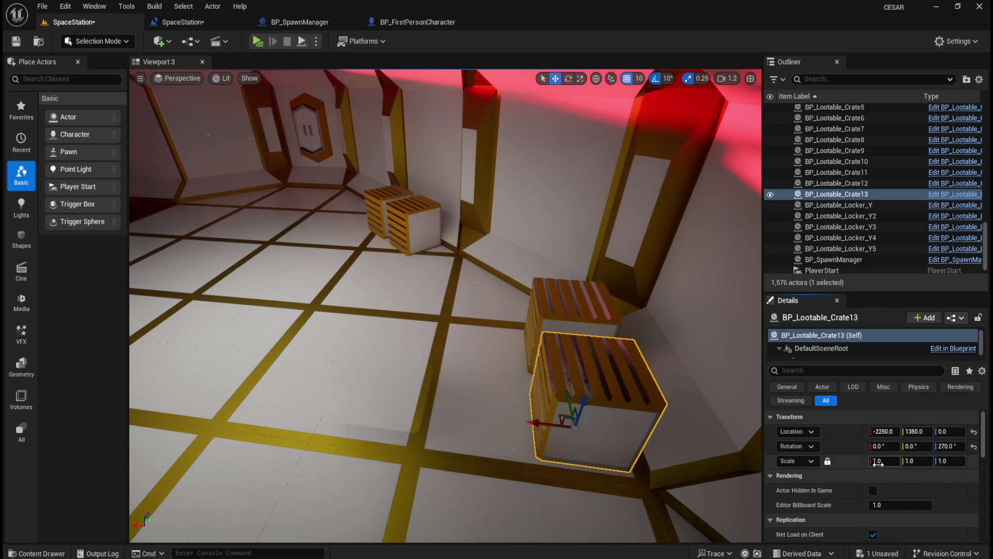
# Step: Place BP_Lootable_Crate14 and give it SM_Crate_Closed6's 270° rotation
pyautogui.hotkey('ctrl', 'space')
pyautogui.moveTo(668, 409)
pyautogui.mouseDown()
pyautogui.moveTo(432, 328)
pyautogui.moveTo(430, 352)
pyautogui.mouseUp()
pyautogui.click(554, 317)
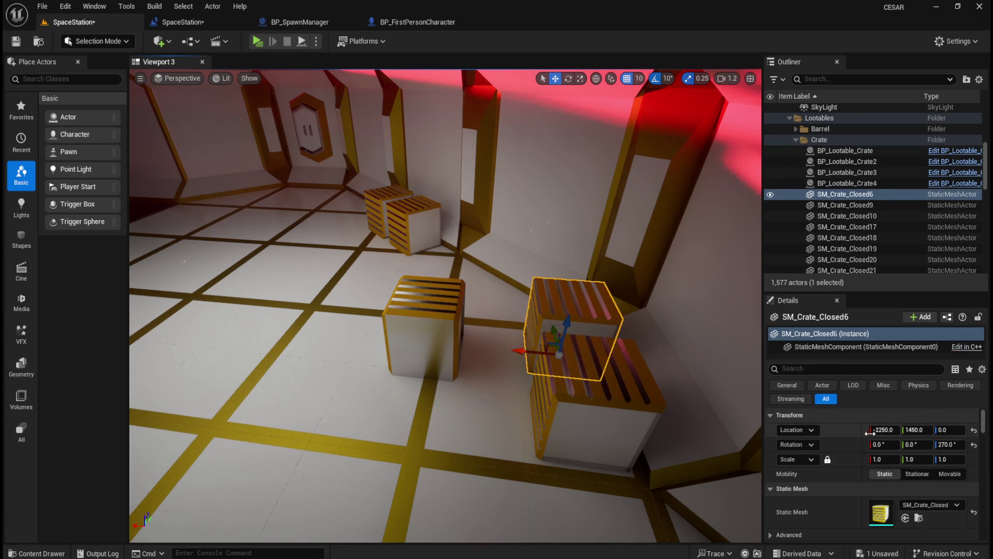
pyautogui.rightClick(838, 445)
pyautogui.click(870, 468)
pyautogui.click(424, 331)
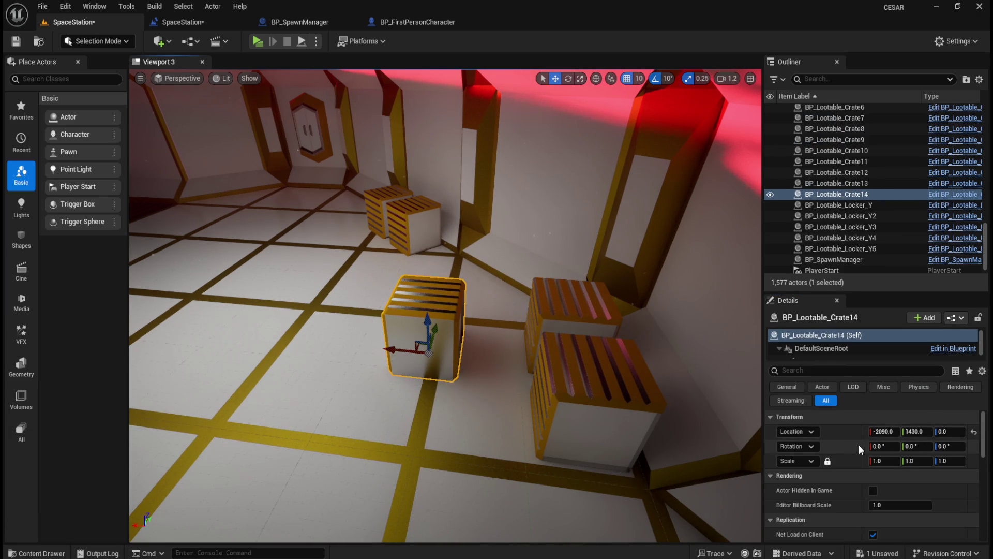
pyautogui.rightClick(848, 447)
pyautogui.click(878, 479)
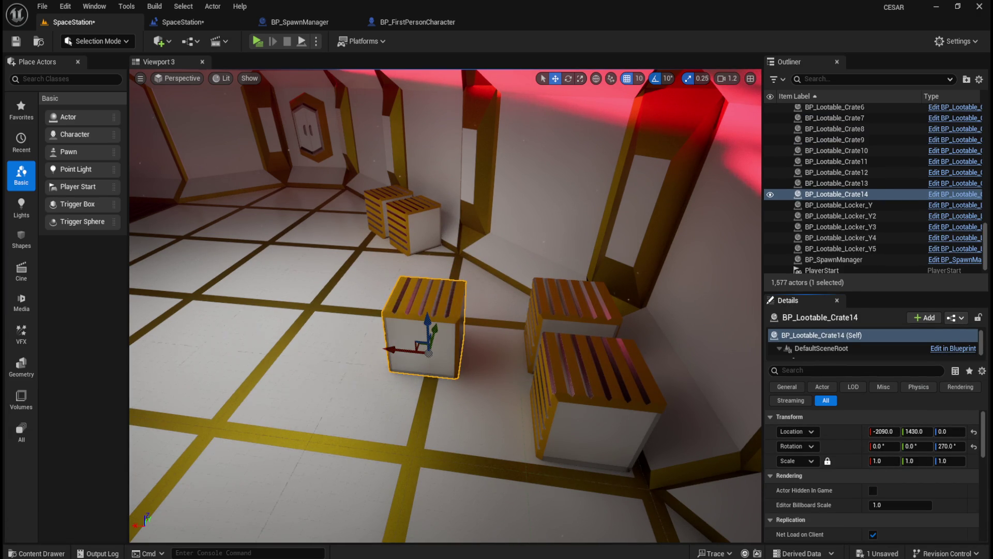
# Step: Paste SM_Crate_Closed6's location onto Crate14 and delete the static crate
pyautogui.click(567, 312)
pyautogui.rightClick(840, 438)
pyautogui.click(874, 458)
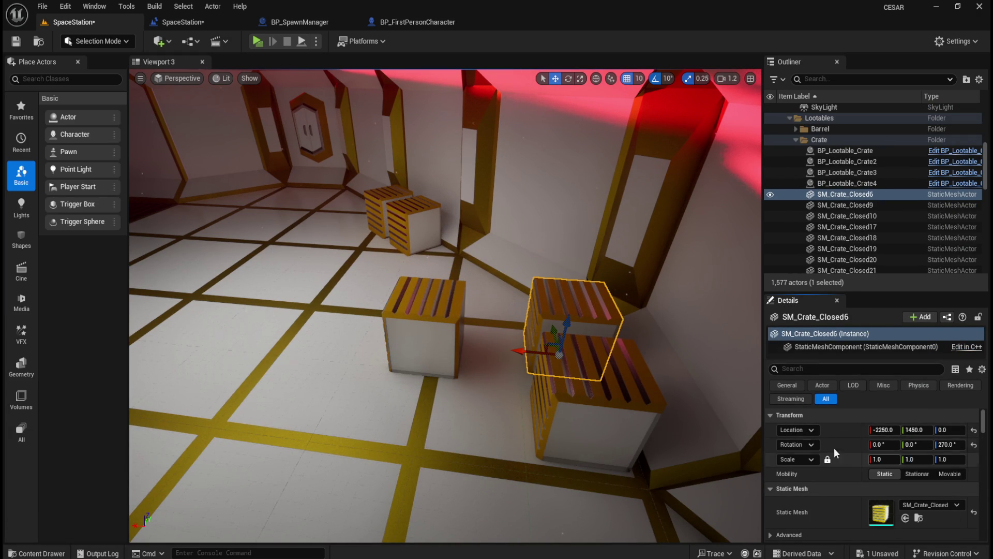
pyautogui.press('Delete')
pyautogui.click(445, 305)
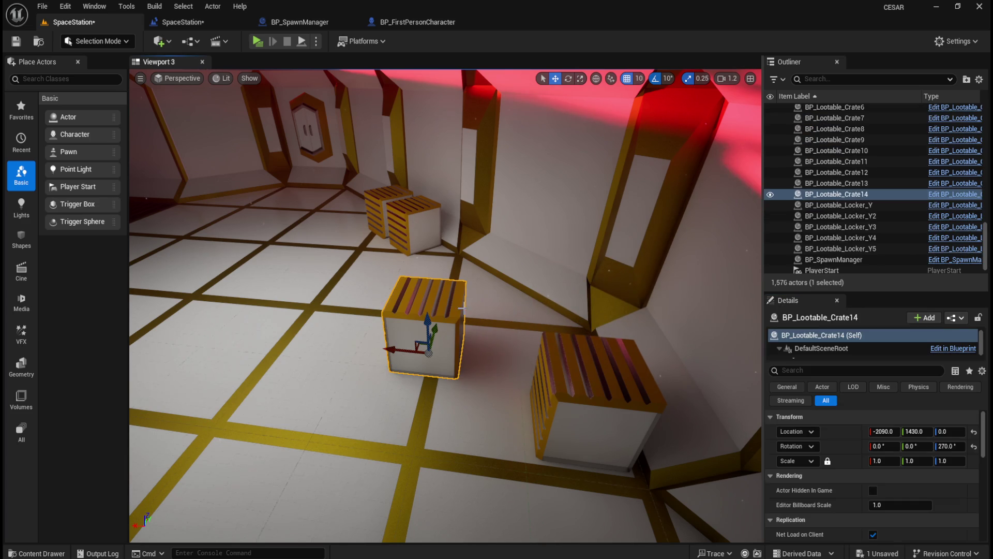
pyautogui.rightClick(849, 439)
pyautogui.click(861, 465)
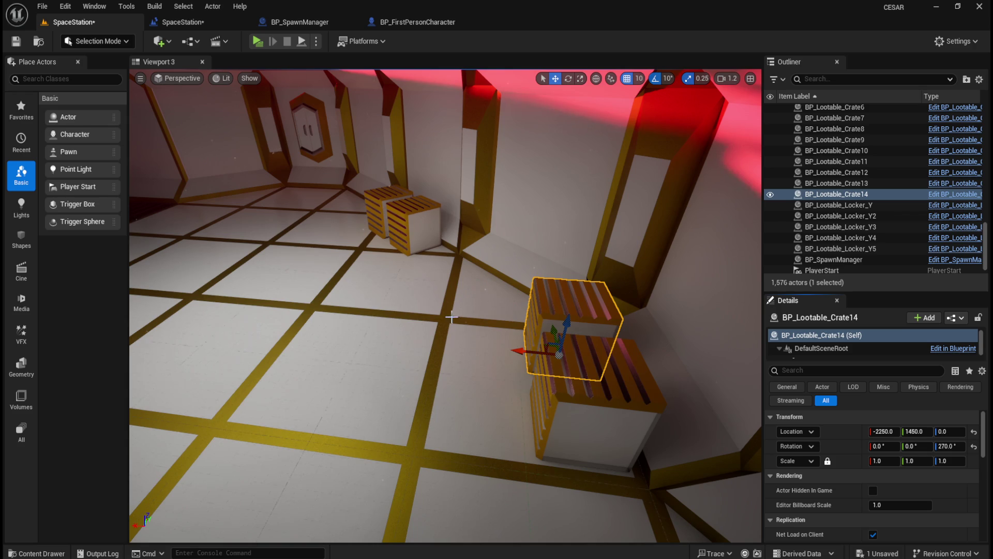
# Step: Orbit around the stack, selecting Crate13 and Crate14 in turn to check their placement
pyautogui.moveTo(476, 322); pyautogui.dragTo(511, 322)
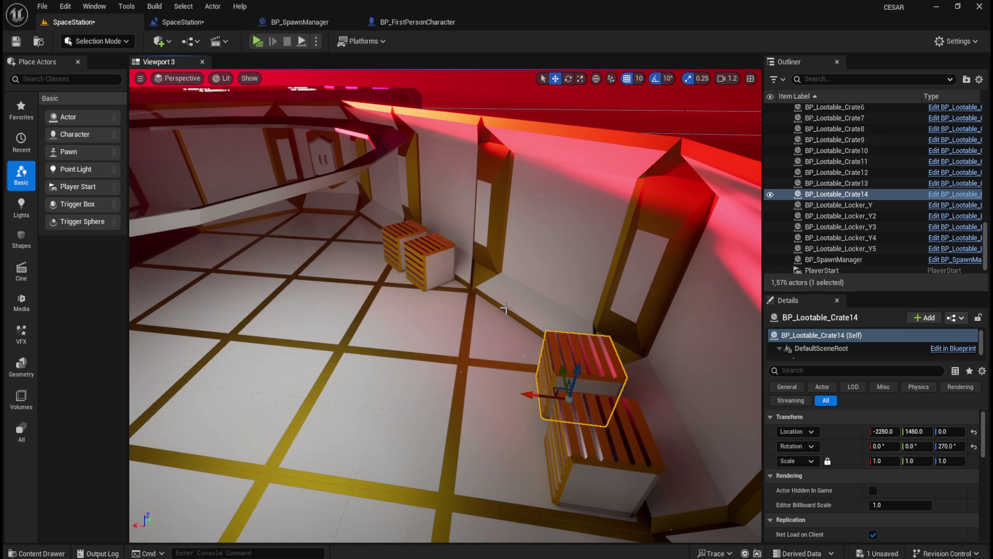
pyautogui.click(589, 441)
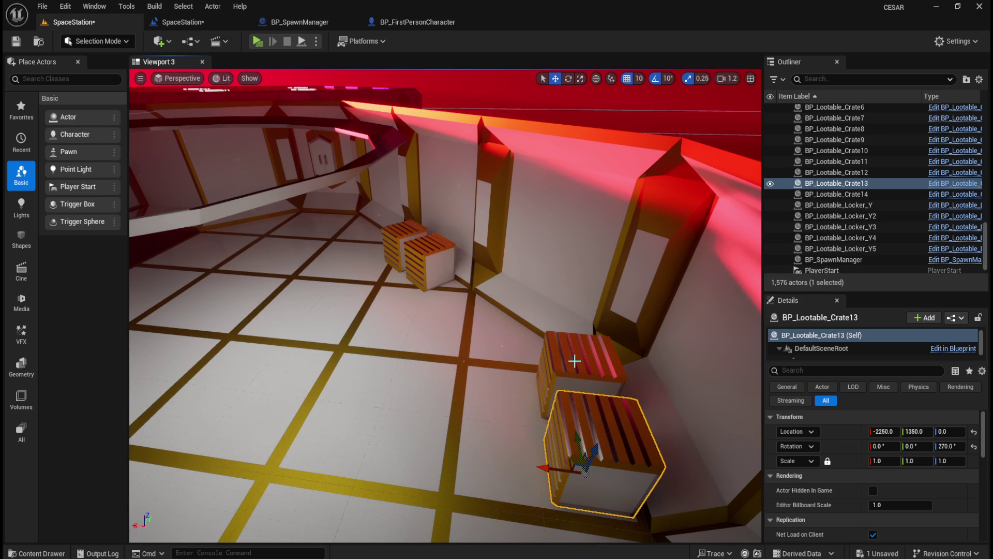
pyautogui.click(575, 361)
pyautogui.click(581, 445)
pyautogui.click(575, 380)
pyautogui.click(574, 457)
pyautogui.click(578, 417)
pyautogui.click(579, 449)
pyautogui.click(573, 367)
pyautogui.moveTo(581, 370)
pyautogui.mouseDown()
pyautogui.moveTo(647, 443)
pyautogui.moveTo(628, 428)
pyautogui.moveTo(619, 375)
pyautogui.moveTo(597, 342)
pyautogui.moveTo(543, 324)
pyautogui.moveTo(357, 373)
pyautogui.moveTo(352, 352)
pyautogui.mouseUp()
pyautogui.click(626, 464)
pyautogui.click(631, 395)
pyautogui.hotkey('ctrl', 'space')
# Step: Drop a new lootable crate, Crate15, and give it the static crate's 225° rotation
pyautogui.click(489, 279)
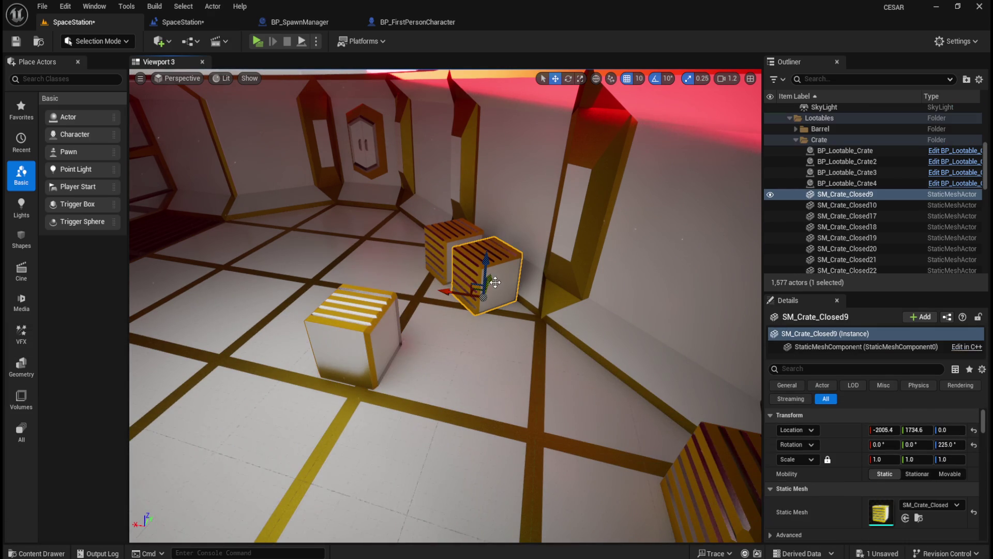
pyautogui.rightClick(840, 446)
pyautogui.click(854, 466)
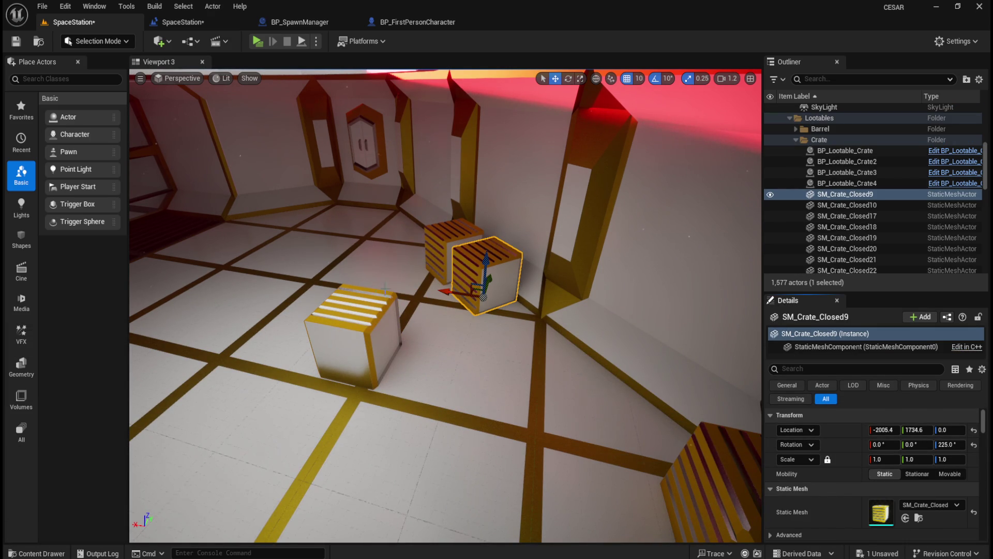
pyautogui.click(369, 311)
pyautogui.rightClick(845, 446)
pyautogui.click(859, 478)
# Step: Move Crate15 to SM_Crate_Closed9's location and delete that static crate
pyautogui.click(488, 265)
pyautogui.rightClick(846, 431)
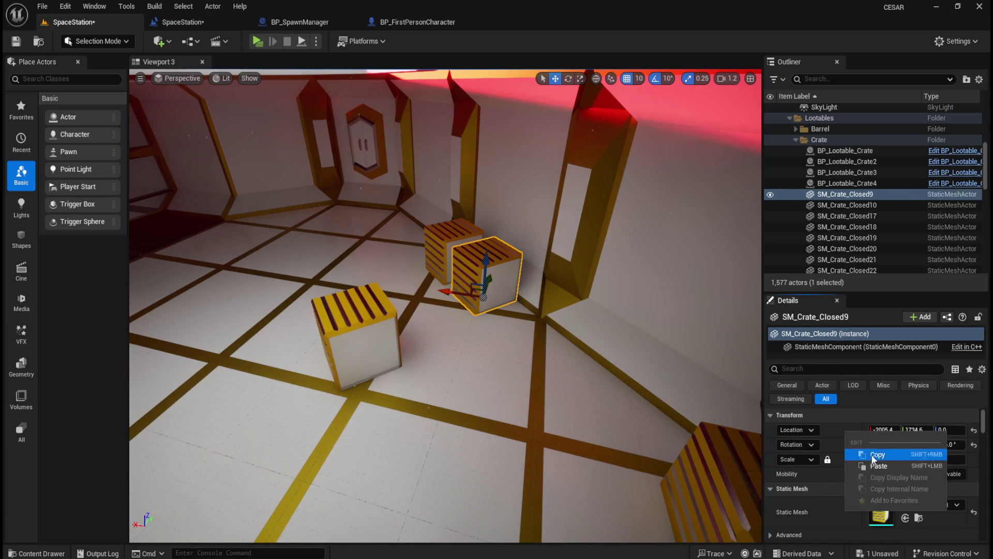
pyautogui.click(879, 455)
pyautogui.press('Delete')
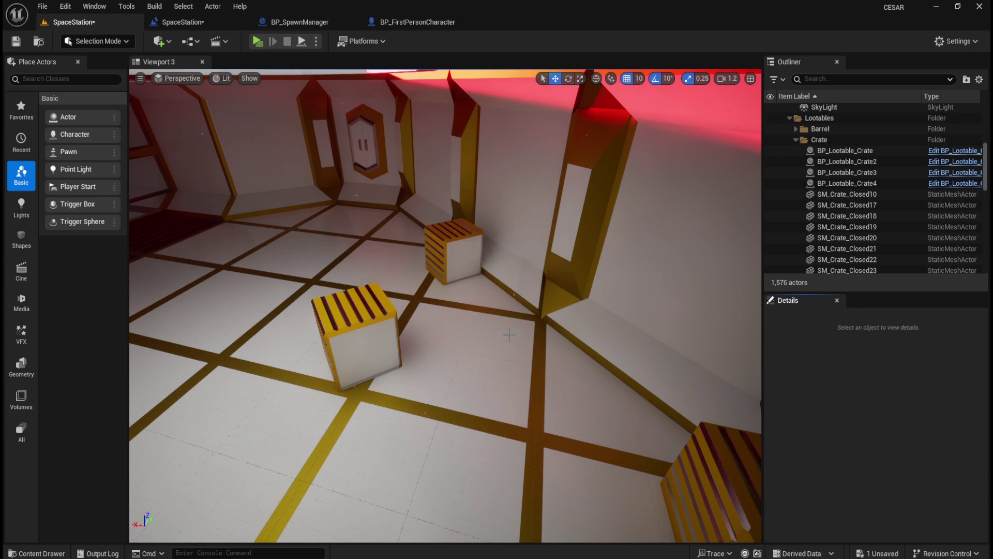
pyautogui.click(362, 352)
pyautogui.rightClick(846, 431)
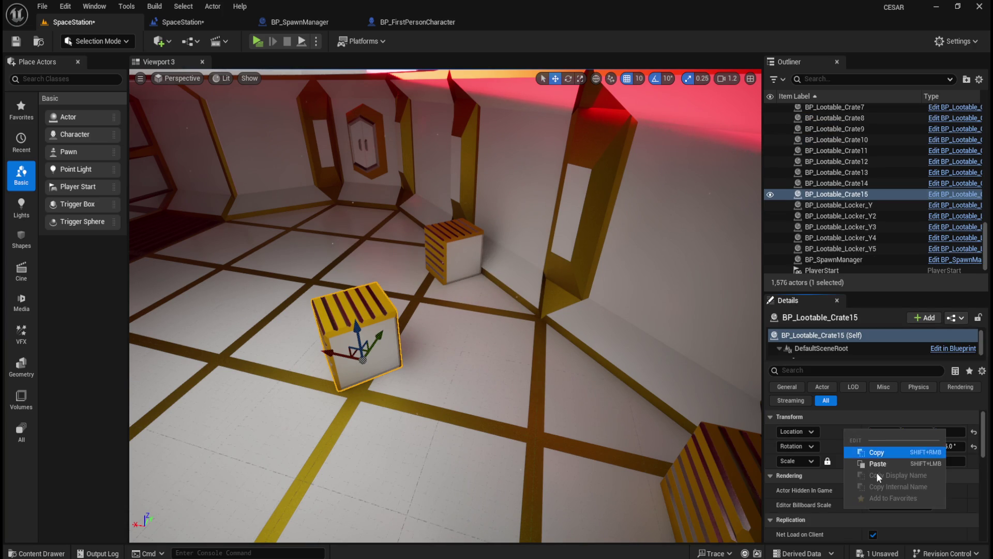
pyautogui.click(881, 467)
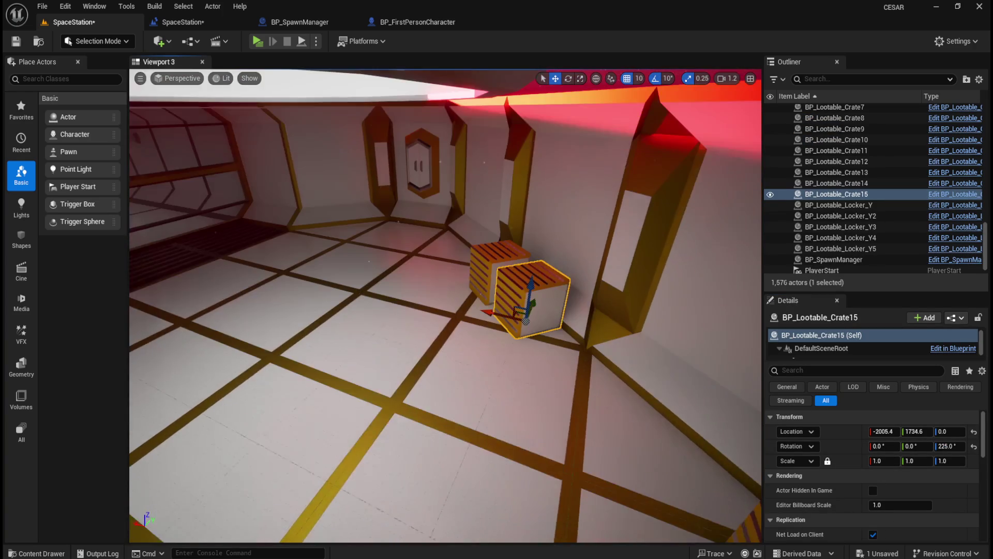
# Step: Place a second lootable crate, Crate16, with SM_Crate_Closed10's 225° rotation
pyautogui.scroll(3, 513, 367)
pyautogui.hotkey('ctrl', 'space')
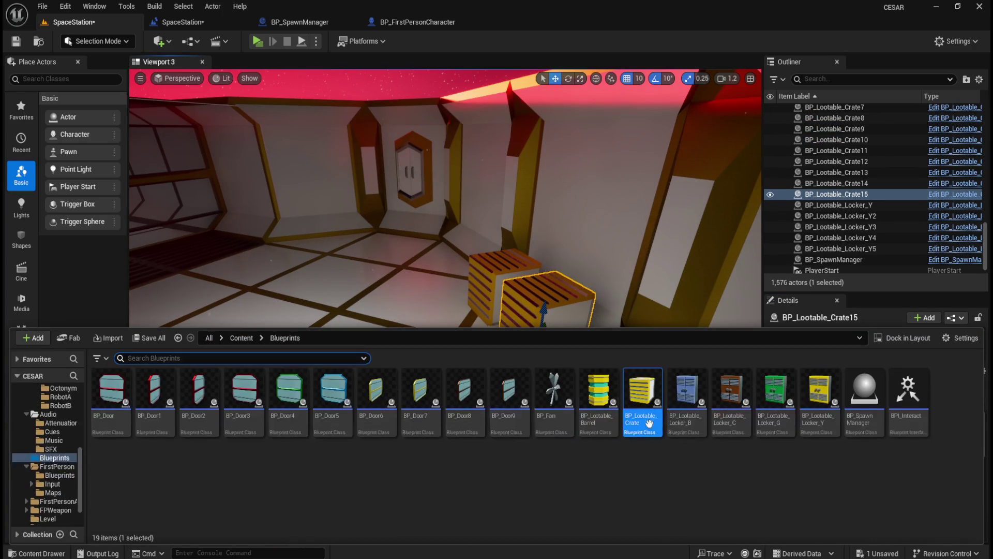
pyautogui.moveTo(640, 414); pyautogui.dragTo(379, 348)
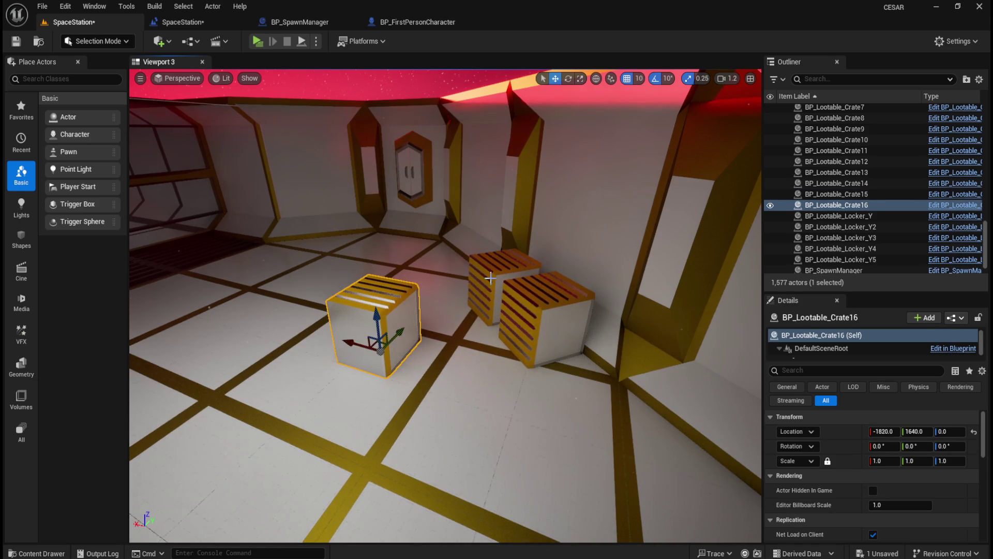
pyautogui.click(496, 284)
pyautogui.rightClick(868, 461)
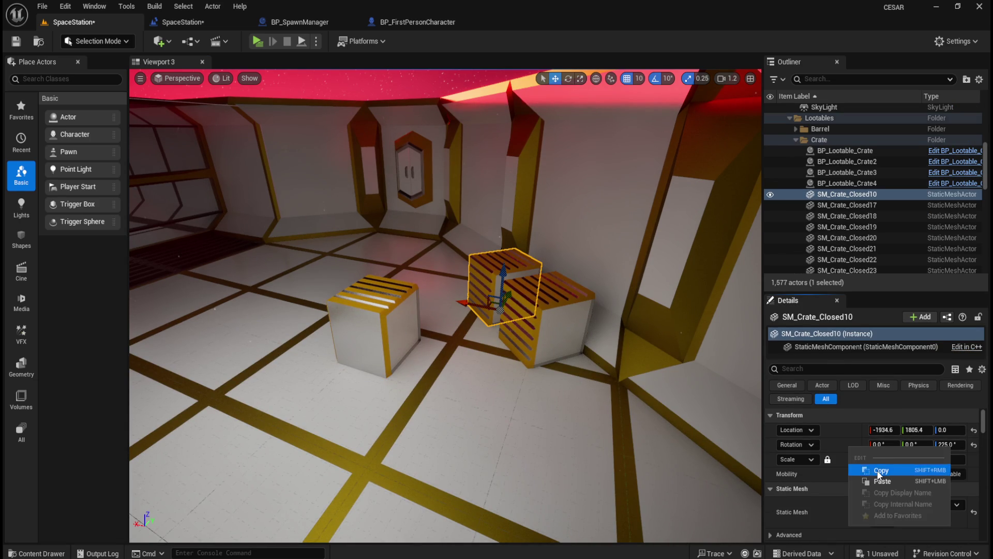
pyautogui.click(882, 470)
pyautogui.click(374, 331)
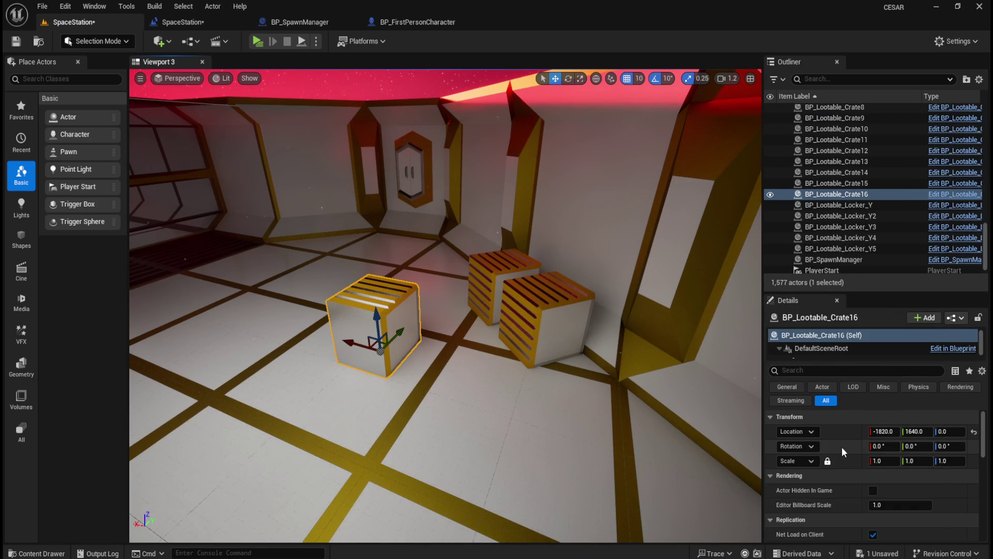
pyautogui.rightClick(843, 450)
pyautogui.click(874, 481)
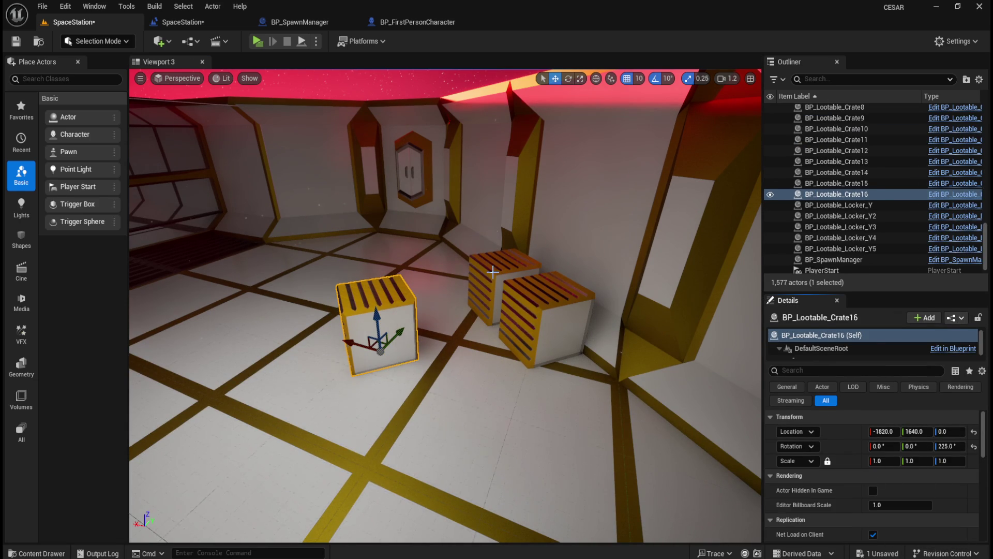
# Step: Move Crate16 to SM_Crate_Closed10's location and delete that static crate
pyautogui.click(492, 271)
pyautogui.rightClick(842, 434)
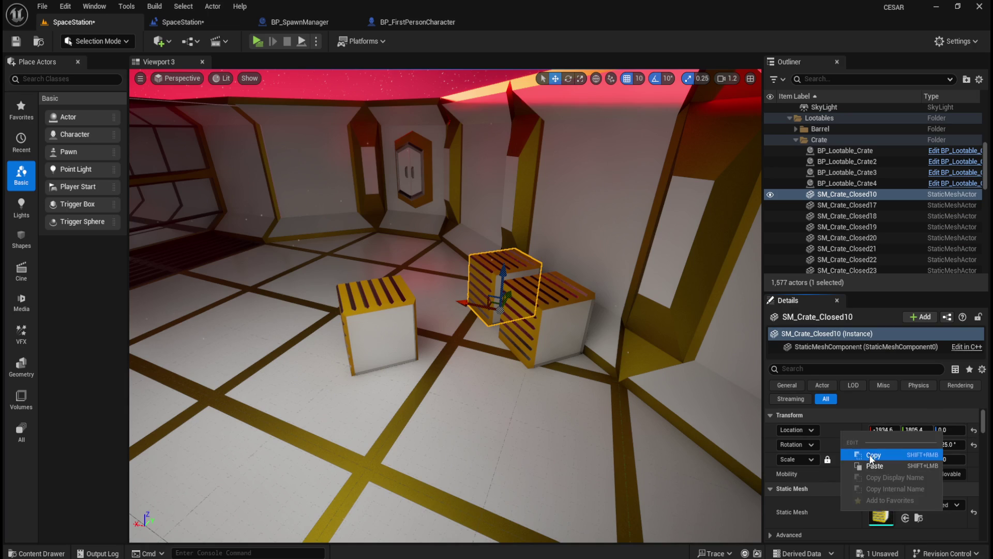
pyautogui.click(873, 455)
pyautogui.press('Delete')
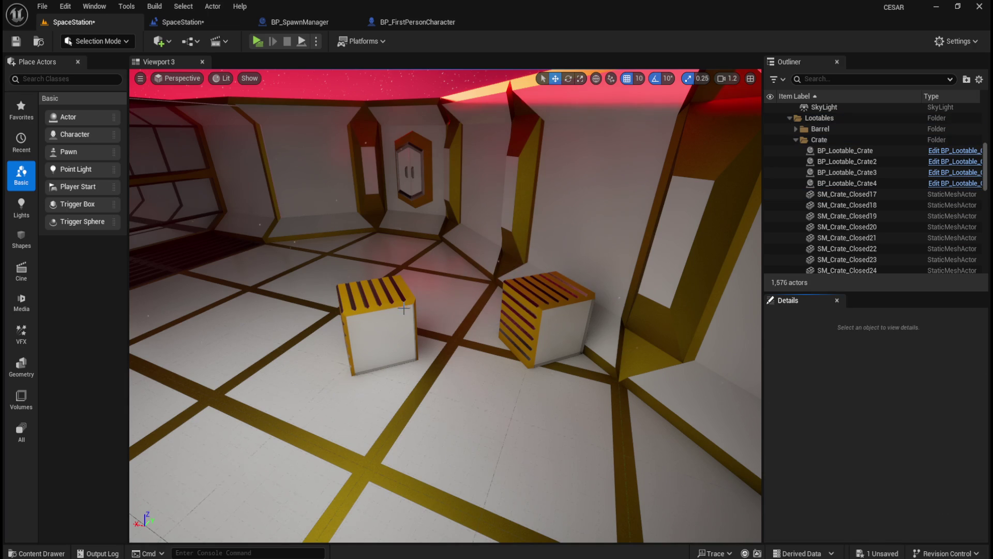
pyautogui.click(413, 309)
pyautogui.rightClick(846, 431)
pyautogui.click(877, 466)
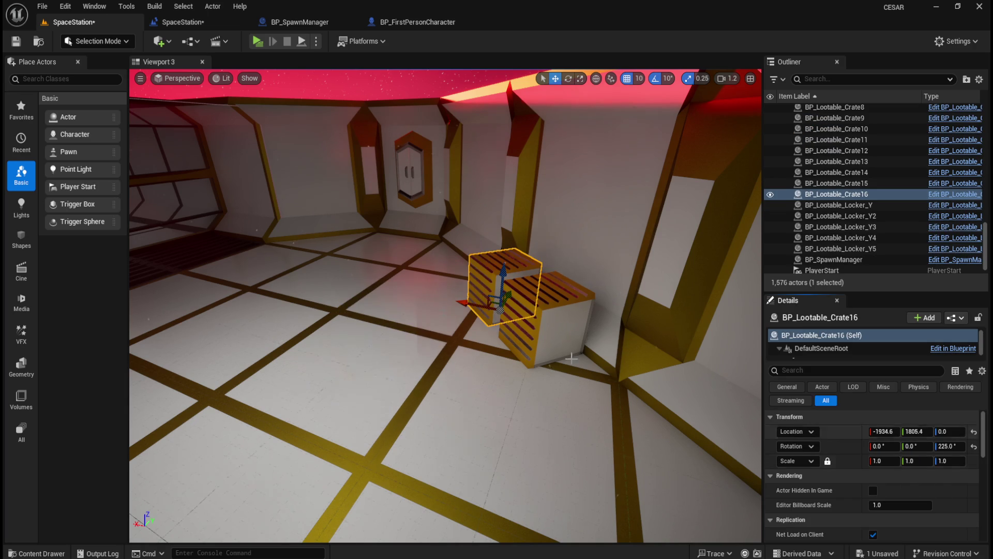
# Step: Review the placed lootables from overhead, framing BP_Lootable_Crate7 and selecting BP_Lootable_Crate5
pyautogui.scroll(-5, 740, 427)
pyautogui.scroll(2, 606, 356)
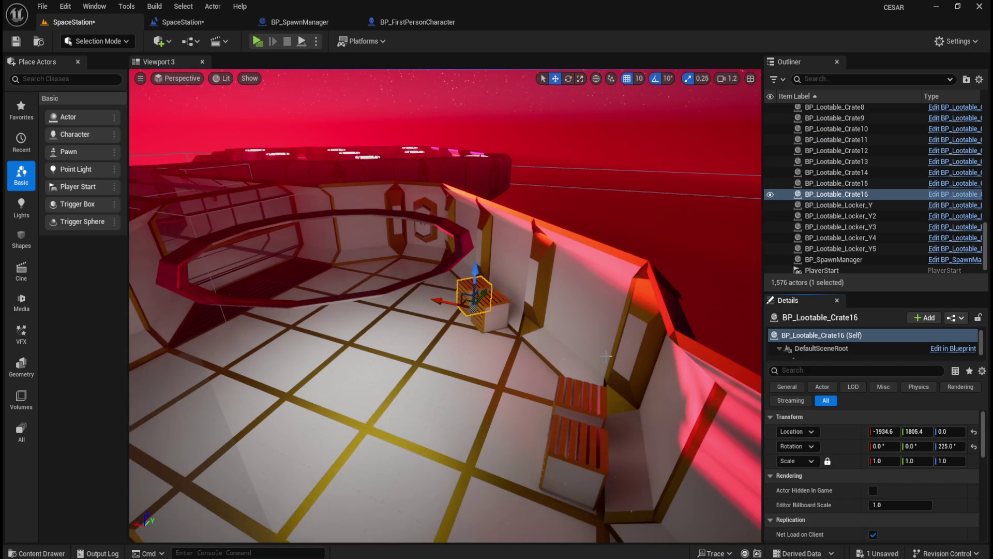
pyautogui.scroll(-8, 604, 354)
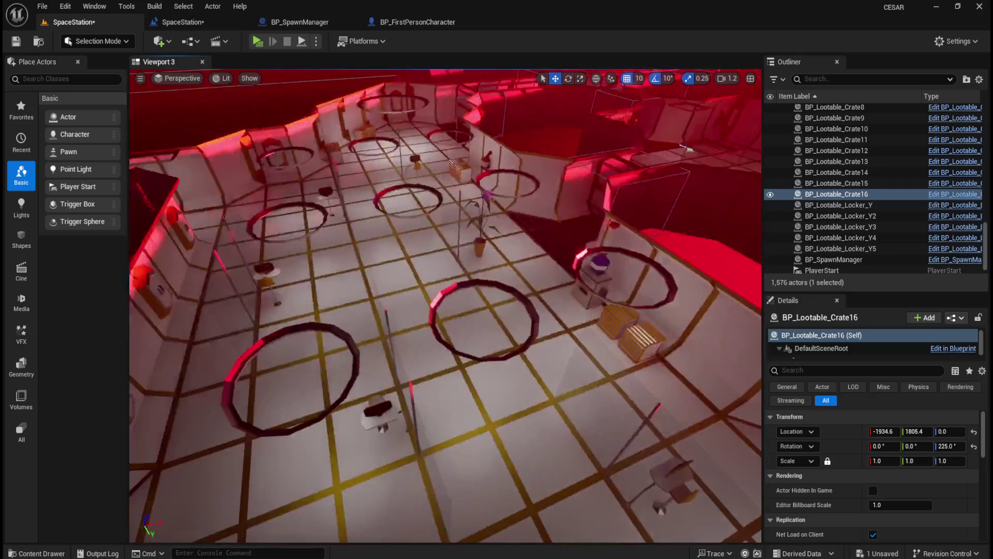
pyautogui.scroll(6, 559, 356)
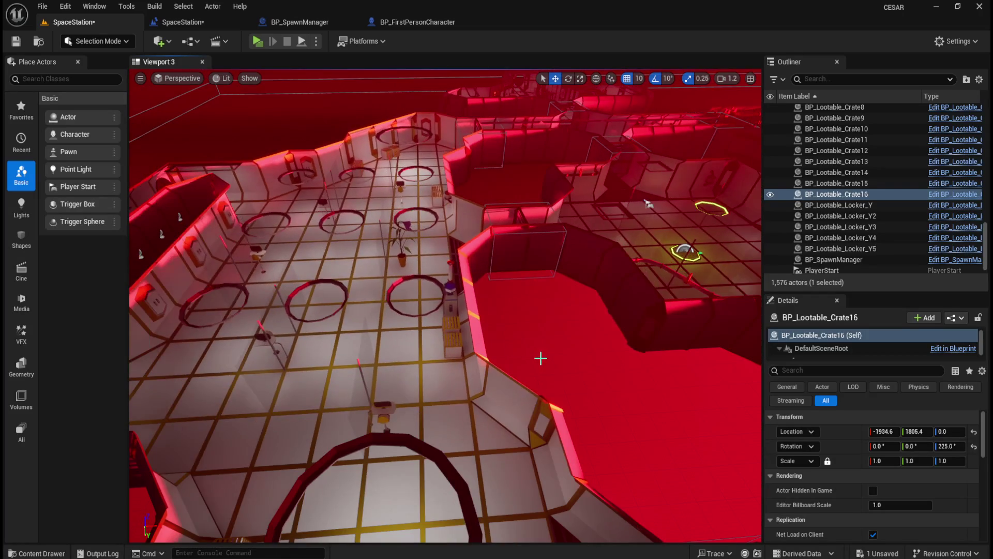
pyautogui.scroll(2, 659, 191)
pyautogui.scroll(-5, 576, 317)
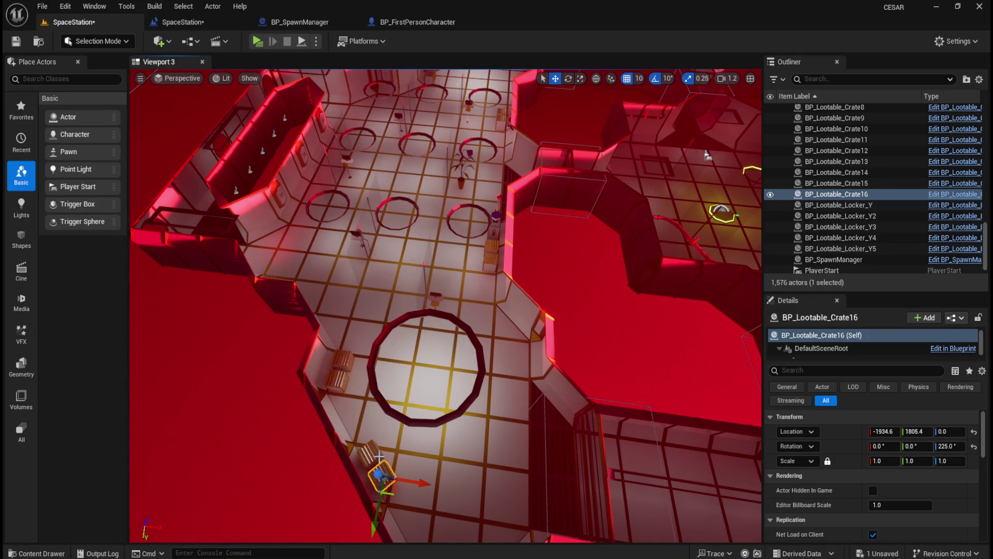
pyautogui.click(379, 457)
pyautogui.scroll(-3, 621, 311)
pyautogui.scroll(3, 851, 159)
pyautogui.doubleClick(863, 132)
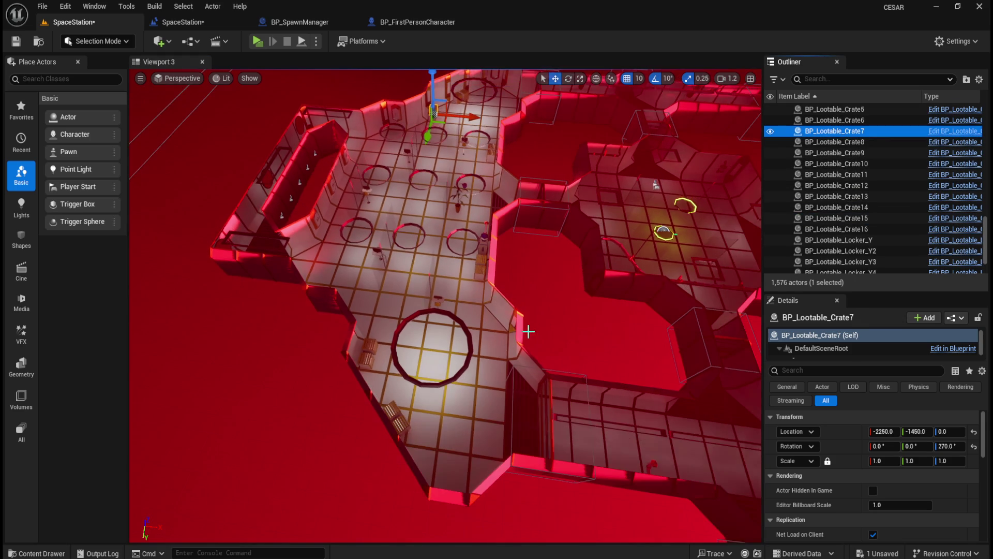
pyautogui.scroll(2, 828, 152)
pyautogui.click(865, 146)
# Step: Select all lootables from Crate5 to Locker_Y5, then box-select part of the Blender reference layout
pyautogui.scroll(-4, 870, 202)
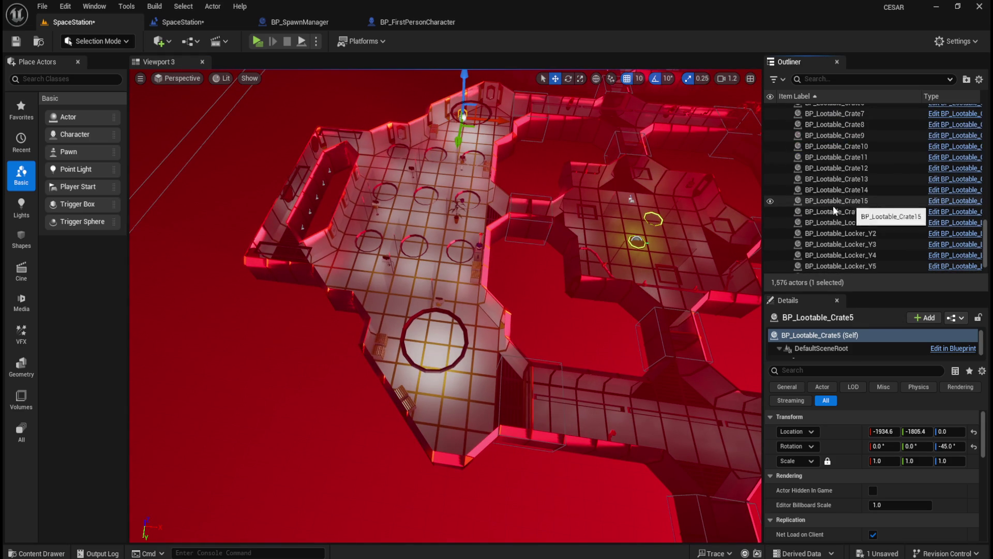
pyautogui.scroll(5, 848, 227)
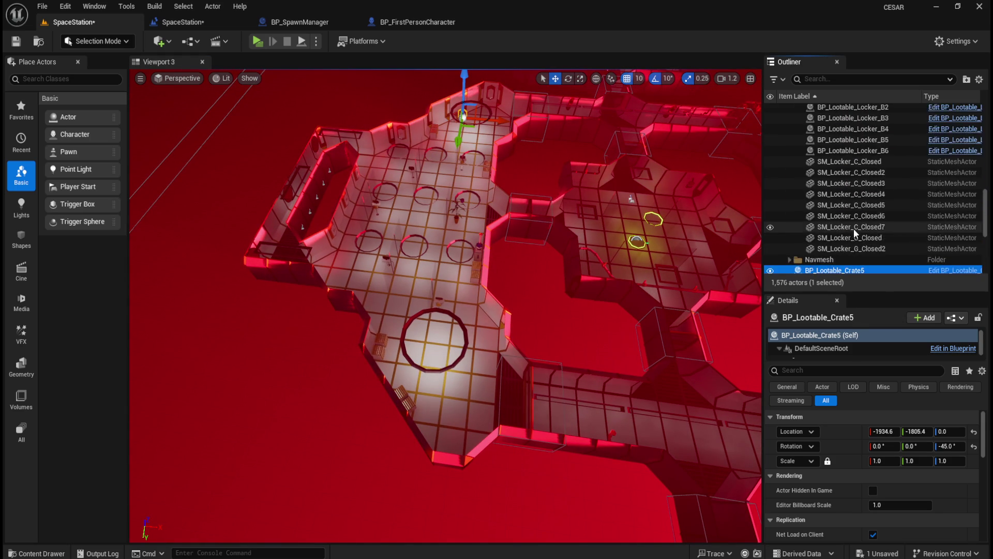
pyautogui.scroll(-1, 858, 241)
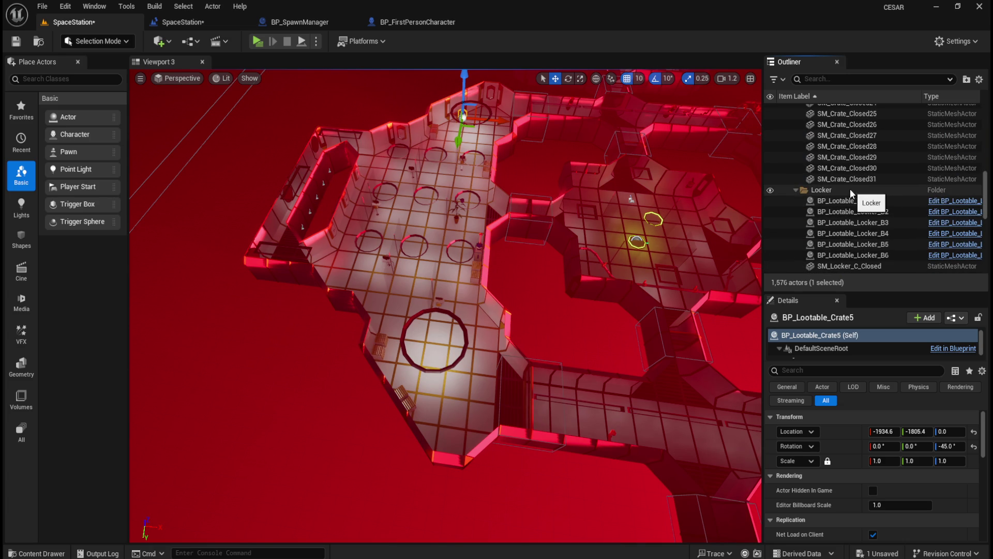
pyautogui.scroll(-6, 855, 206)
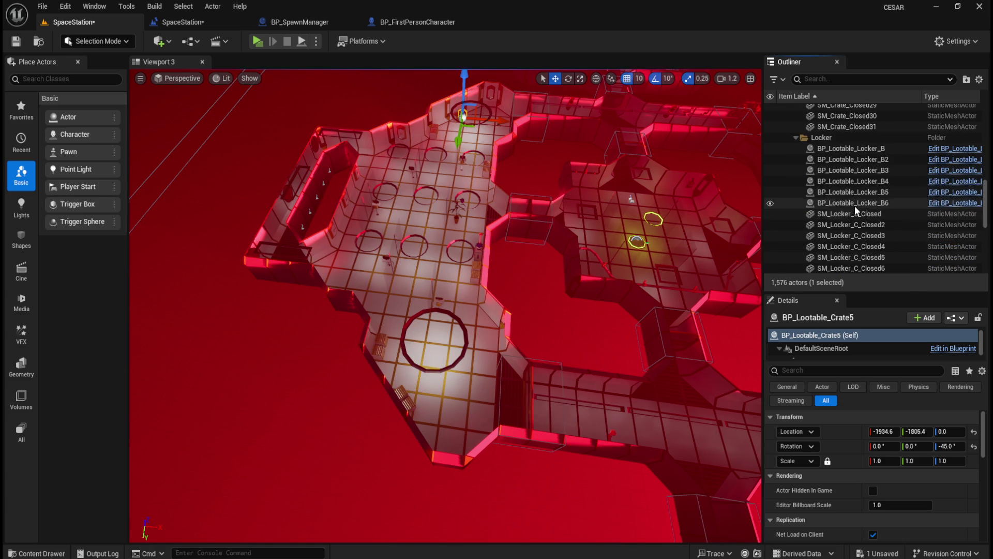
pyautogui.scroll(-3, 855, 209)
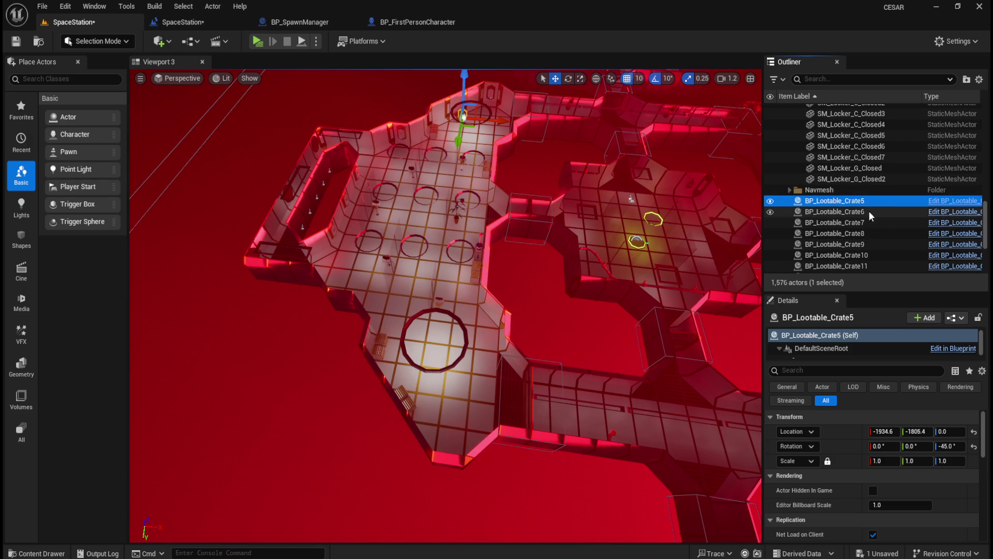
pyautogui.scroll(-3, 851, 204)
pyautogui.scroll(-5, 860, 191)
pyautogui.keyDown('shift'); pyautogui.click(855, 237); pyautogui.keyUp('shift')
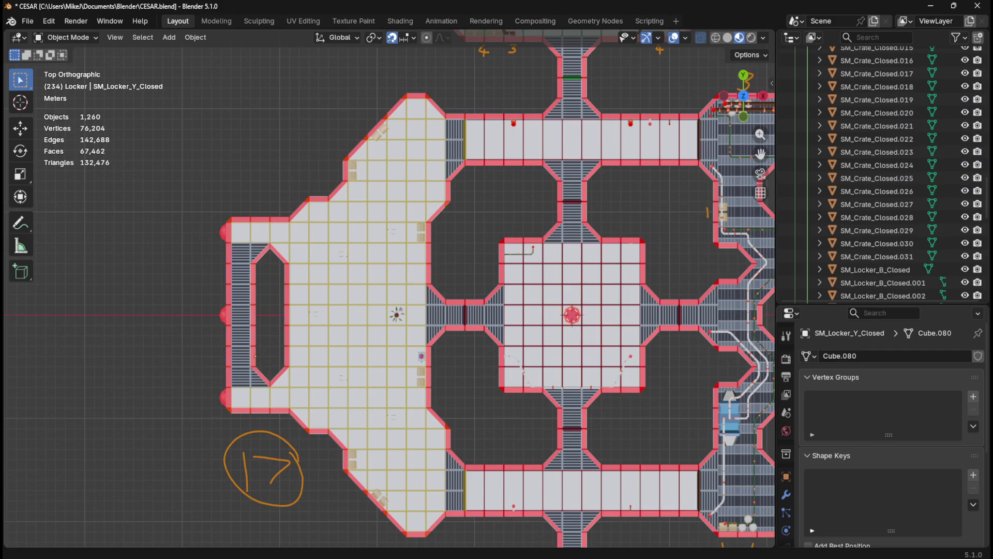
pyautogui.scroll(-4, 523, 396)
pyautogui.moveTo(275, 322); pyautogui.dragTo(379, 412)
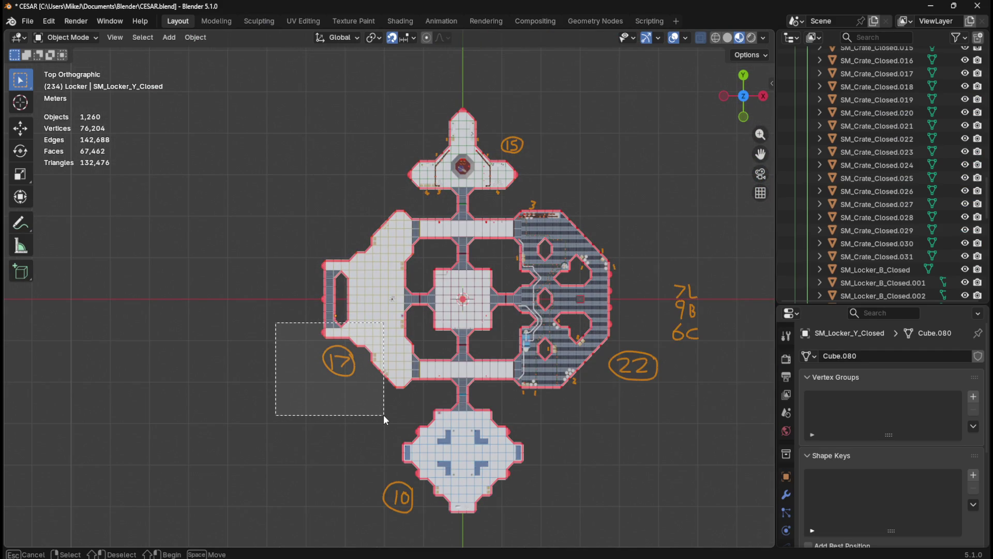
# Step: Zoom the Blender plan onto the central rooms, then return to Unreal and select the sky sphere
pyautogui.moveTo(383, 414); pyautogui.dragTo(383, 414)
pyautogui.scroll(3, 364, 398)
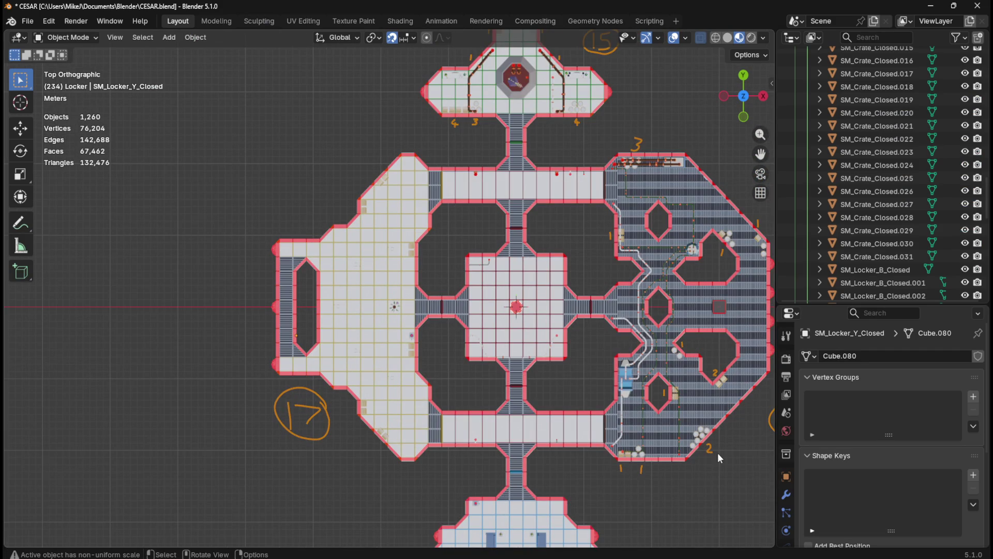
pyautogui.moveTo(598, 558)
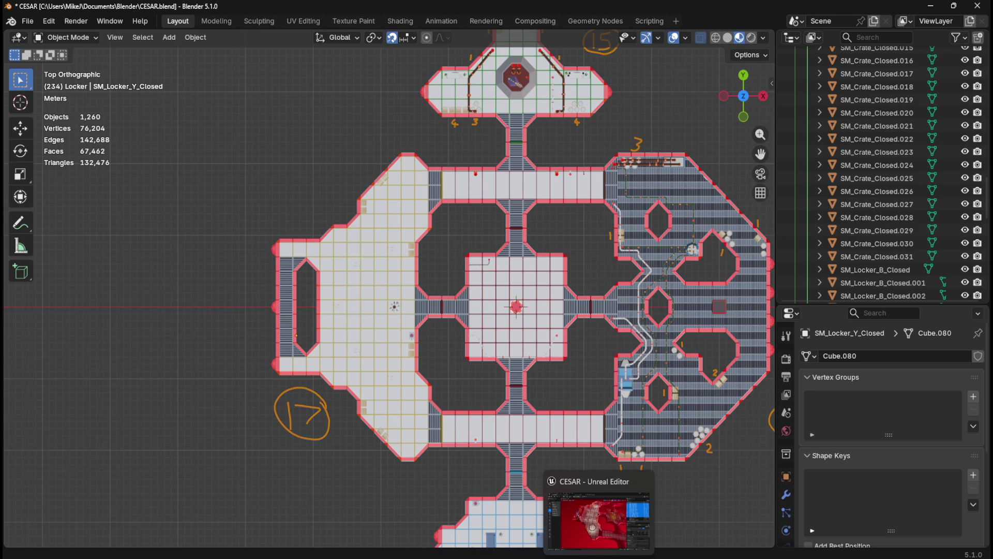
pyautogui.click(600, 538)
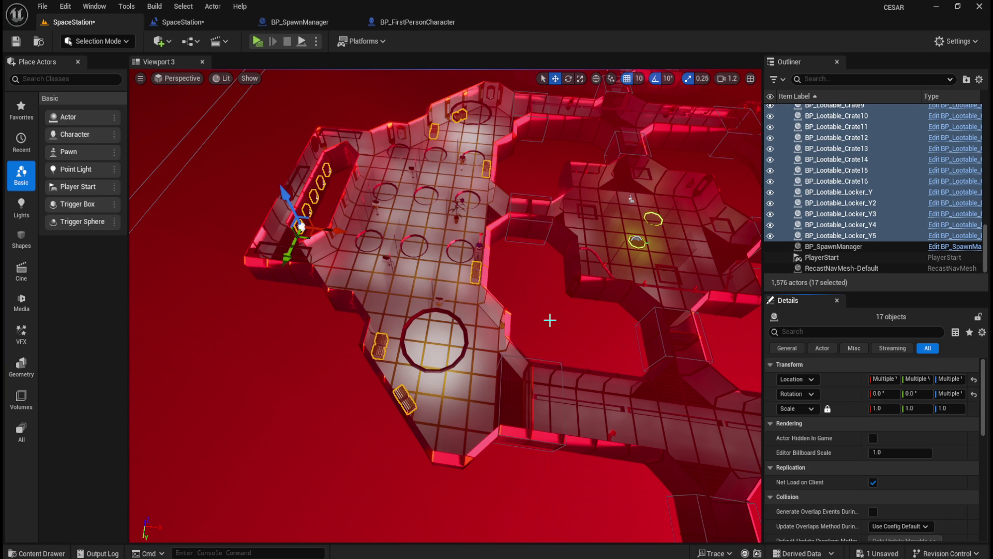
pyautogui.click(550, 321)
# Step: Pan, tilt and zoom the Unreal viewport until the cross-shaped reactor room fills the overhead view
pyautogui.moveTo(538, 304); pyautogui.dragTo(528, 306)
pyautogui.moveTo(488, 339)
pyautogui.mouseDown()
pyautogui.moveTo(460, 310)
pyautogui.moveTo(471, 341)
pyautogui.moveTo(447, 345)
pyautogui.mouseUp()
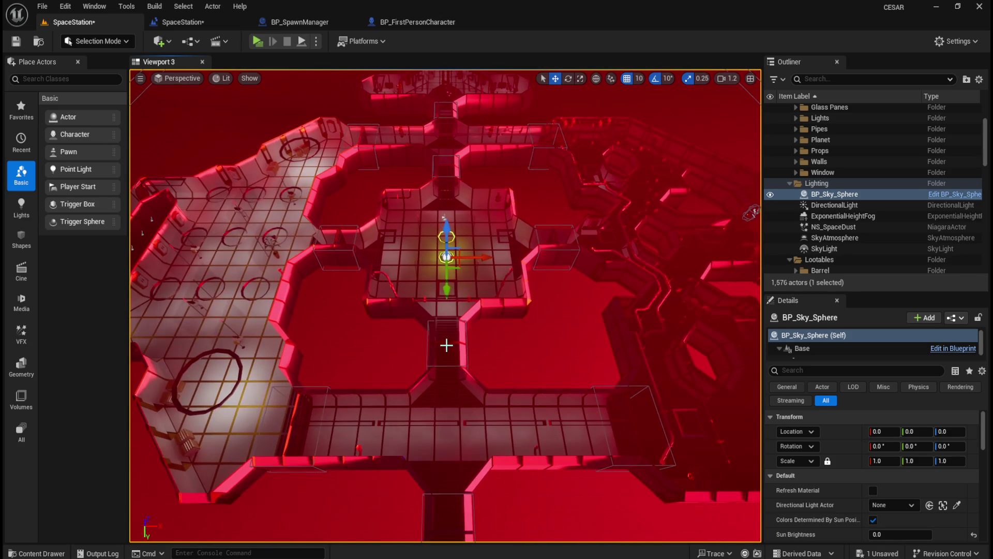
pyautogui.scroll(-5, 560, 323)
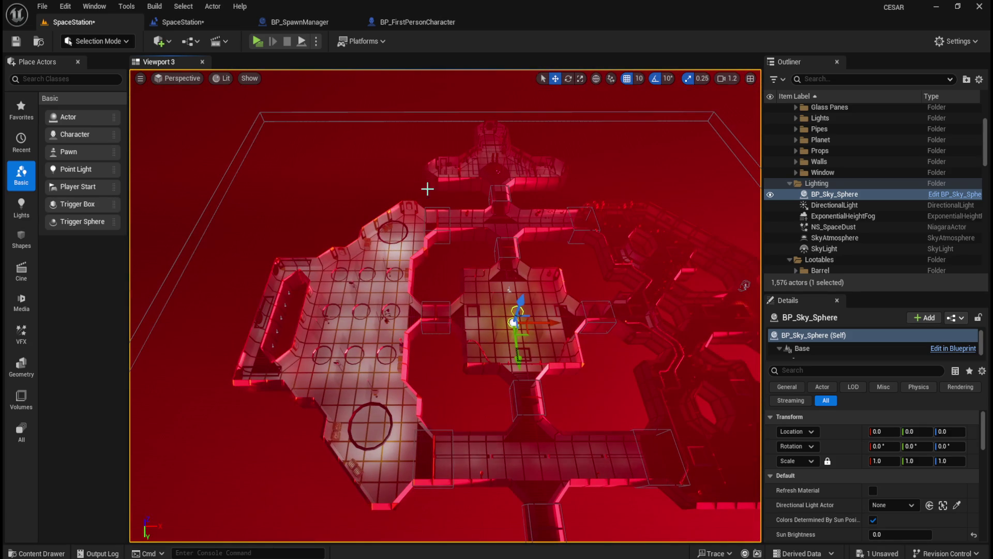
pyautogui.moveTo(403, 249); pyautogui.dragTo(403, 232)
pyautogui.scroll(10, 422, 334)
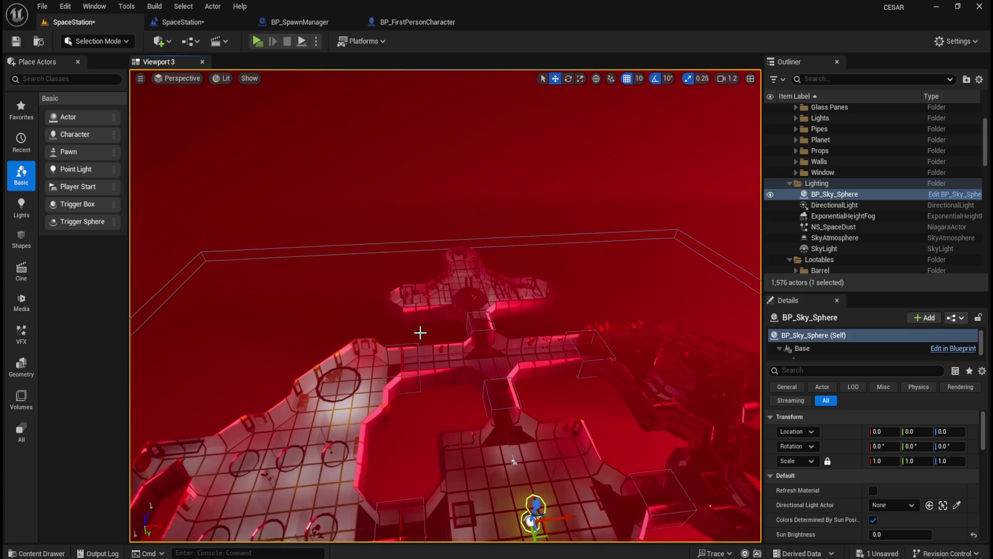
pyautogui.scroll(10, 422, 334)
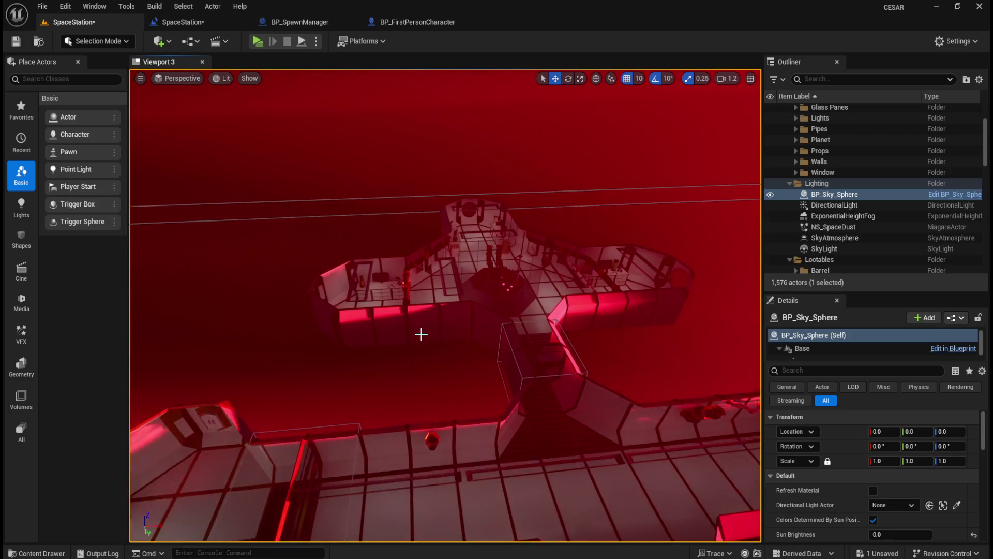
pyautogui.scroll(5, 462, 399)
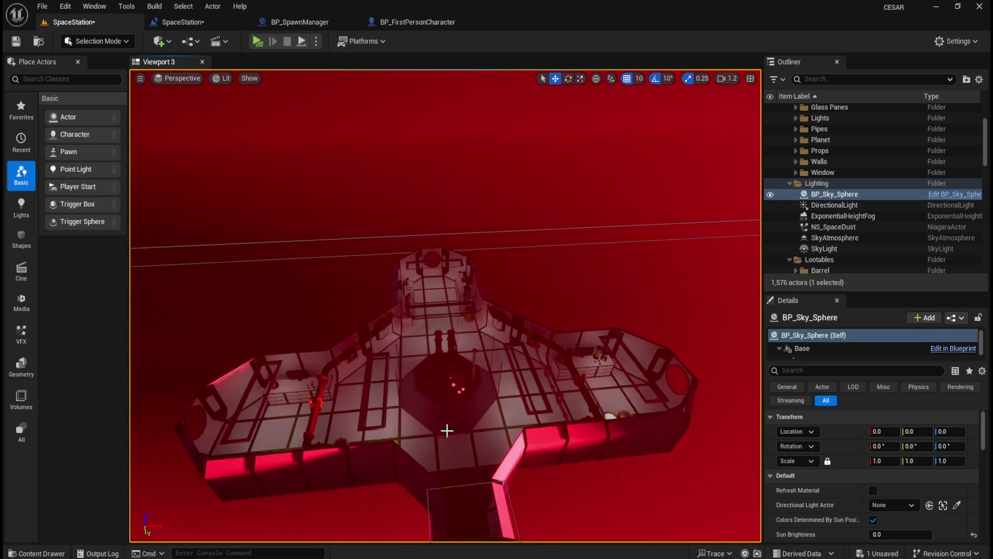
pyautogui.scroll(10, 531, 164)
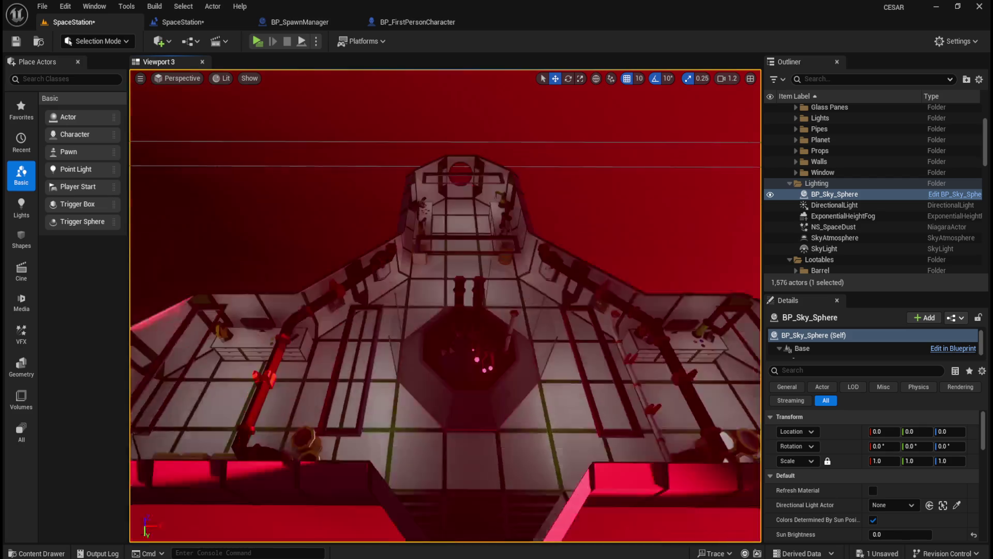
pyautogui.scroll(-5, 446, 306)
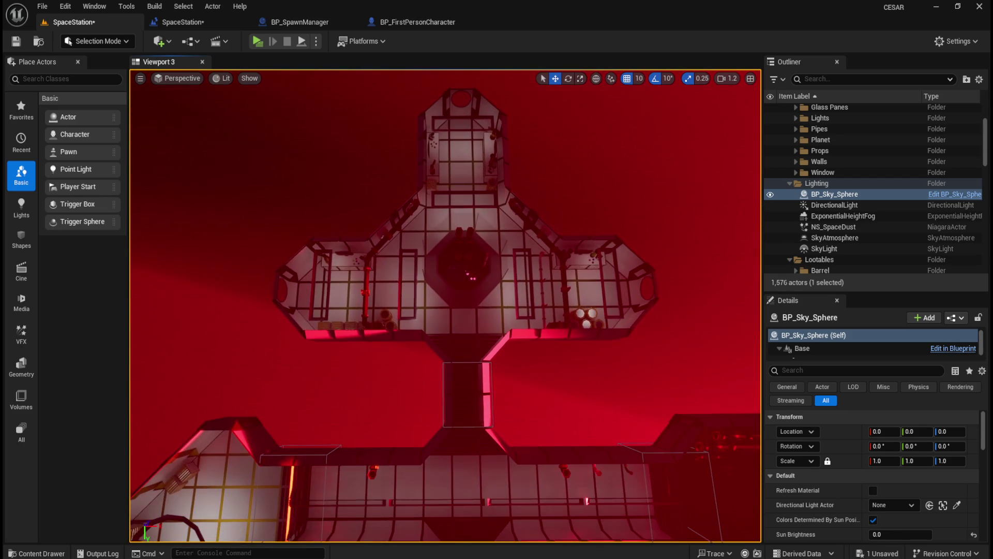
pyautogui.scroll(2, 476, 317)
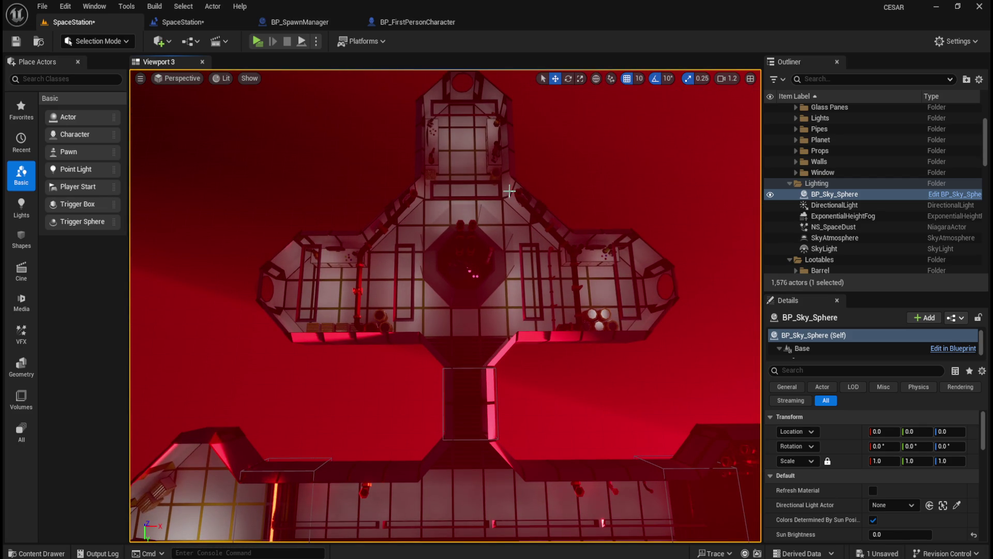
pyautogui.scroll(3, 555, 157)
pyautogui.scroll(-4, 555, 153)
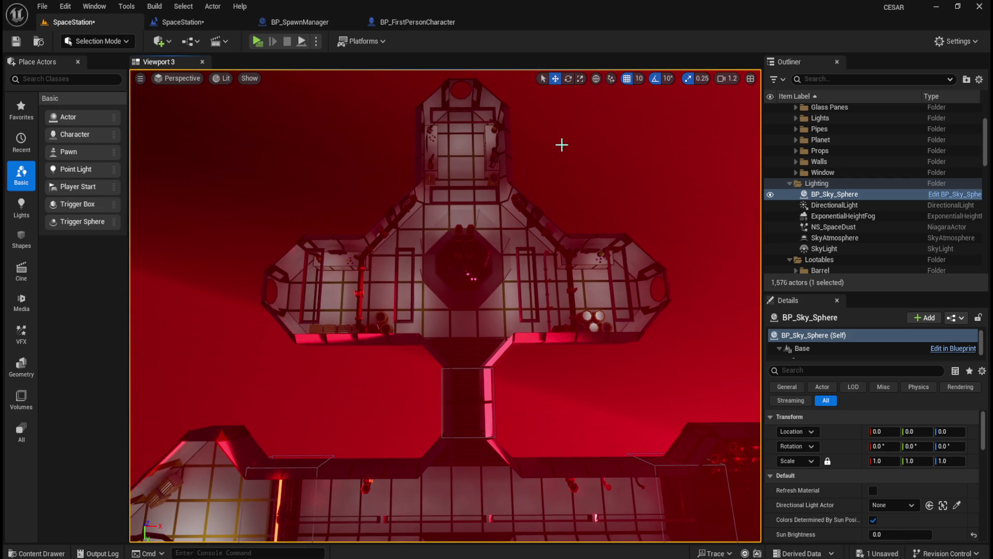
pyautogui.scroll(3, 559, 147)
pyautogui.scroll(-3, 559, 148)
pyautogui.scroll(3, 559, 148)
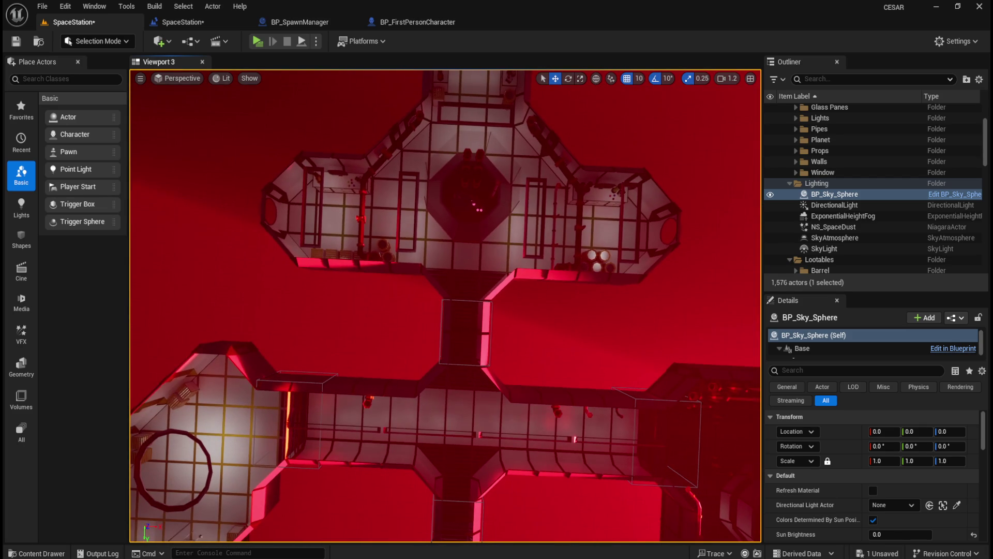
pyautogui.scroll(-1, 445, 306)
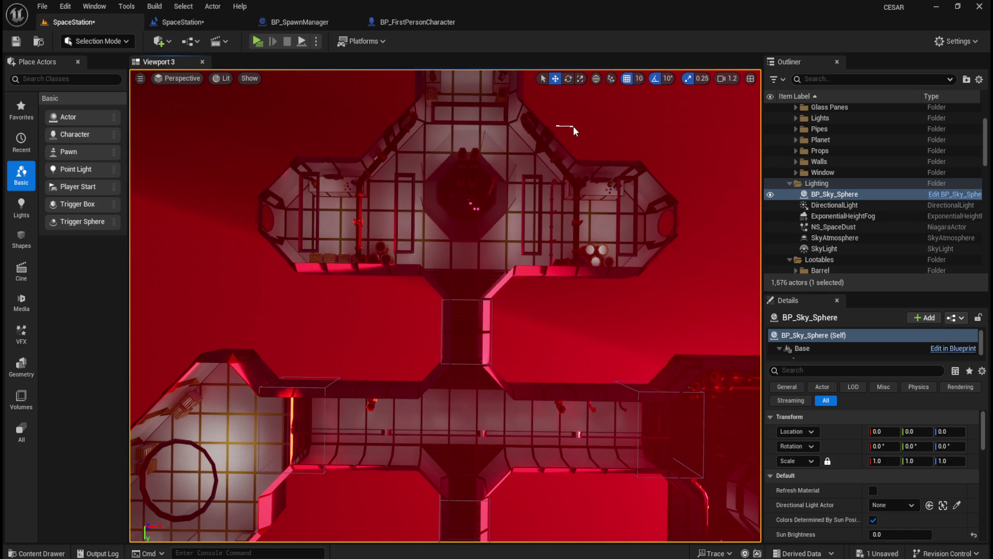
pyautogui.scroll(1, 565, 129)
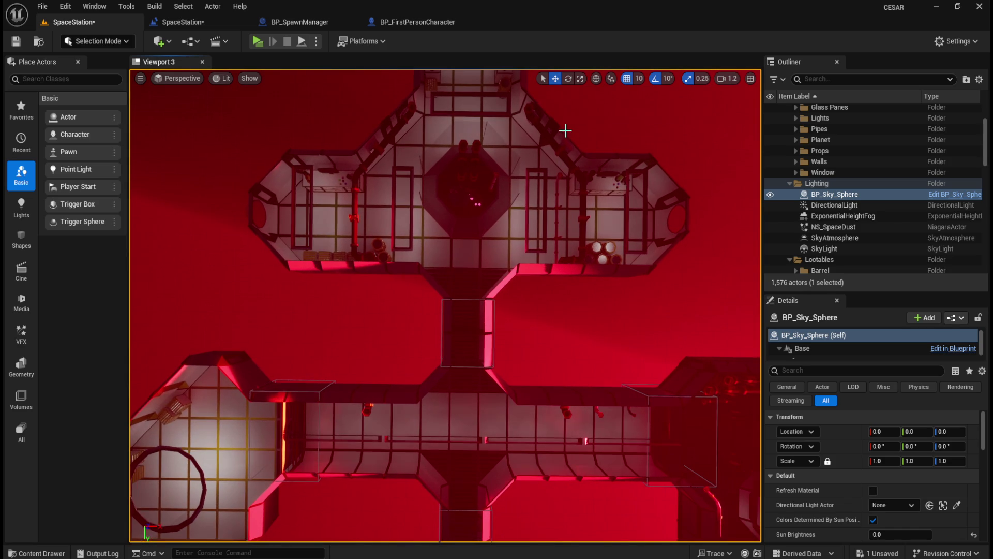
pyautogui.scroll(-1, 565, 128)
pyautogui.moveTo(574, 111); pyautogui.dragTo(574, 59)
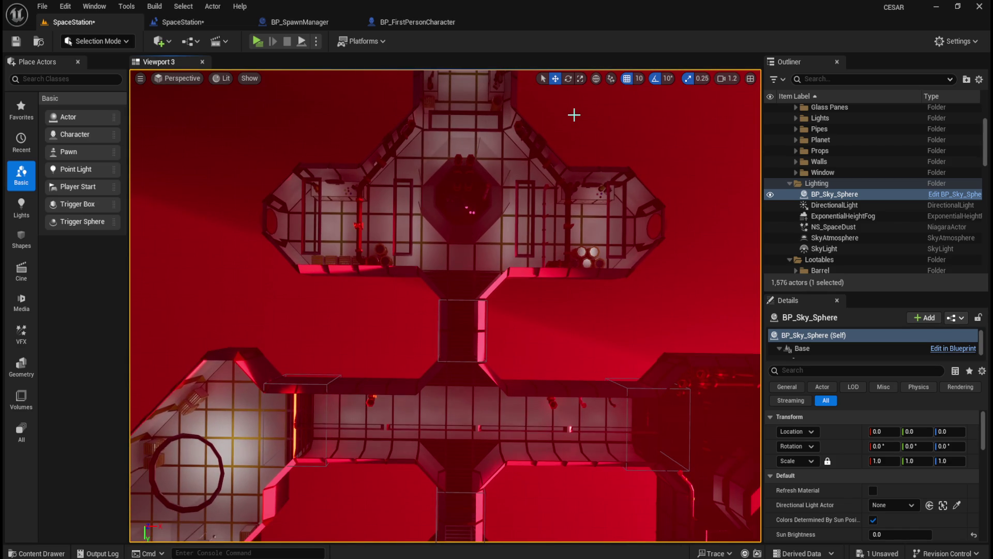
pyautogui.moveTo(530, 255); pyautogui.dragTo(542, 250)
pyautogui.scroll(5, 541, 250)
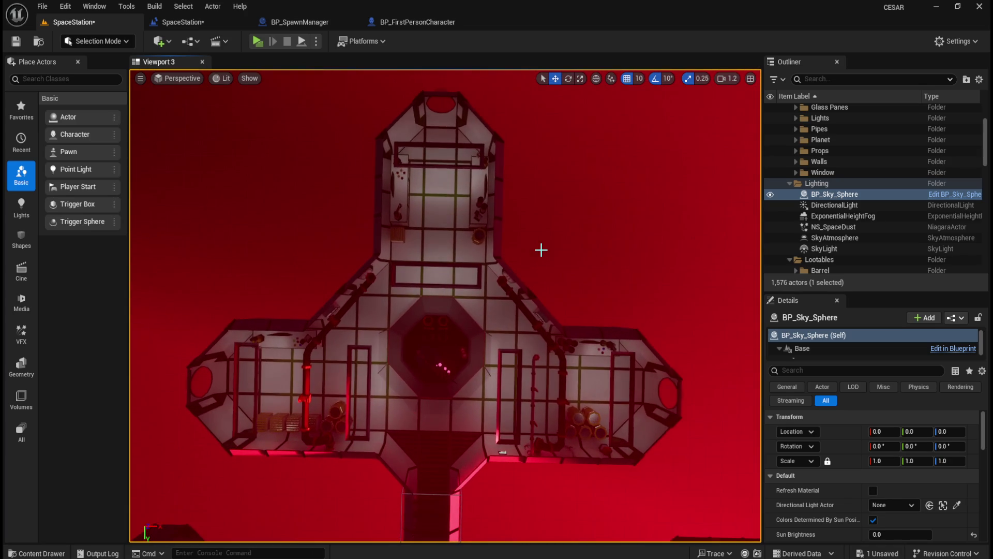
pyautogui.scroll(5, 541, 250)
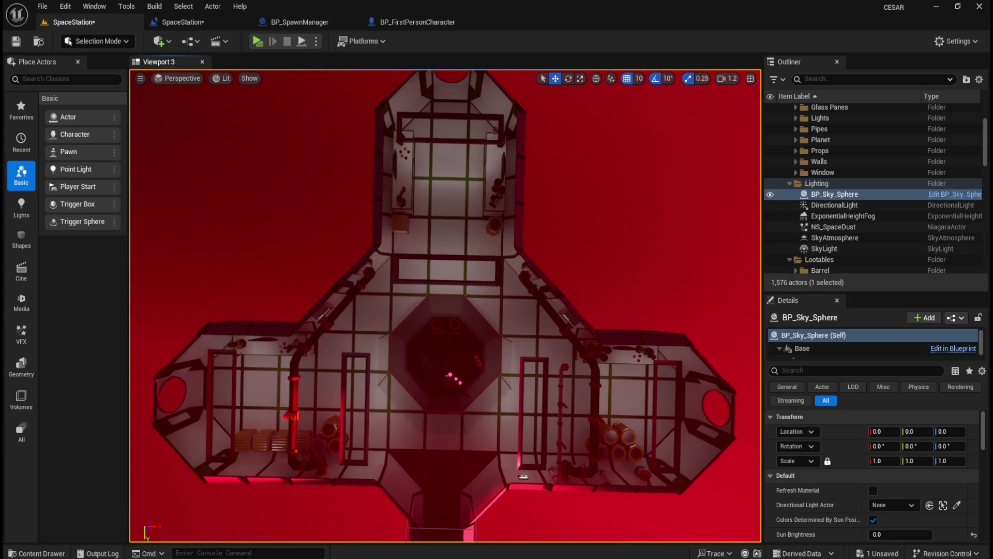
pyautogui.scroll(-1, 542, 250)
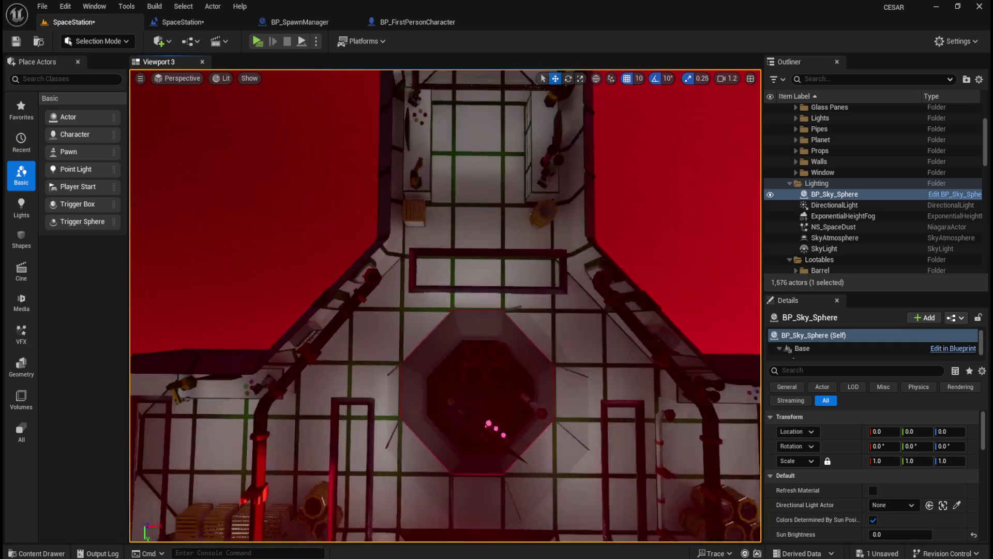
pyautogui.scroll(2, 445, 306)
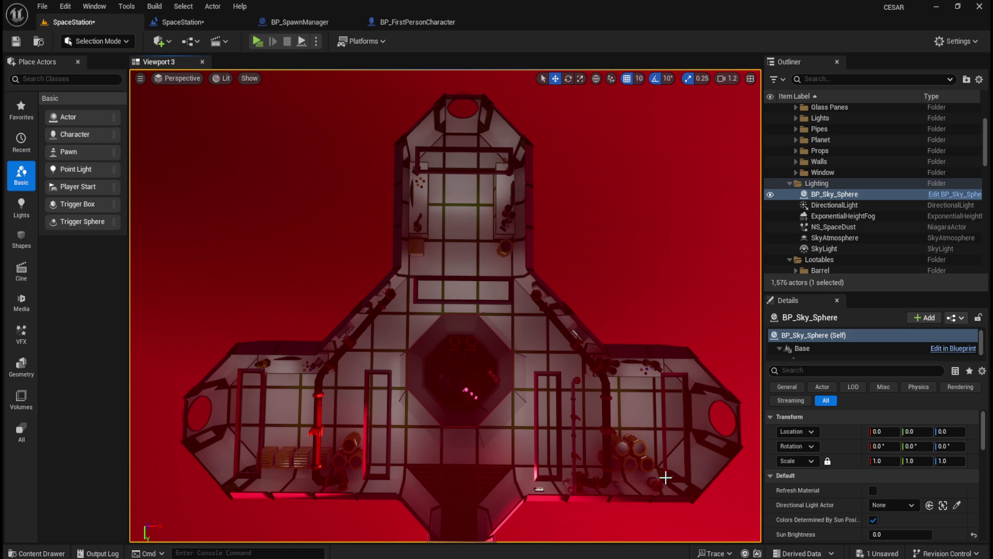
# Step: Switch to Blender and zoom the top view onto the room labelled 15
pyautogui.moveTo(622, 557)
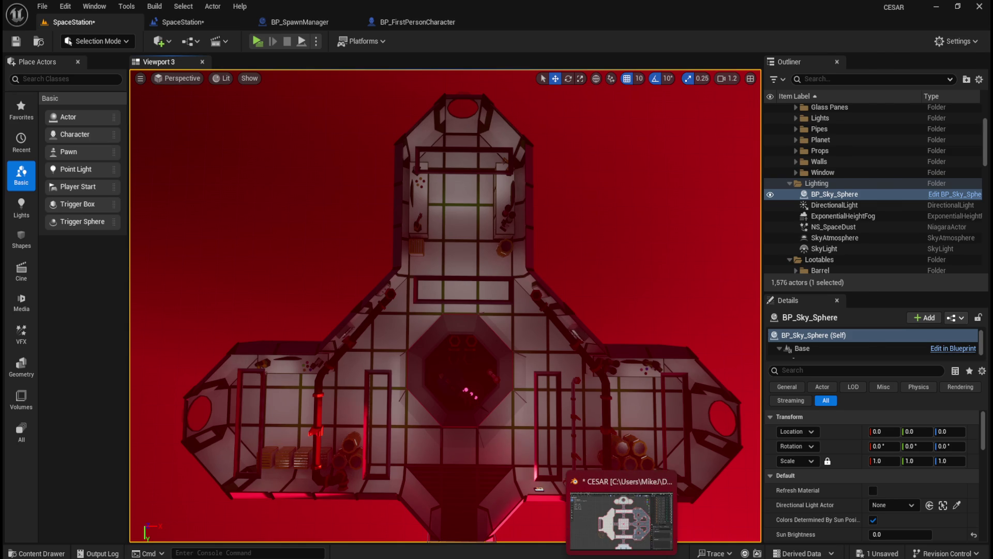
pyautogui.click(613, 522)
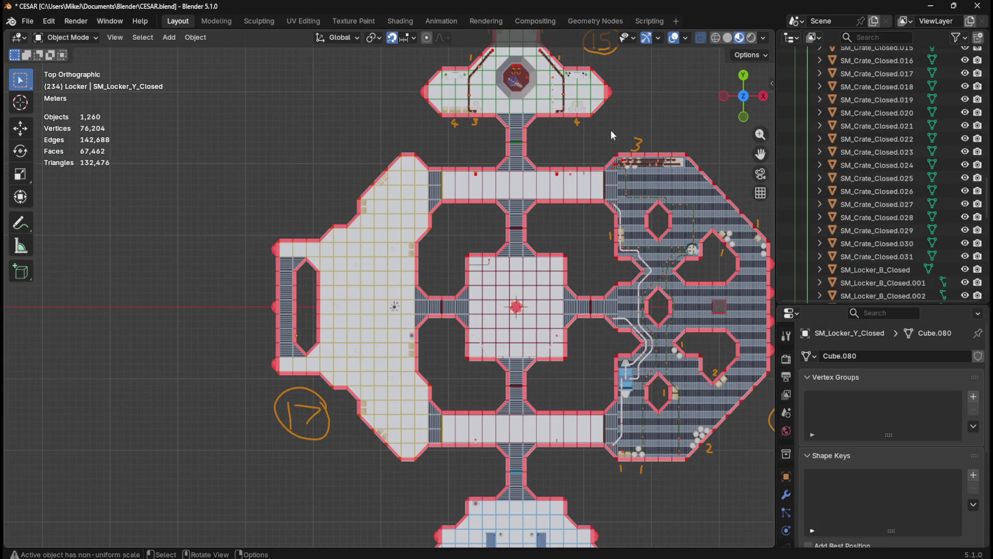
pyautogui.scroll(5, 542, 271)
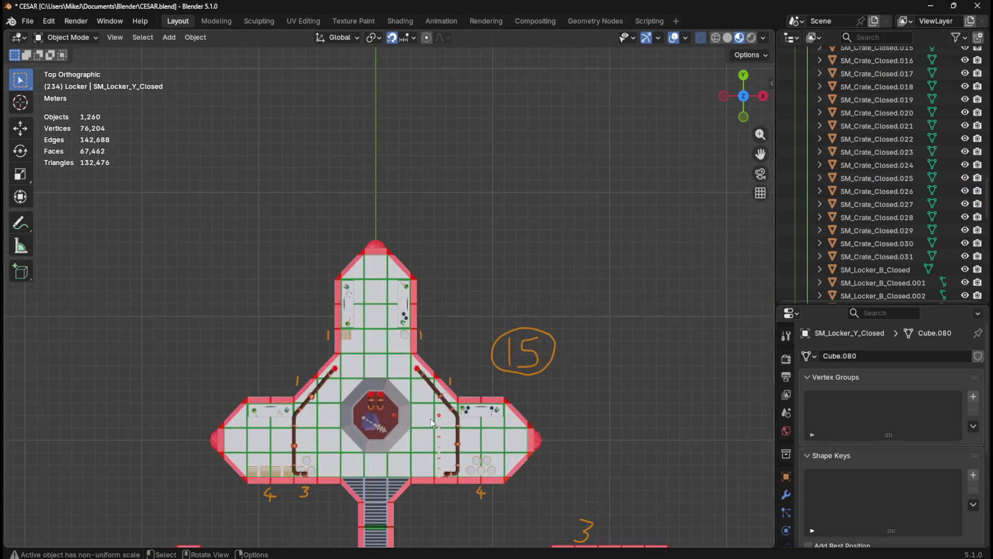
pyautogui.scroll(-5, 684, 341)
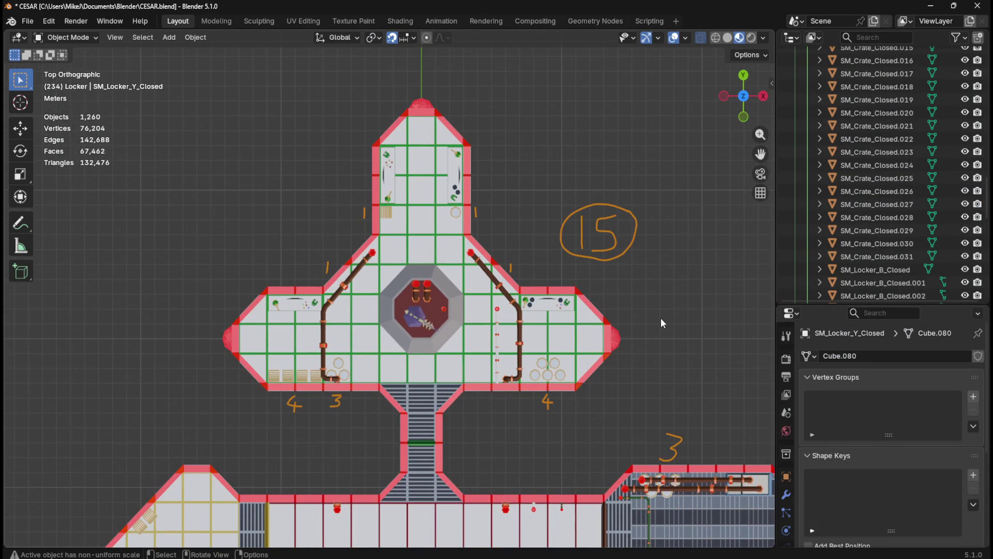
pyautogui.scroll(2, 648, 312)
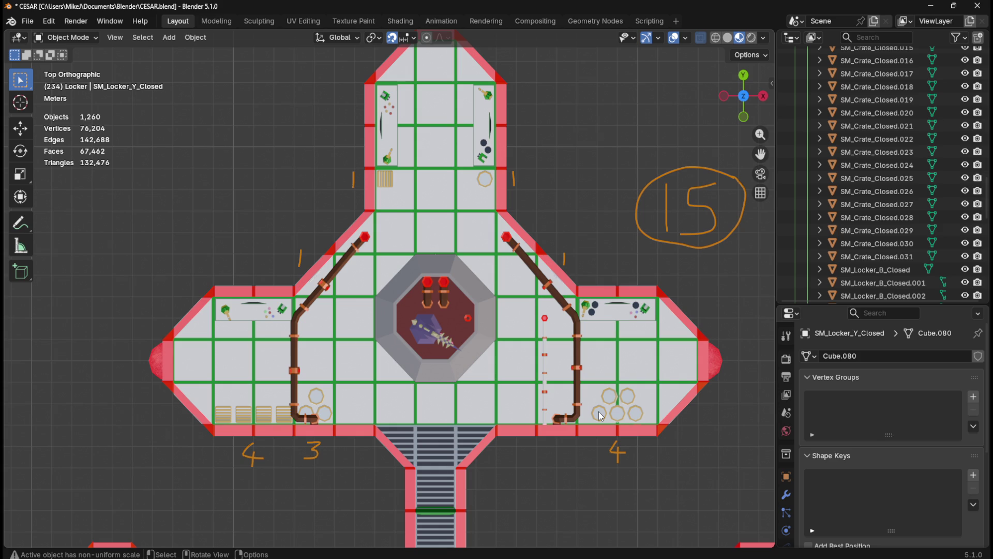
# Step: Zoom out on the Blender top-down station map, then return to the Unreal SpaceStation level
pyautogui.scroll(-1, 497, 185)
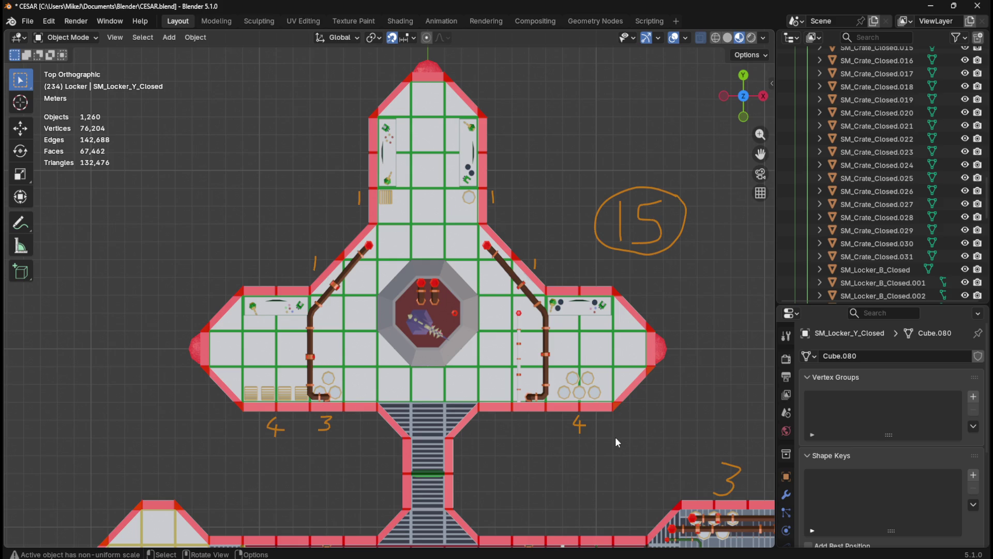
pyautogui.moveTo(599, 557)
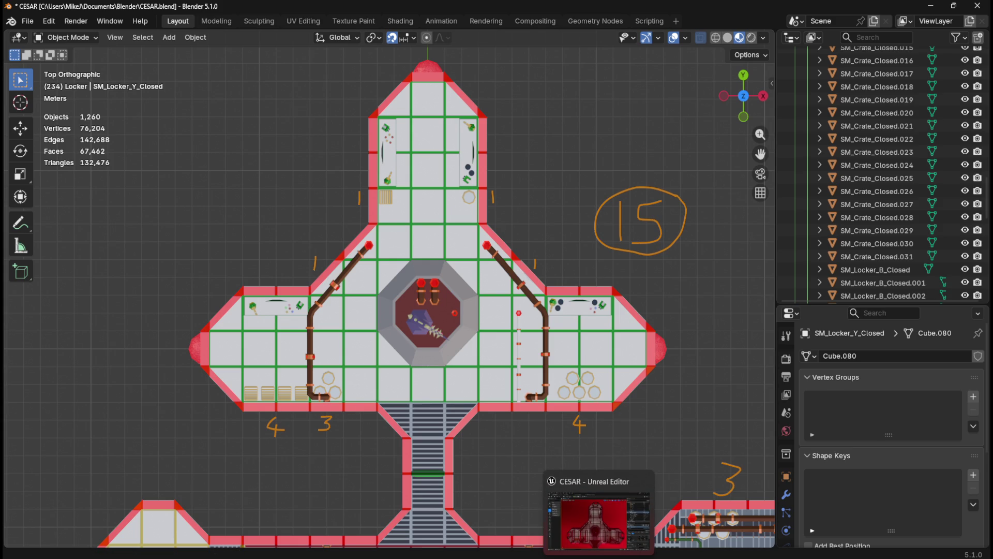
pyautogui.hotkey('alt', 'Tab')
pyautogui.scroll(-3, 870, 230)
pyautogui.scroll(-10, 871, 230)
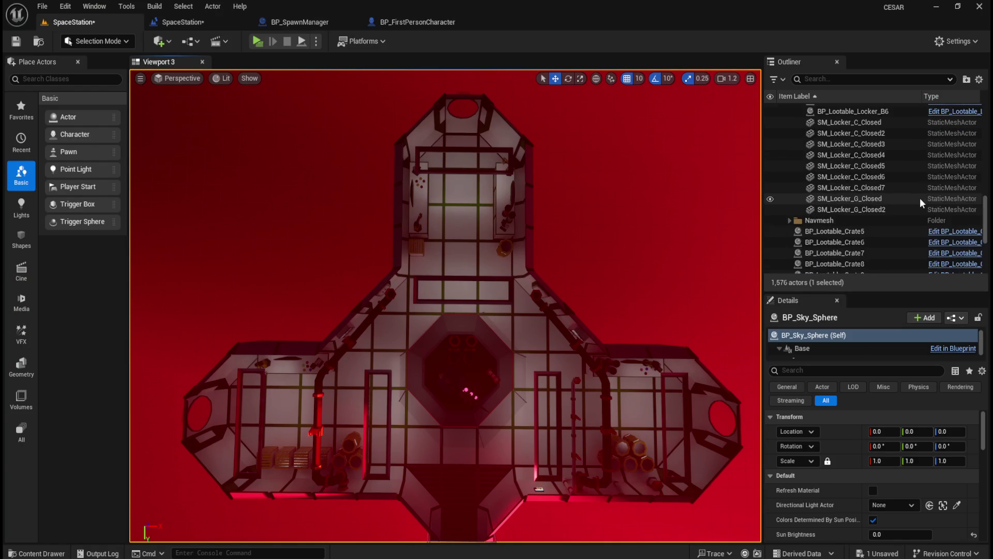
# Step: Move BP_Lootable_Crate5 through BP_Lootable_Crate16 into the Crate folder
pyautogui.scroll(3, 892, 207)
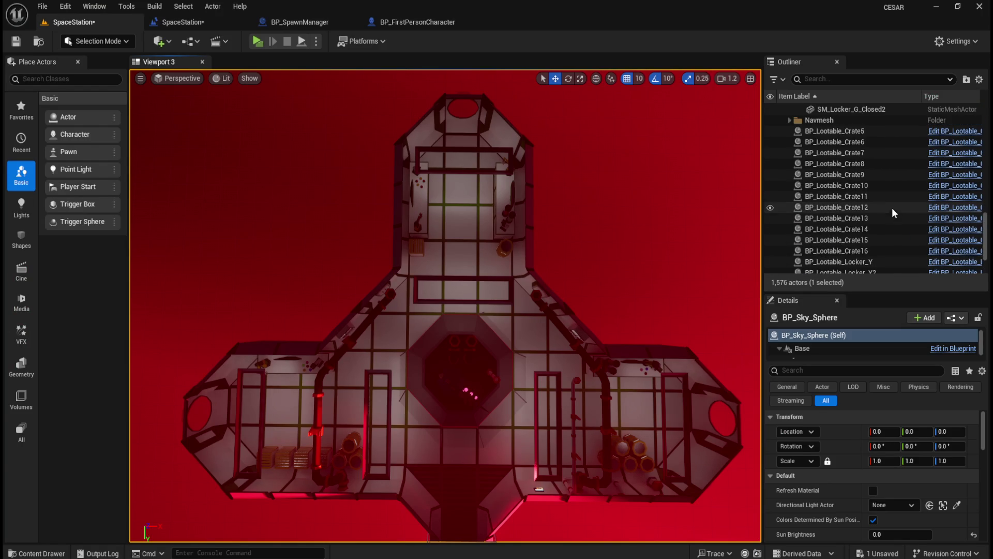
pyautogui.click(861, 141)
pyautogui.click(859, 131)
pyautogui.scroll(-1, 864, 209)
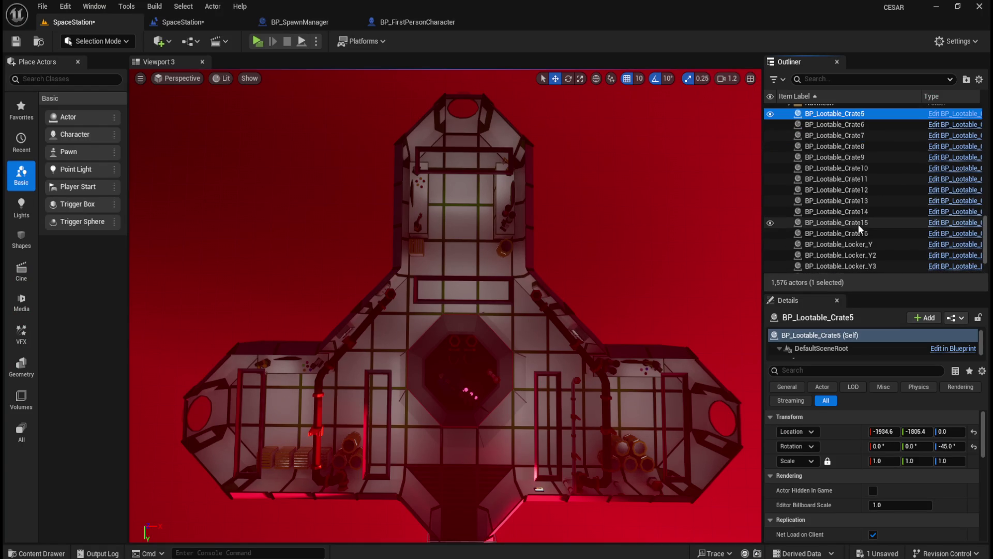
pyautogui.keyDown('shift'); pyautogui.click(855, 234); pyautogui.keyUp('shift')
pyautogui.scroll(1, 861, 250)
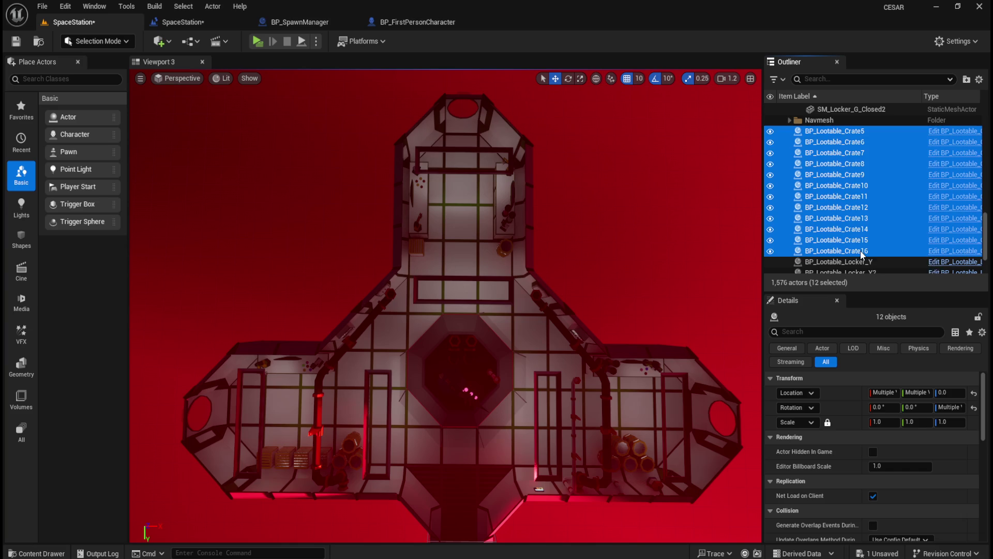
pyautogui.click(858, 187)
pyautogui.click(855, 130)
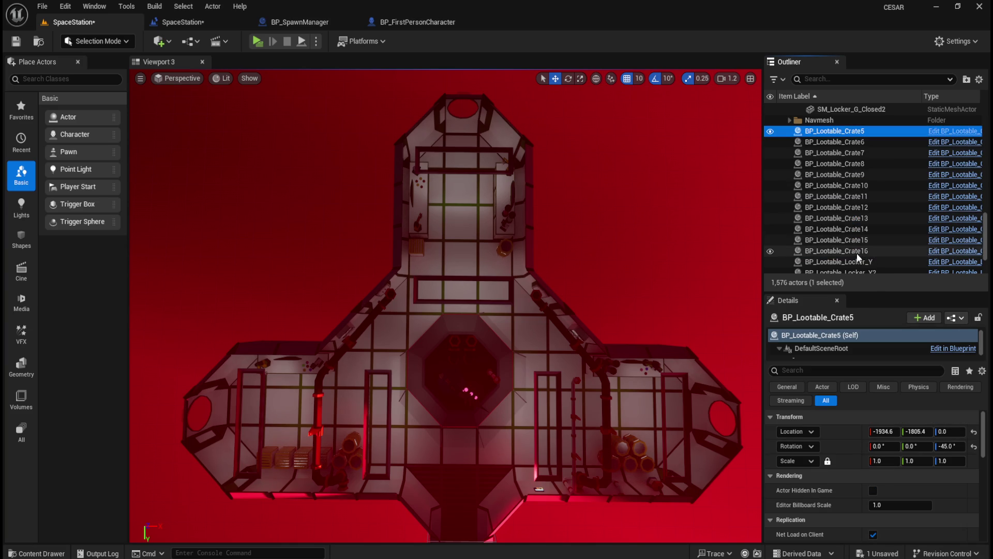
pyautogui.keyDown('shift'); pyautogui.click(861, 251); pyautogui.keyUp('shift')
pyautogui.rightClick(851, 228)
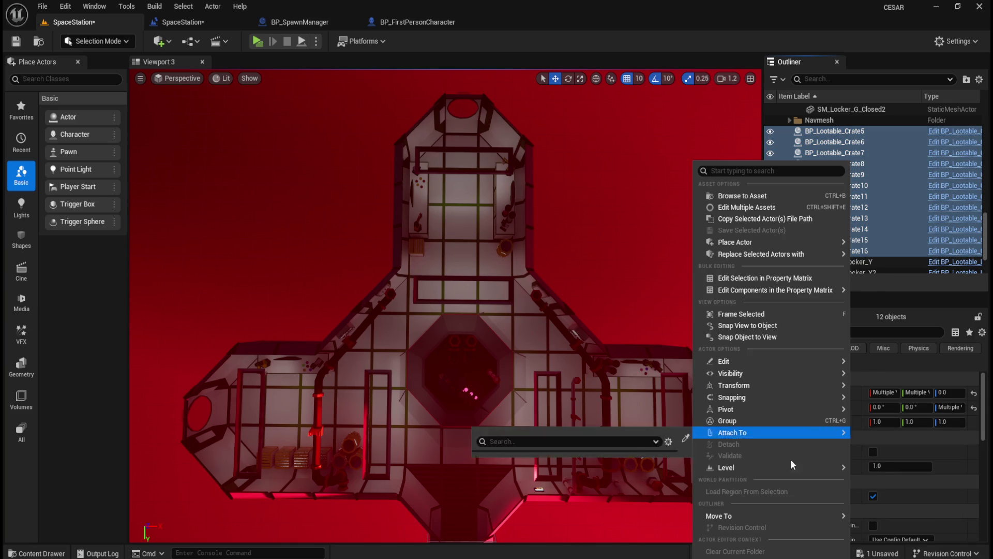
pyautogui.moveTo(769, 511)
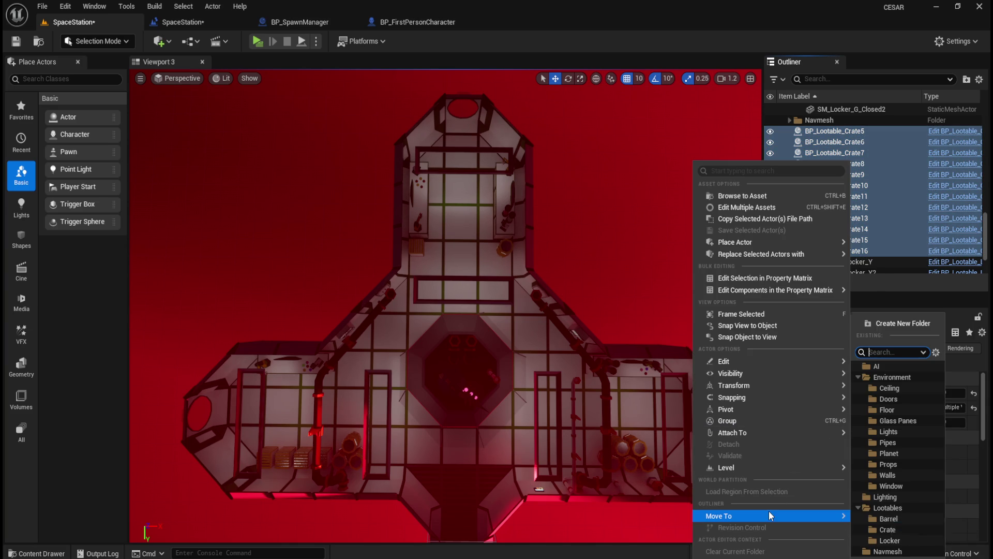
pyautogui.click(894, 530)
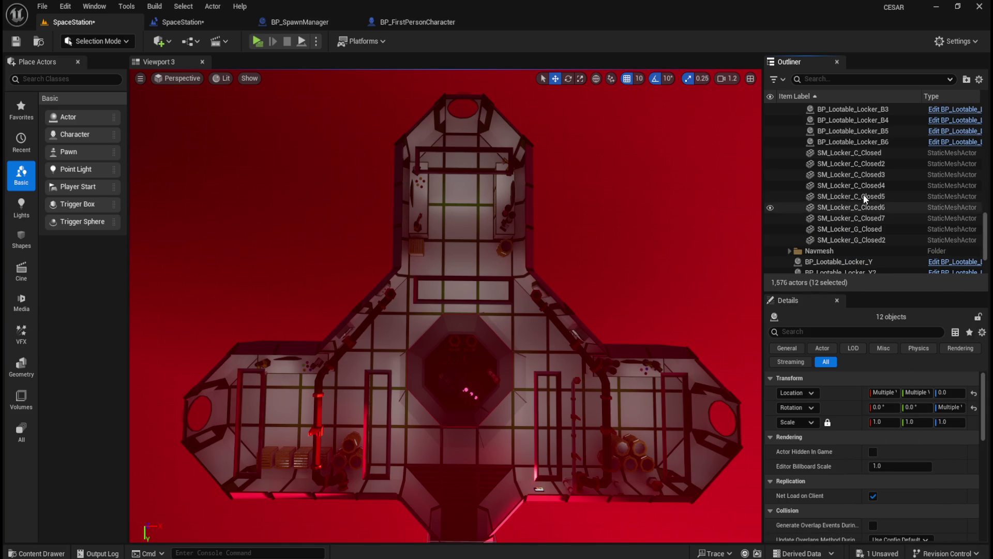
# Step: Move BP_Lootable_Locker_Y through Locker_Y5 into the Locker folder and save all
pyautogui.click(869, 192)
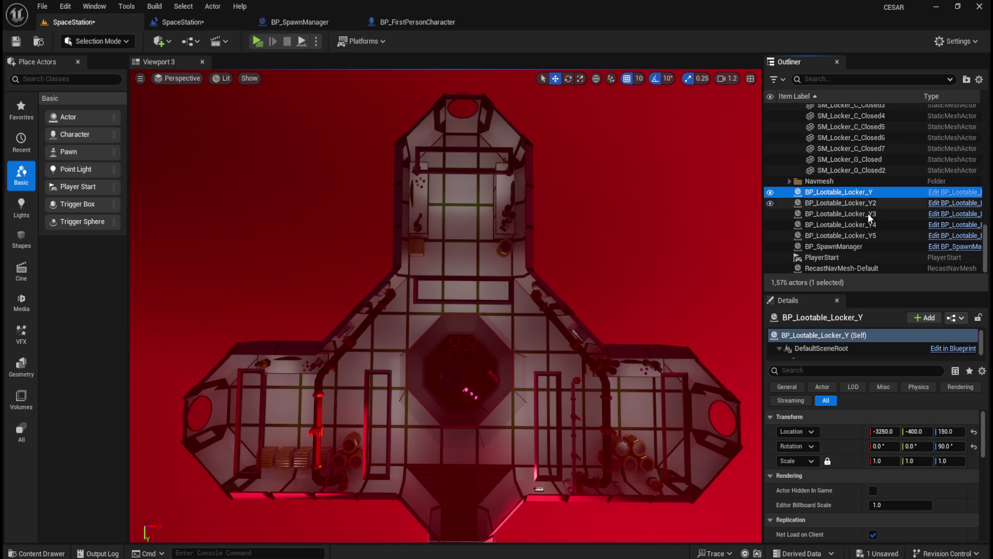
pyautogui.keyDown('shift'); pyautogui.click(867, 237); pyautogui.keyUp('shift')
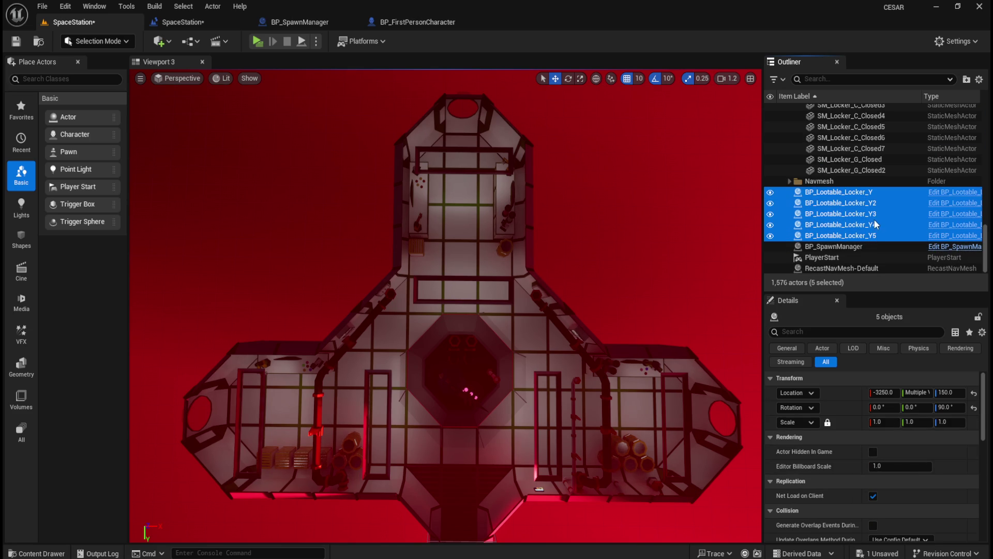
pyautogui.rightClick(868, 212)
pyautogui.moveTo(809, 512)
pyautogui.click(909, 540)
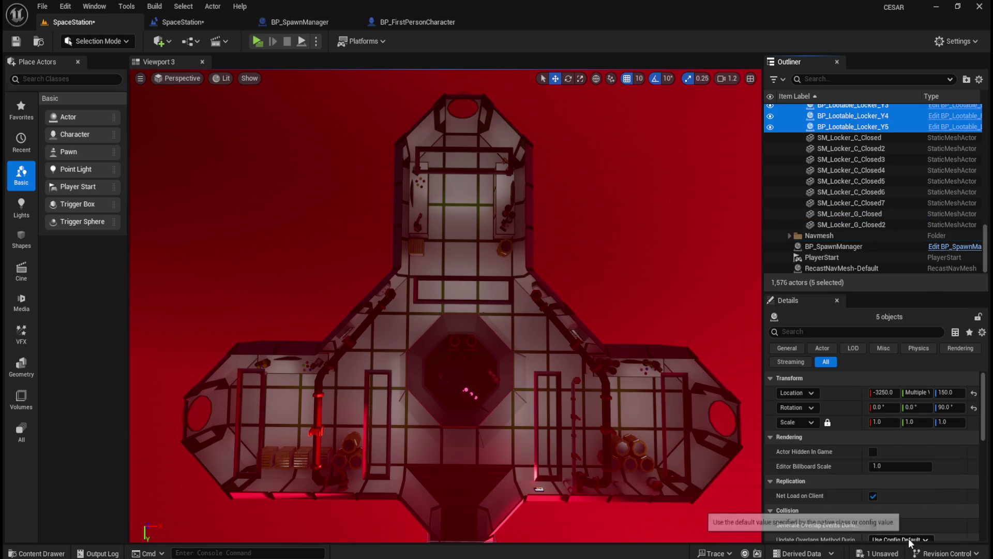
pyautogui.click(42, 7)
pyautogui.click(65, 160)
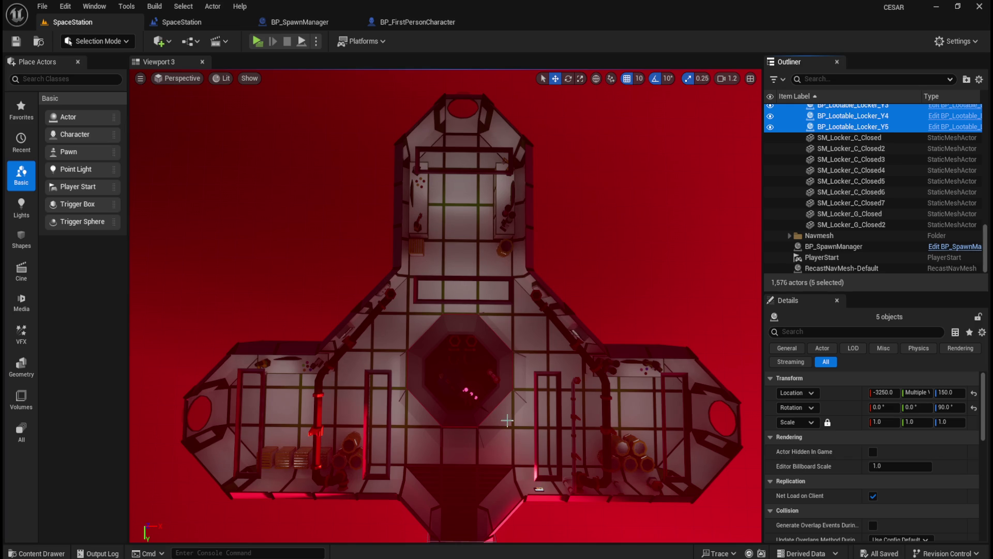
# Step: Bring the viewport into the station room beside the wall lockers and show the Content Drawer
pyautogui.scroll(5, 499, 417)
pyautogui.scroll(-8, 499, 417)
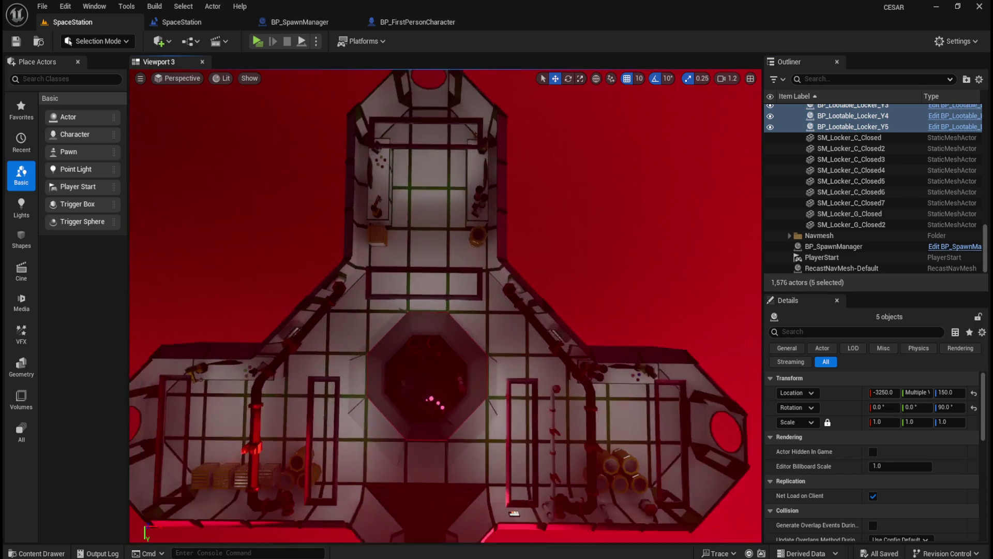
pyautogui.scroll(-2, 499, 417)
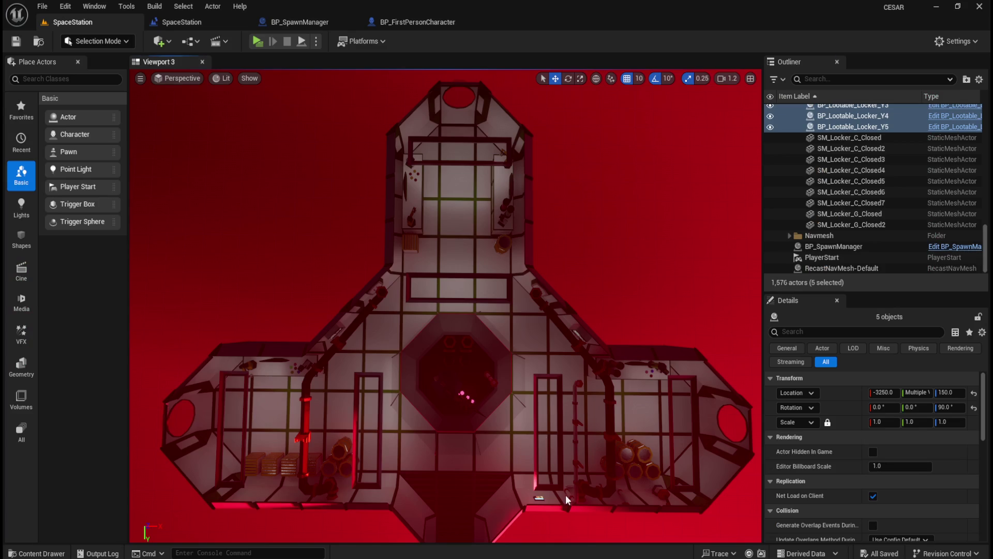
pyautogui.scroll(5, 446, 306)
pyautogui.moveTo(446, 305); pyautogui.dragTo(445, 238)
pyautogui.moveTo(518, 280)
pyautogui.mouseDown()
pyautogui.moveTo(506, 251)
pyautogui.moveTo(561, 325)
pyautogui.mouseUp()
pyautogui.hotkey('ctrl', 'space')
# Step: Place a BP_Lootable_Locker_G and give it SM_Locker_G_Closed's -45° rotation
pyautogui.click(771, 401)
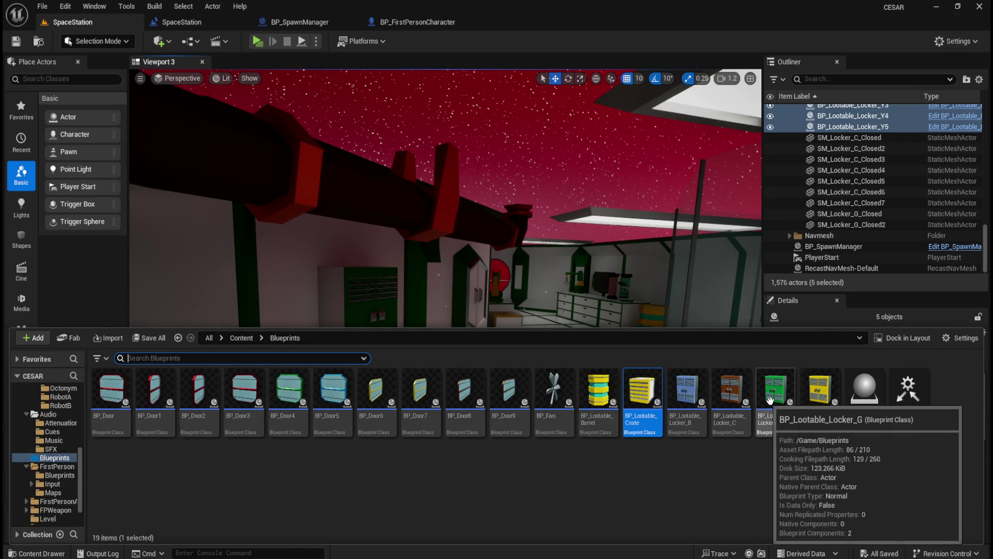
pyautogui.moveTo(771, 401)
pyautogui.mouseDown()
pyautogui.moveTo(484, 399)
pyautogui.moveTo(473, 458)
pyautogui.mouseUp()
pyautogui.click(371, 335)
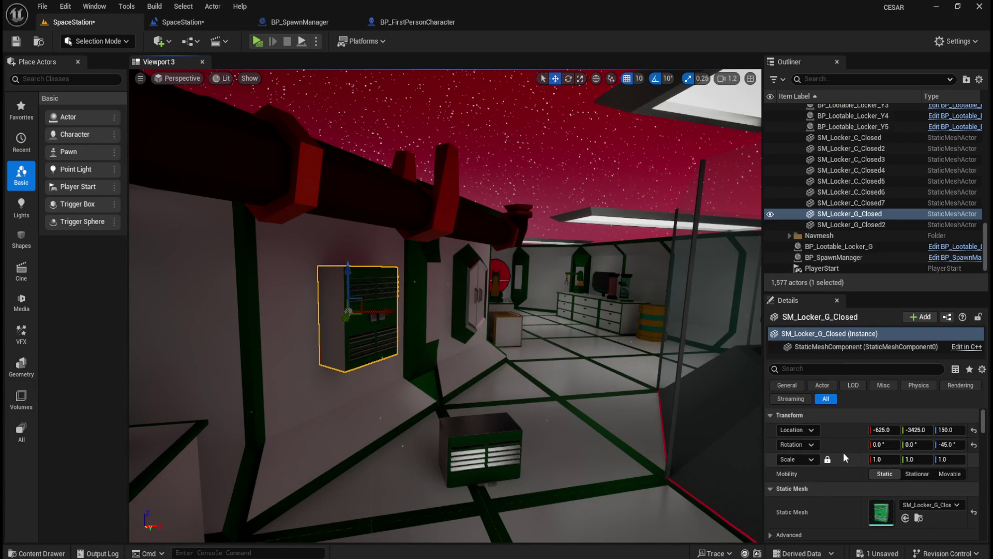
pyautogui.rightClick(850, 444)
pyautogui.click(876, 470)
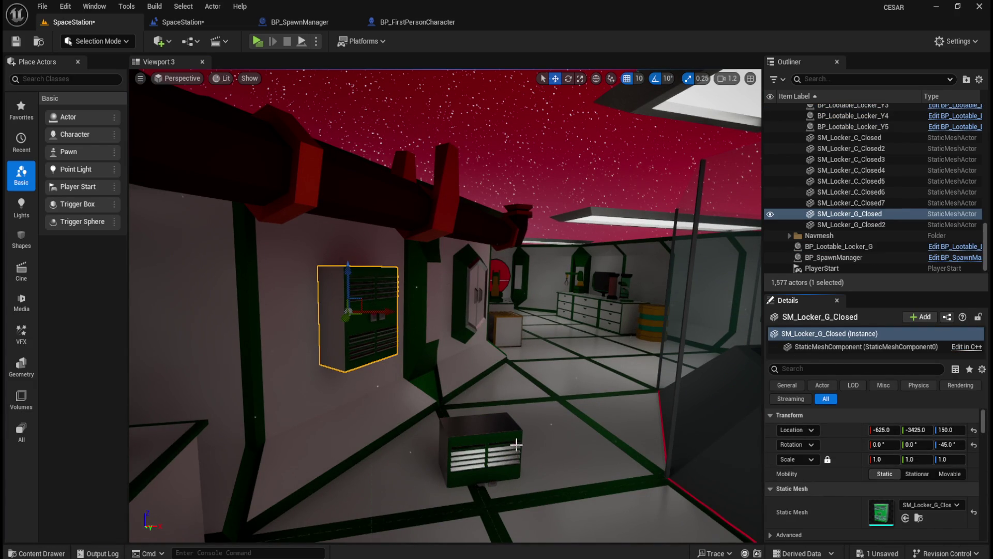
pyautogui.hotkey('ctrl', 'z')
pyautogui.rightClick(846, 446)
pyautogui.click(875, 481)
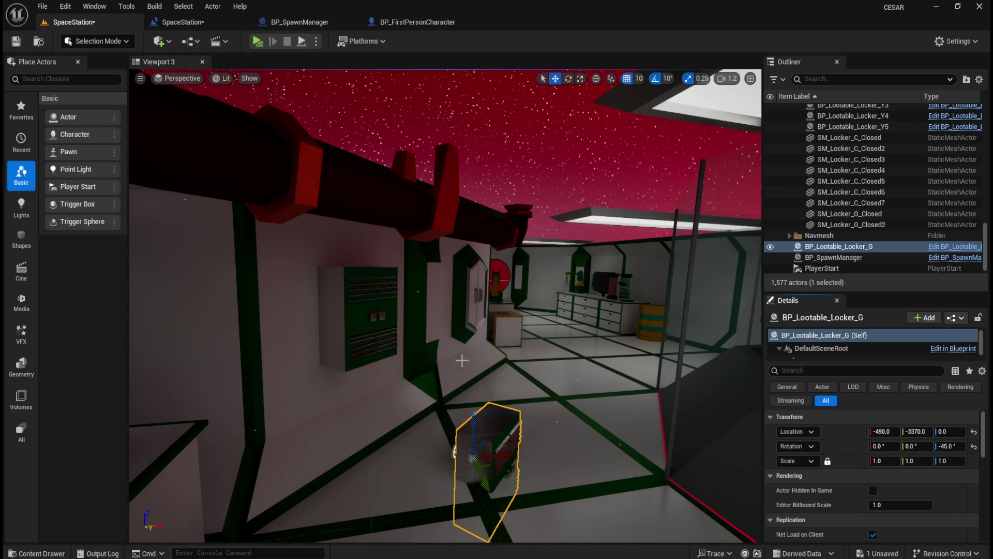
# Step: Move the new locker to SM_Locker_G_Closed's location and delete the old mesh
pyautogui.click(358, 315)
pyautogui.rightClick(851, 430)
pyautogui.click(877, 450)
pyautogui.press('Delete')
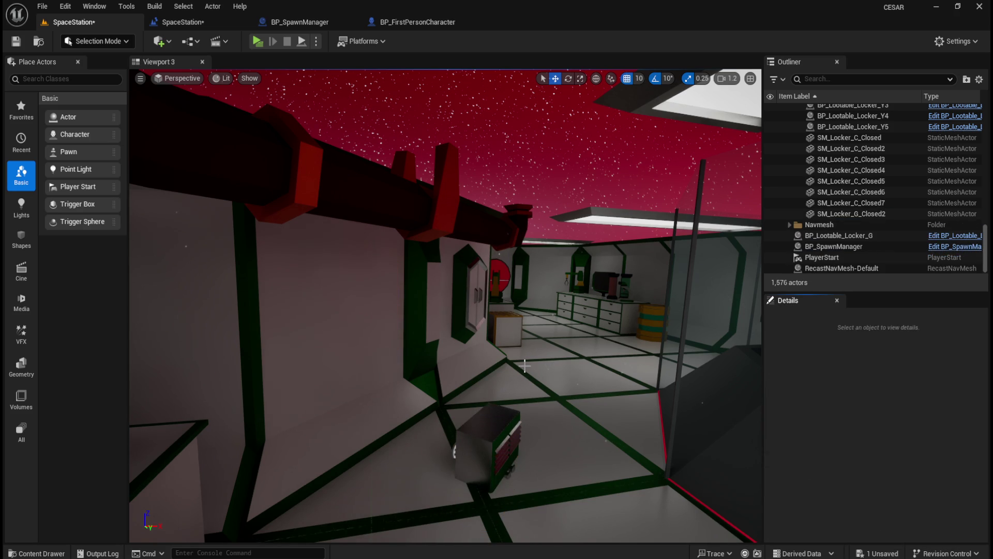
pyautogui.click(506, 415)
pyautogui.rightClick(841, 431)
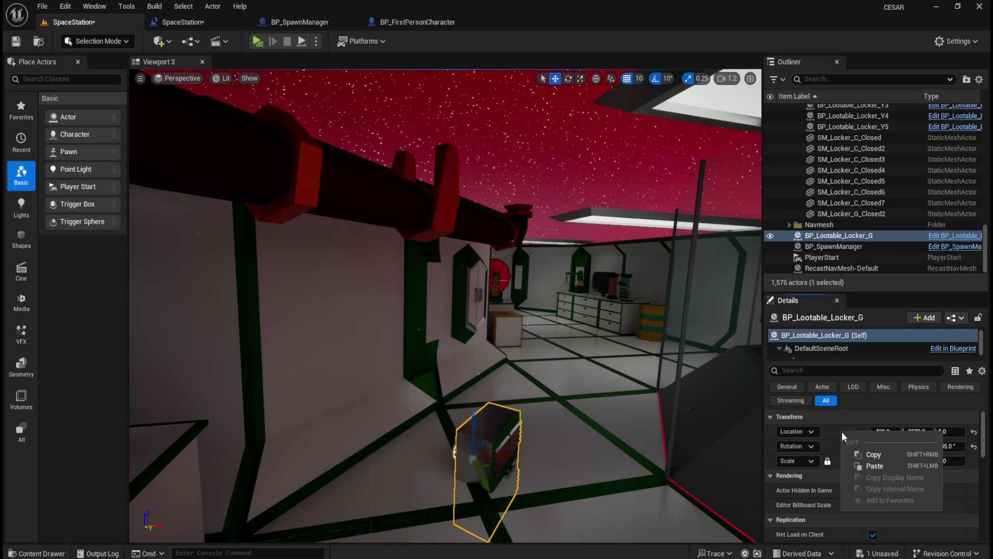
pyautogui.click(868, 467)
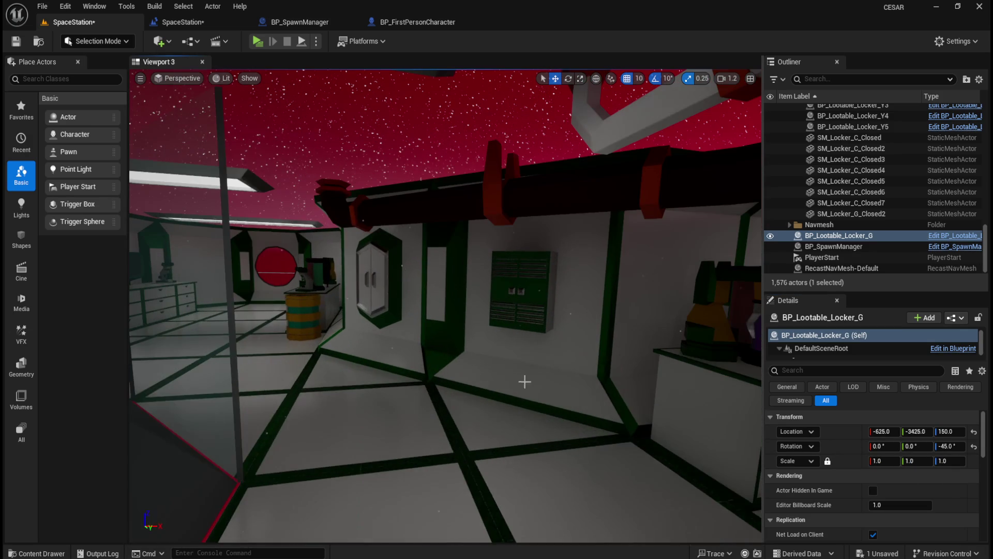
# Step: Place a second lootable G locker with SM_Locker_G_Closed2's 45° rotation
pyautogui.hotkey('ctrl', 'space')
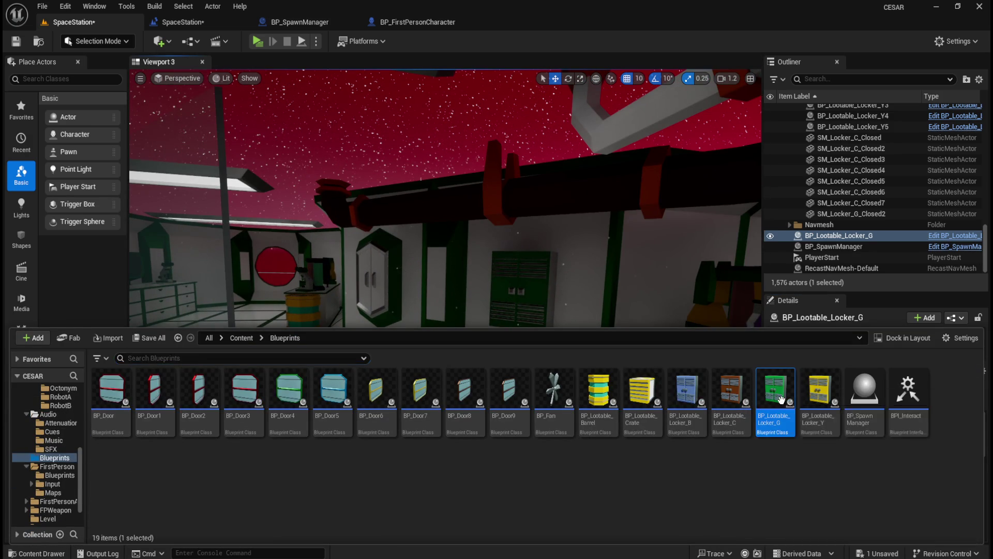
pyautogui.click(449, 402)
pyautogui.moveTo(449, 402); pyautogui.dragTo(401, 437)
pyautogui.click(512, 308)
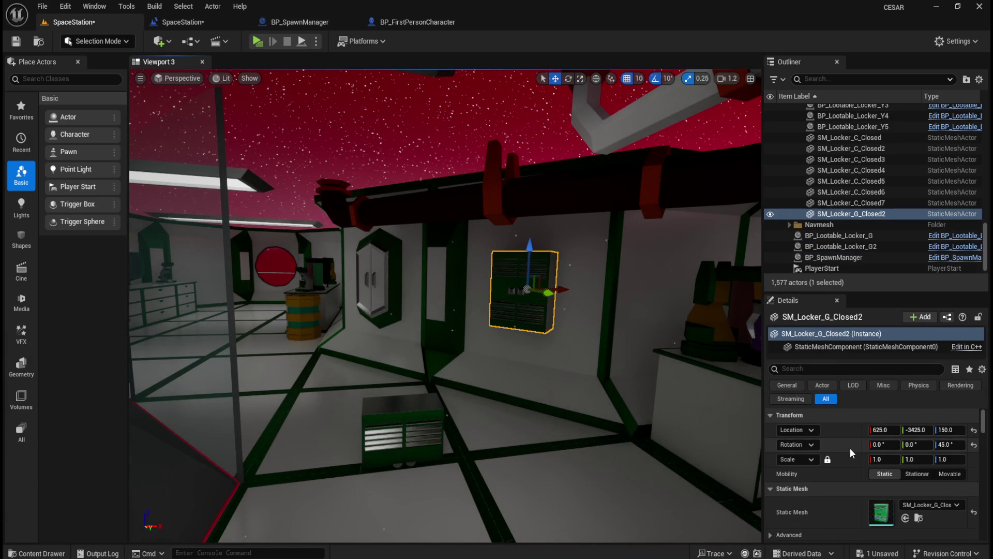
pyautogui.rightClick(848, 450)
pyautogui.click(880, 469)
pyautogui.click(401, 440)
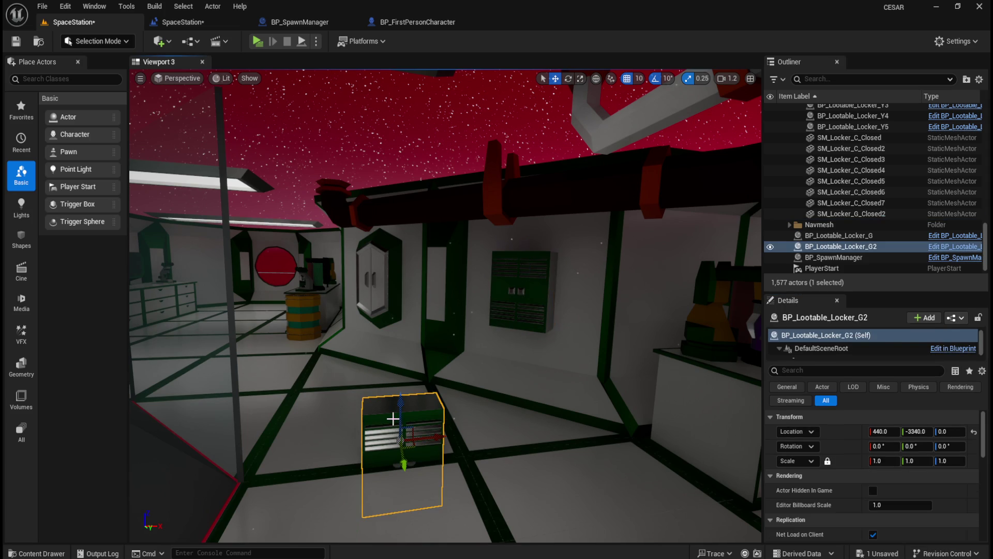
pyautogui.rightClick(848, 446)
pyautogui.click(890, 481)
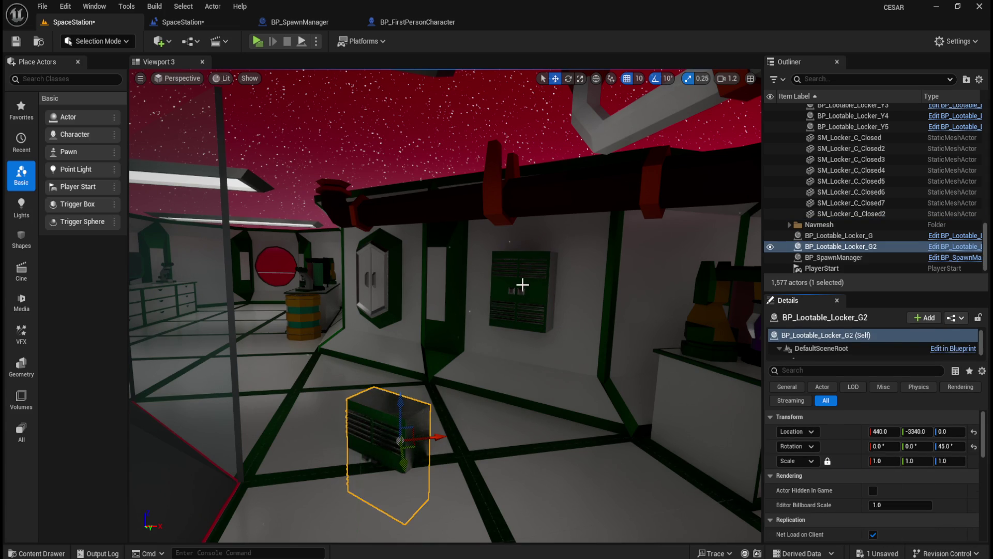
# Step: Delete SM_Locker_G_Closed2 and move BP_Lootable_Locker_G2 to its spot at 625, -3425, 150
pyautogui.click(527, 286)
pyautogui.rightClick(823, 427)
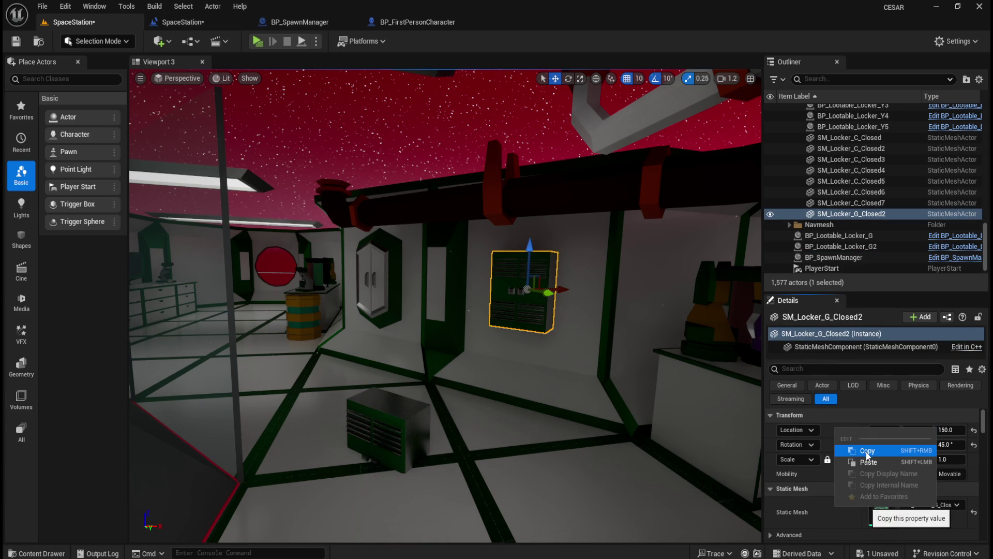
pyautogui.click(863, 451)
pyautogui.press('Delete')
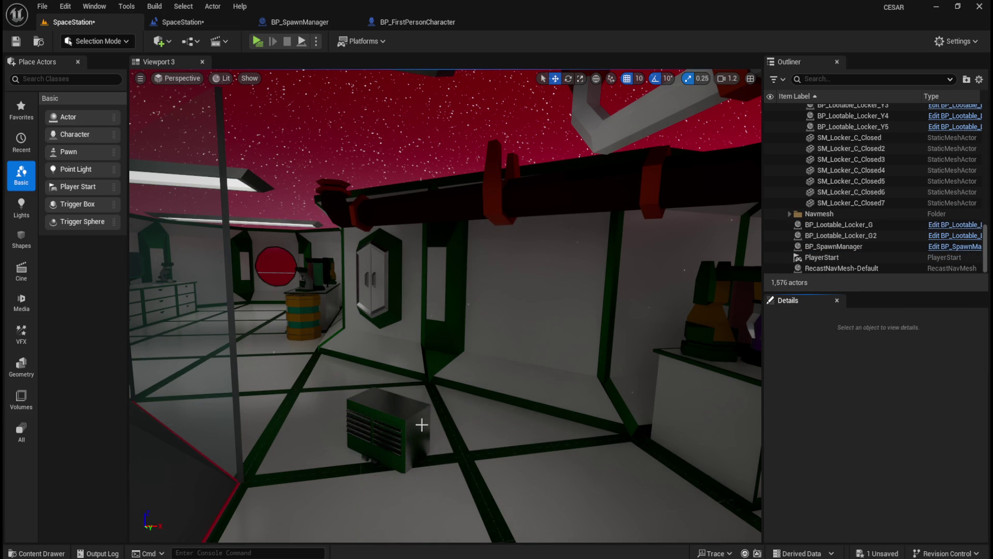
pyautogui.click(422, 425)
pyautogui.rightClick(848, 437)
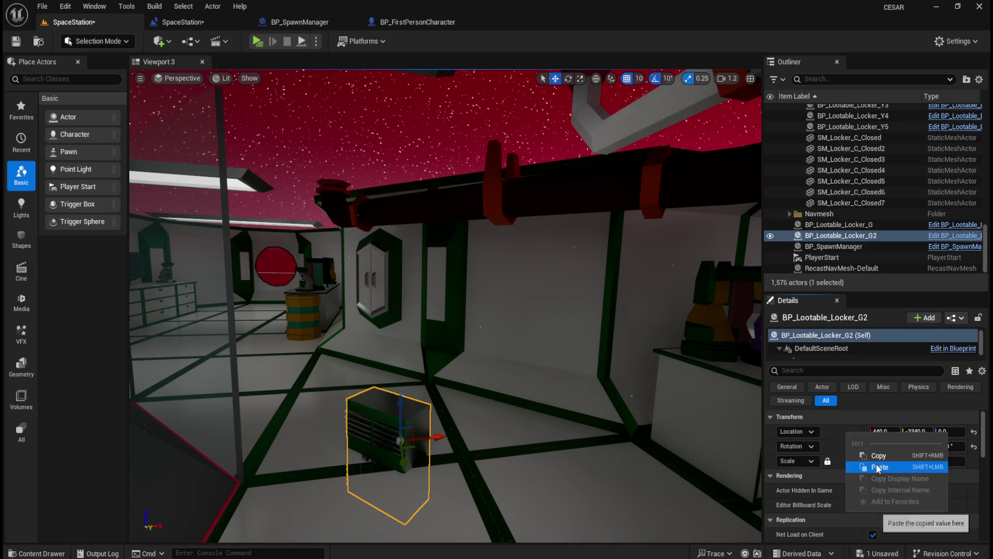
pyautogui.click(878, 468)
pyautogui.moveTo(487, 383)
pyautogui.mouseDown()
pyautogui.moveTo(478, 397)
pyautogui.moveTo(505, 389)
pyautogui.mouseUp()
pyautogui.hotkey('ctrl', 'space')
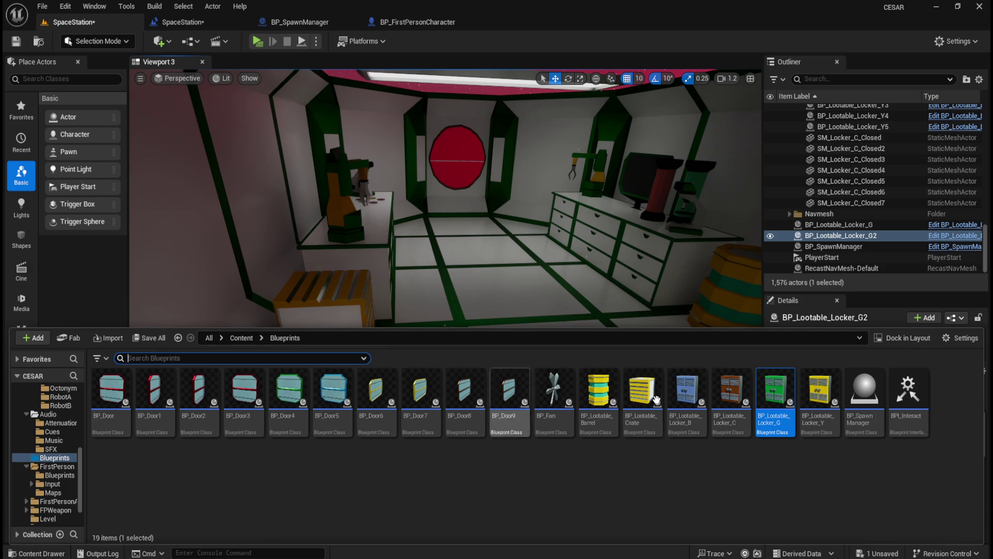
# Step: Place BP_Lootable_Crate17 and give it SM_Crate_Closed31's 630° rotation
pyautogui.moveTo(641, 391)
pyautogui.mouseDown()
pyautogui.moveTo(474, 310)
pyautogui.moveTo(479, 350)
pyautogui.mouseUp()
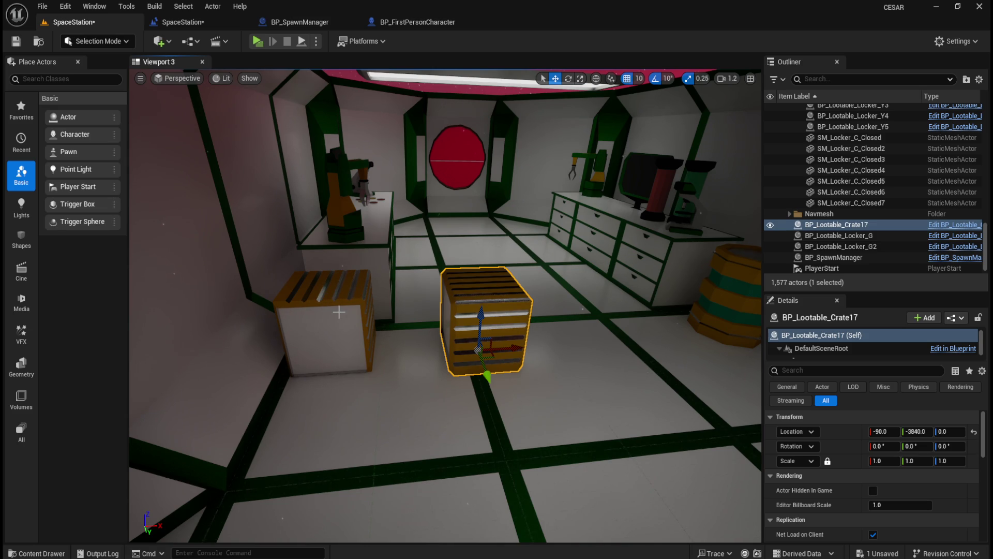
pyautogui.click(323, 331)
pyautogui.rightClick(849, 453)
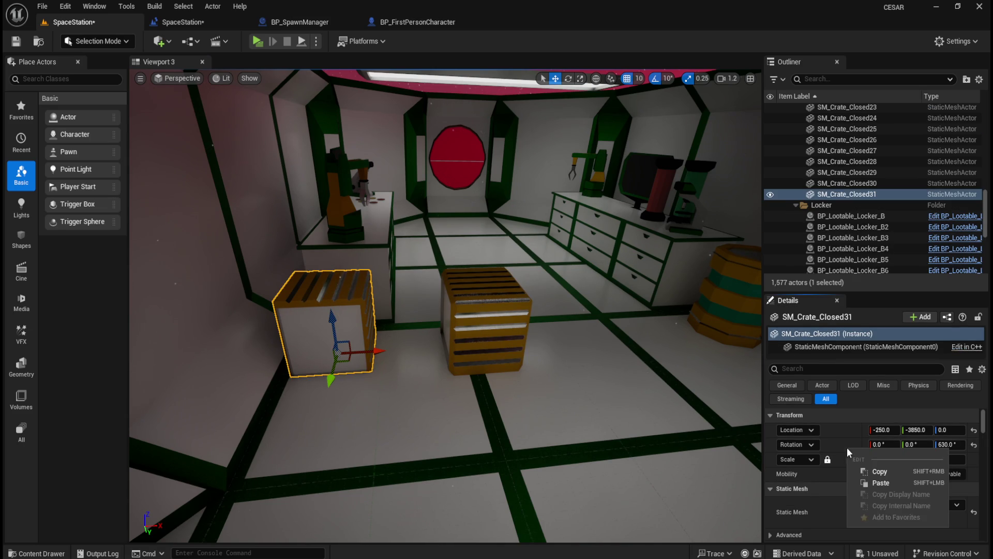
pyautogui.click(879, 471)
pyautogui.hotkey('ctrl', 'z')
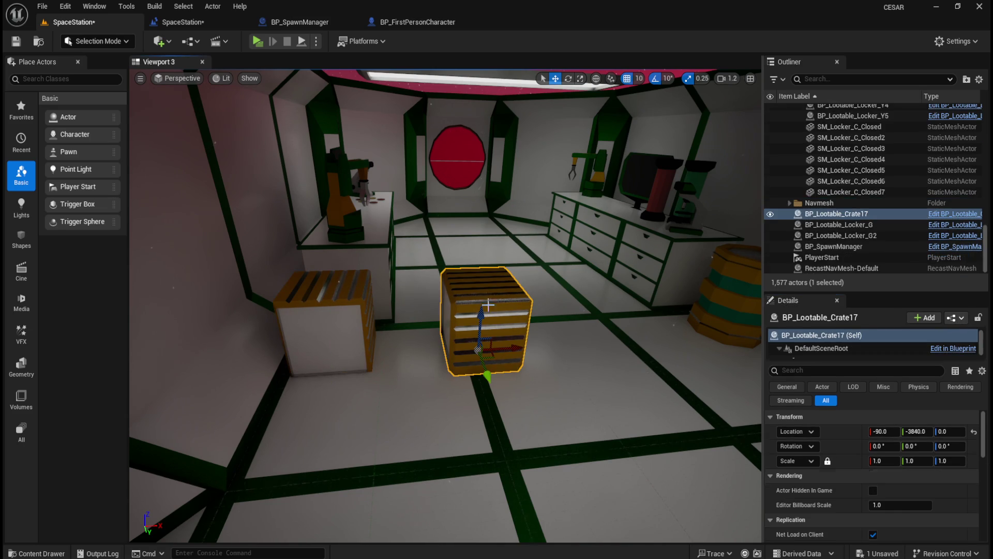
pyautogui.rightClick(845, 448)
pyautogui.click(874, 476)
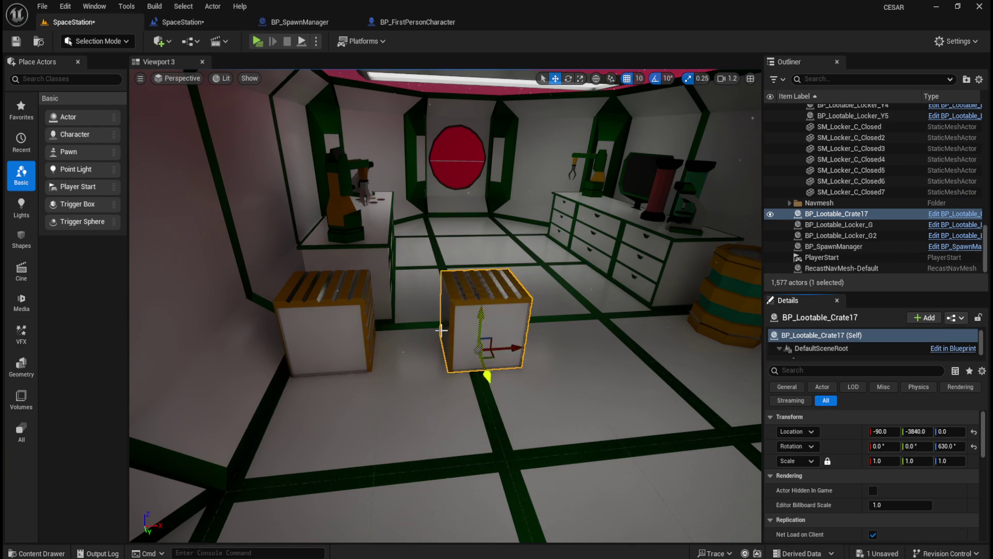
# Step: Copy the closed crate's location and frame the view on the lootable crate
pyautogui.click(336, 319)
pyautogui.rightClick(843, 430)
pyautogui.click(859, 446)
pyautogui.click(486, 321)
pyautogui.hotkey('ctrl', 'z')
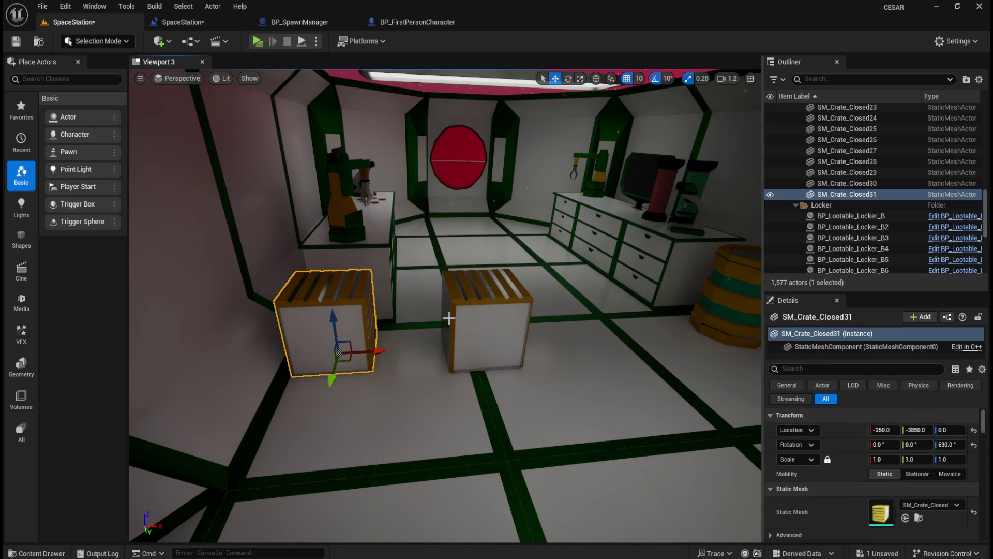
pyautogui.click(487, 321)
pyautogui.press('f')
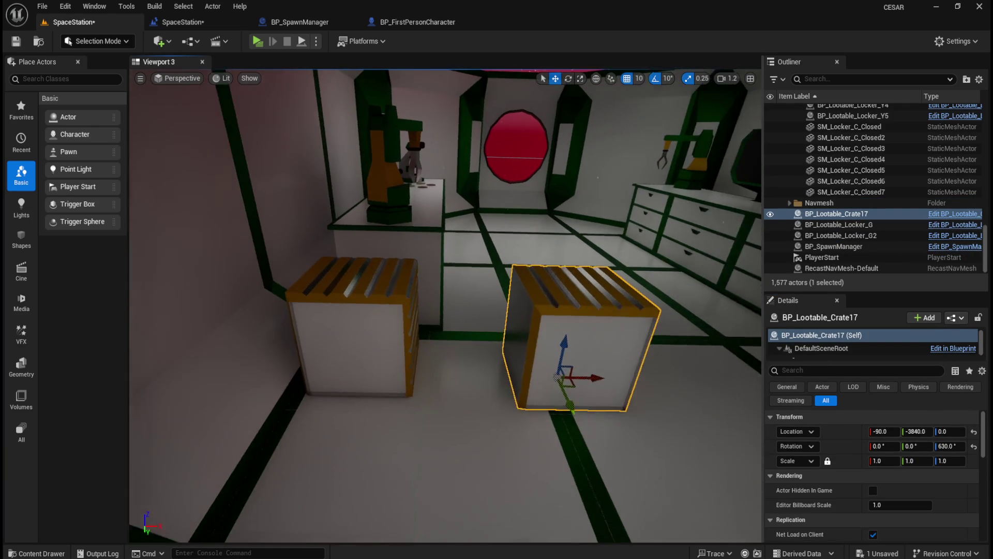
pyautogui.moveTo(517, 340)
pyautogui.mouseDown()
pyautogui.moveTo(466, 339)
pyautogui.moveTo(518, 340)
pyautogui.mouseUp()
# Step: Delete SM_Crate_Closed31 and move BP_Lootable_Crate17 to its position at -250, -3850, 0
pyautogui.click(395, 315)
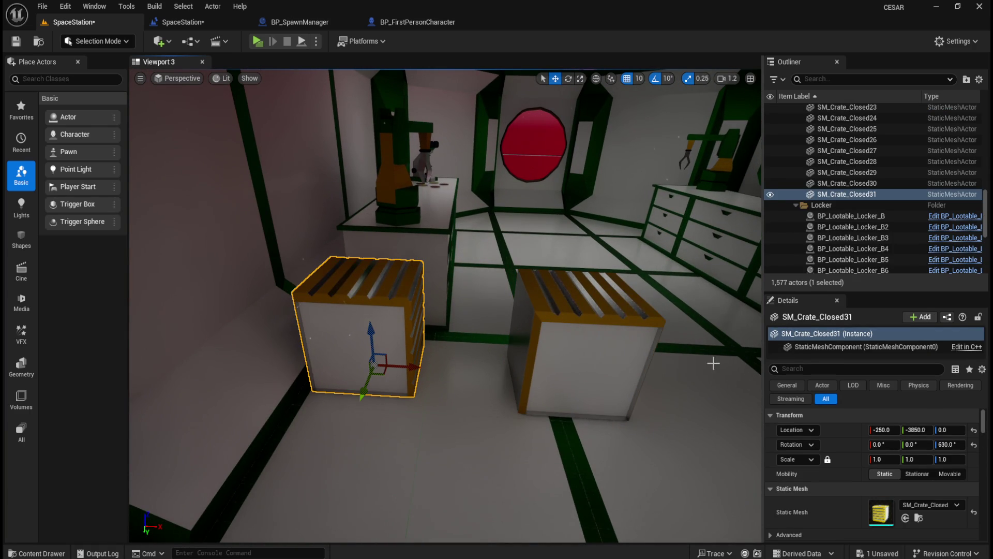
pyautogui.rightClick(840, 427)
pyautogui.click(862, 450)
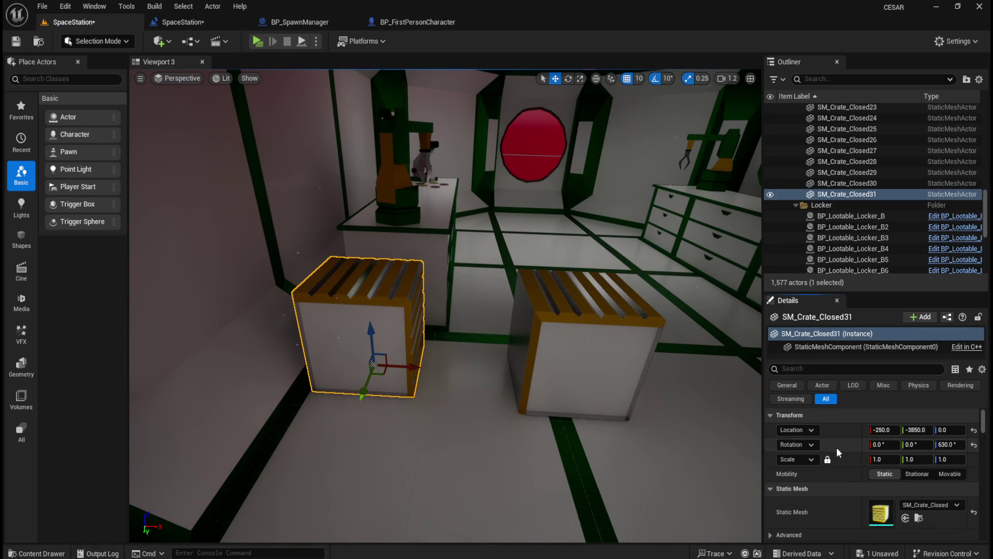
pyautogui.press('Delete')
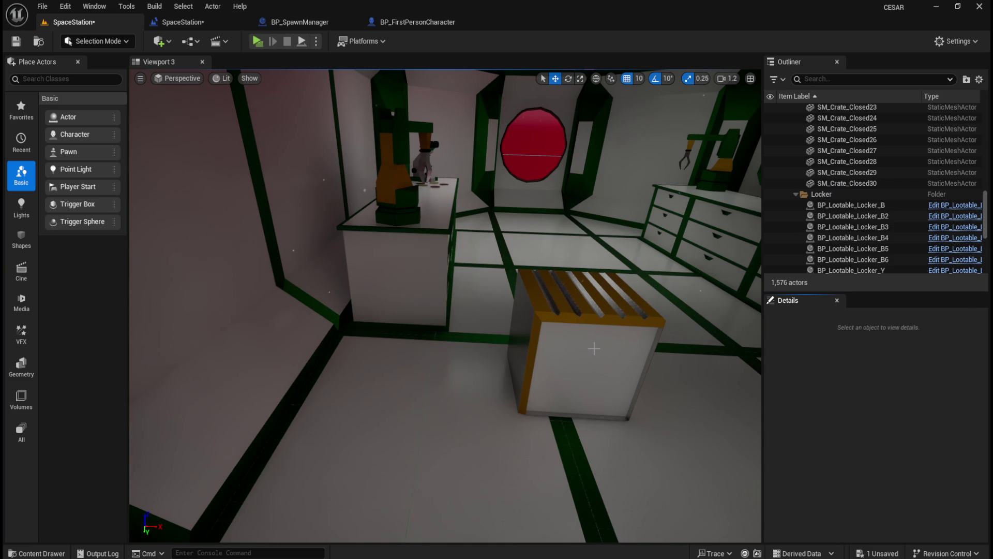
pyautogui.click(594, 349)
pyautogui.rightClick(842, 427)
pyautogui.click(862, 450)
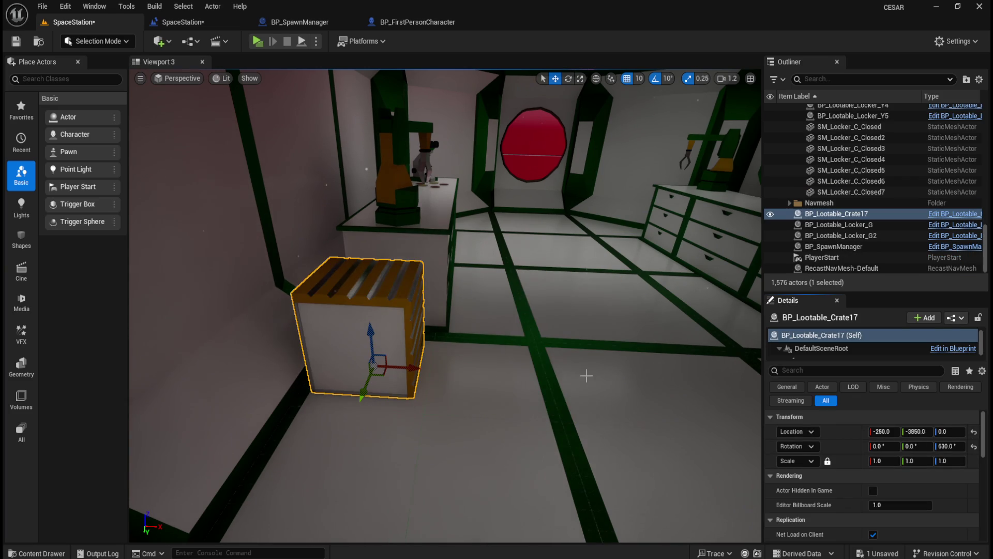
pyautogui.moveTo(557, 367); pyautogui.dragTo(530, 373)
pyautogui.hotkey('ctrl', 'space')
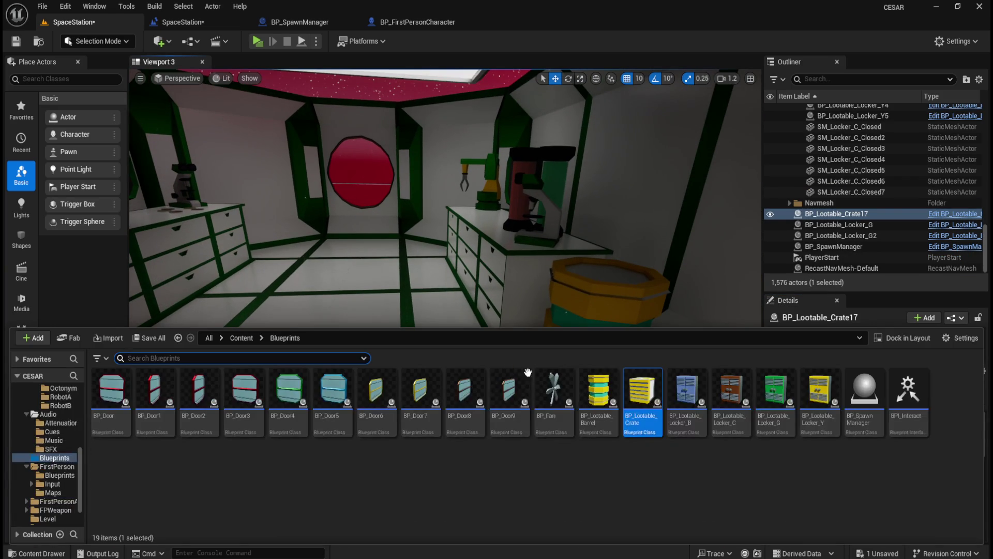
# Step: Place BP_Lootable_Barrel at SM_Barrel_Closed30's spot (244.79, -3849.0, 0) and delete the old barrel
pyautogui.moveTo(640, 399)
pyautogui.mouseDown()
pyautogui.moveTo(476, 333)
pyautogui.moveTo(387, 401)
pyautogui.mouseUp()
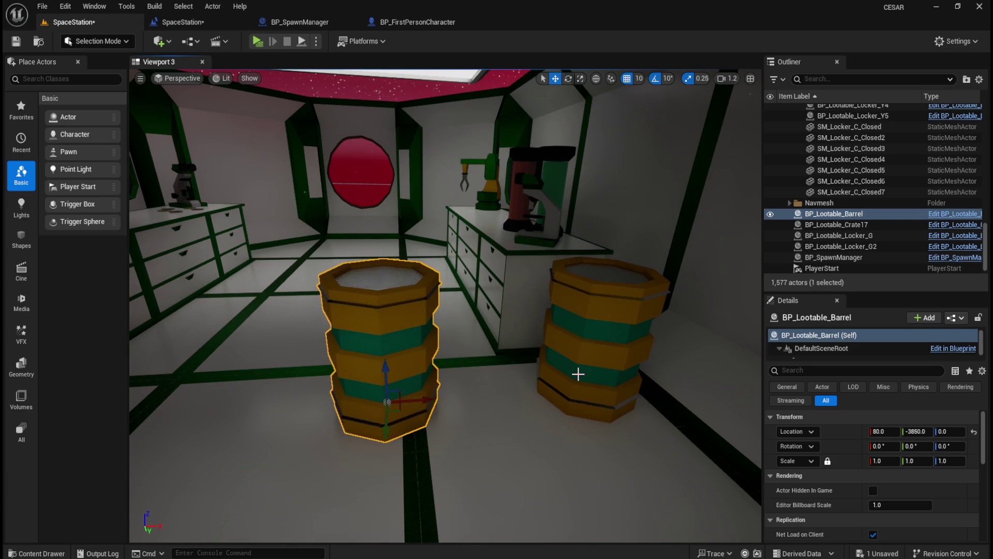
pyautogui.click(600, 341)
pyautogui.rightClick(843, 430)
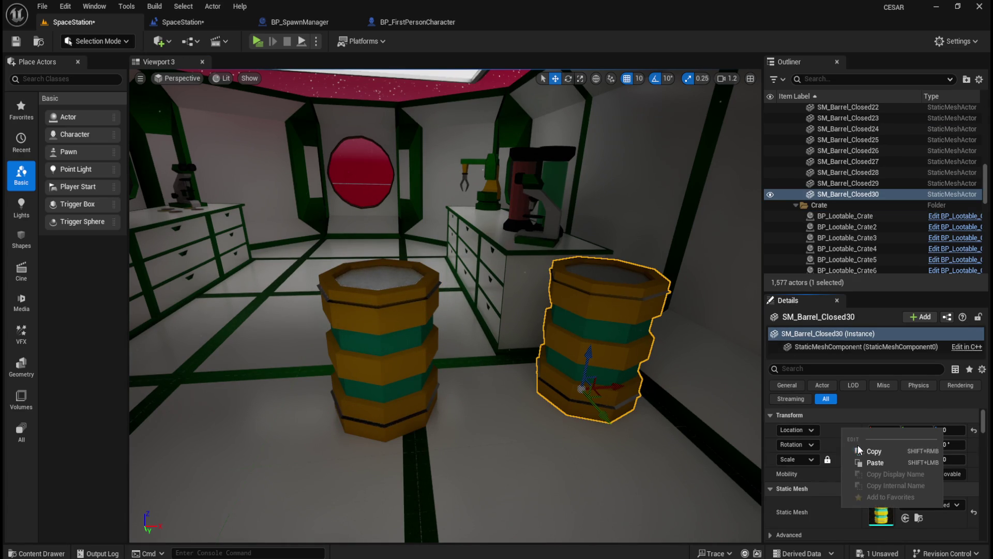
pyautogui.click(878, 457)
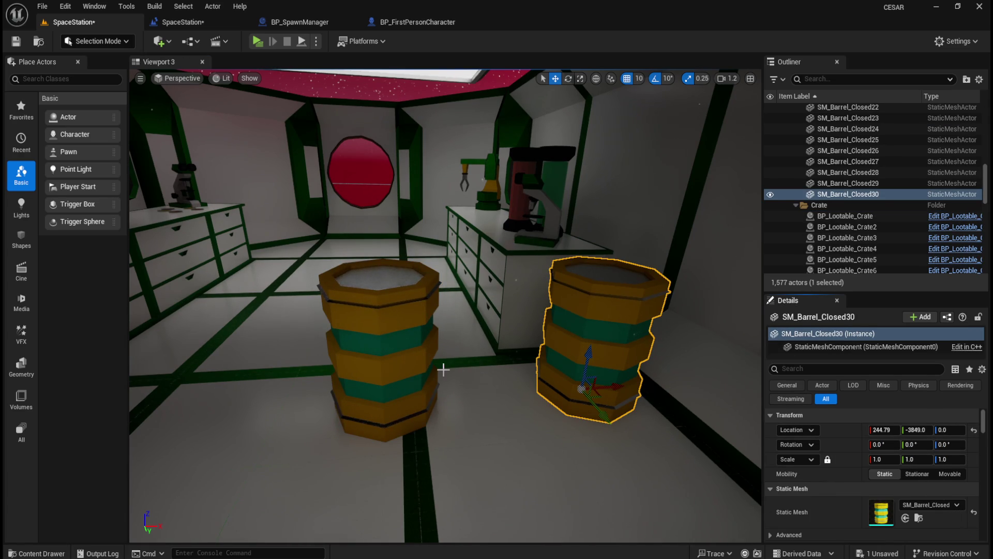
pyautogui.press('Delete')
pyautogui.click(412, 344)
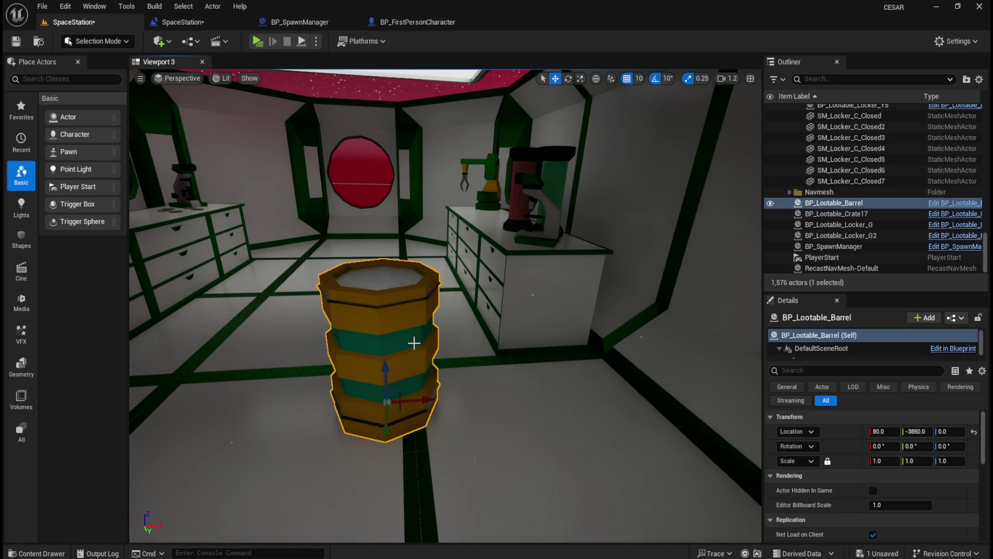
pyautogui.rightClick(849, 431)
pyautogui.click(882, 464)
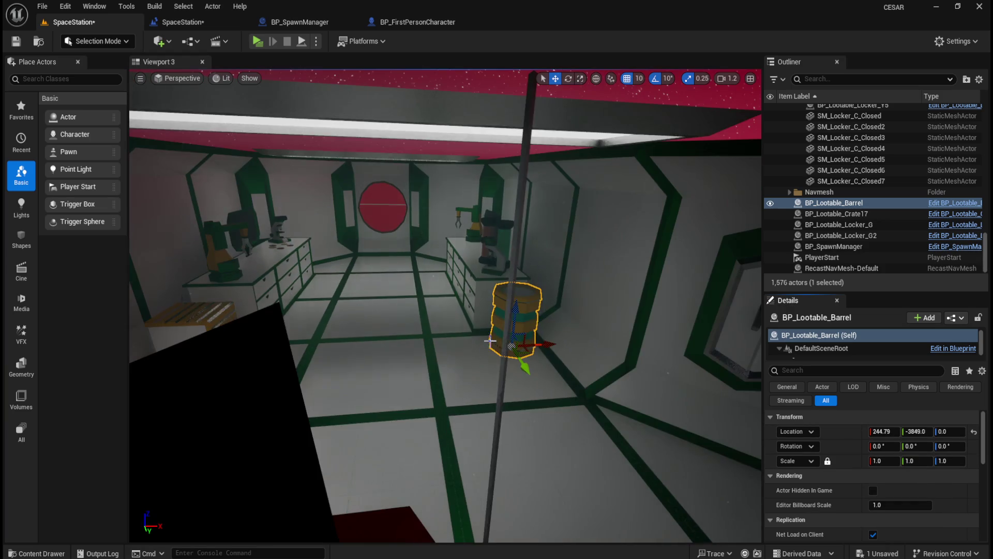
pyautogui.moveTo(490, 341)
pyautogui.mouseDown()
pyautogui.moveTo(523, 345)
pyautogui.moveTo(331, 310)
pyautogui.mouseUp()
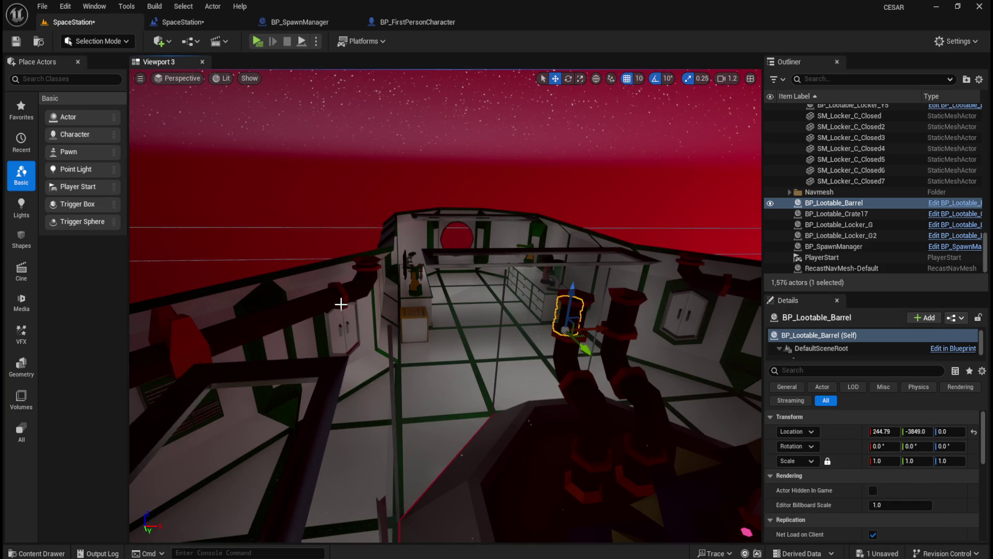
# Step: Fly over to the barrels and run a standalone test play of the level
pyautogui.moveTo(599, 353)
pyautogui.mouseDown()
pyautogui.moveTo(582, 280)
pyautogui.moveTo(548, 362)
pyautogui.mouseUp()
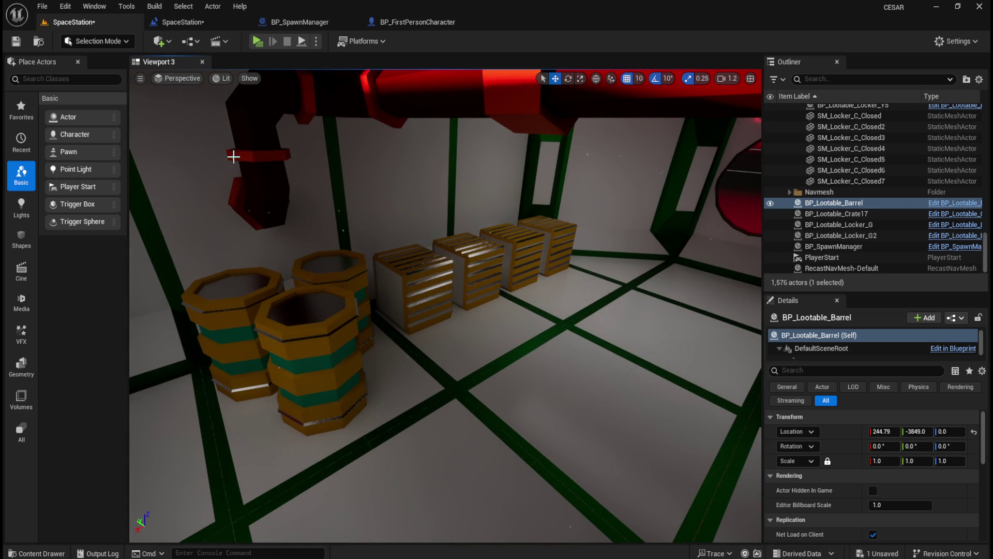
pyautogui.click(257, 43)
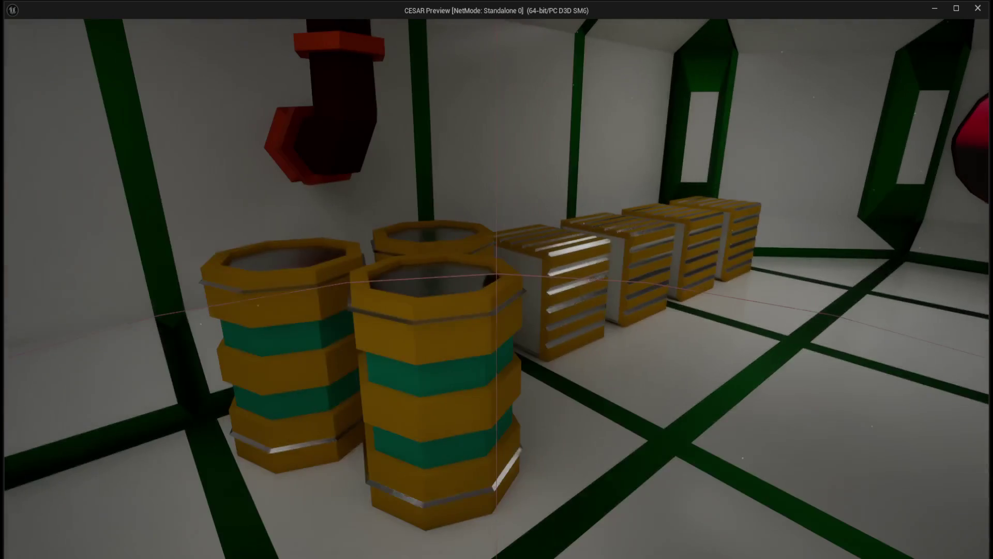
pyautogui.press('Escape')
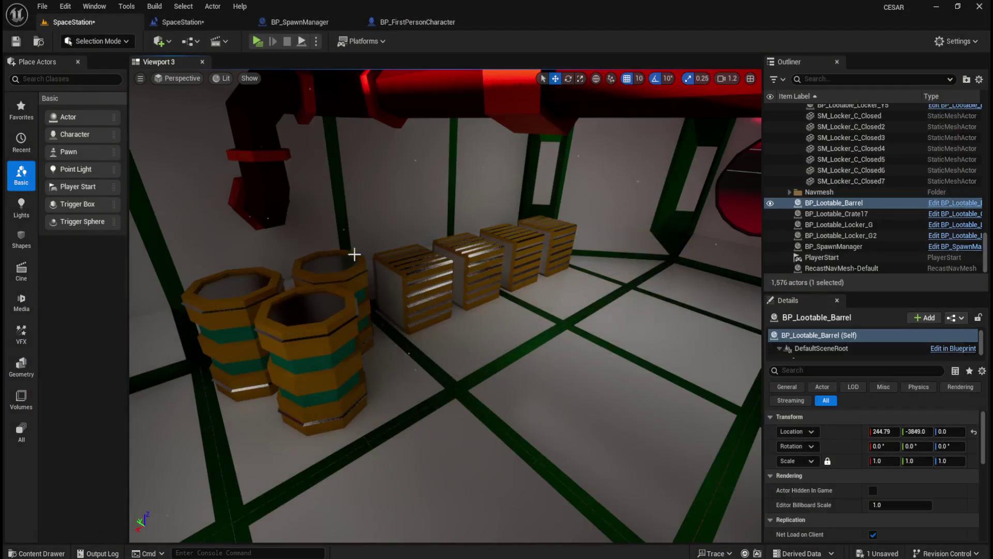
# Step: Place another BP_Lootable_Barrel beside the closed barrels near the crates
pyautogui.moveTo(545, 367); pyautogui.dragTo(481, 305)
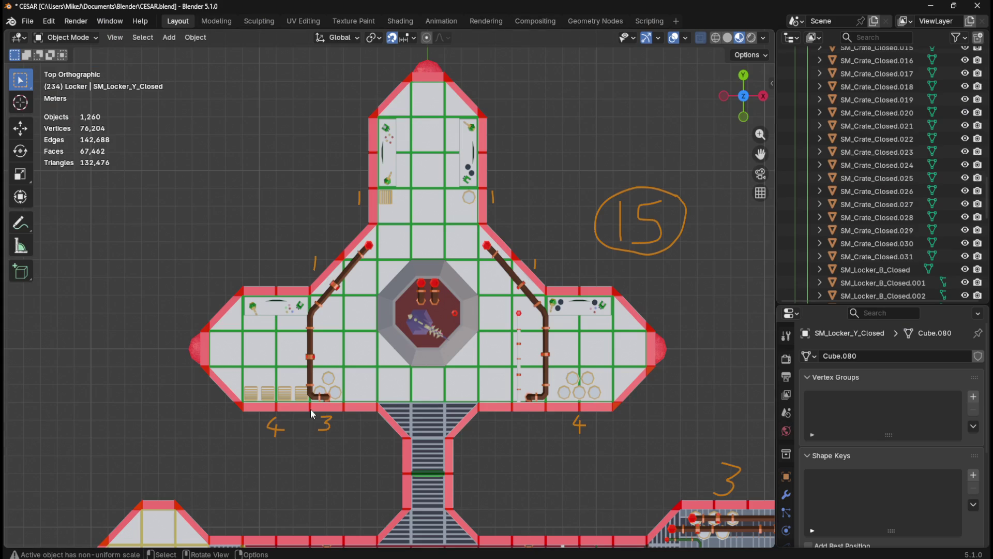
pyautogui.hotkey('alt', 'Tab')
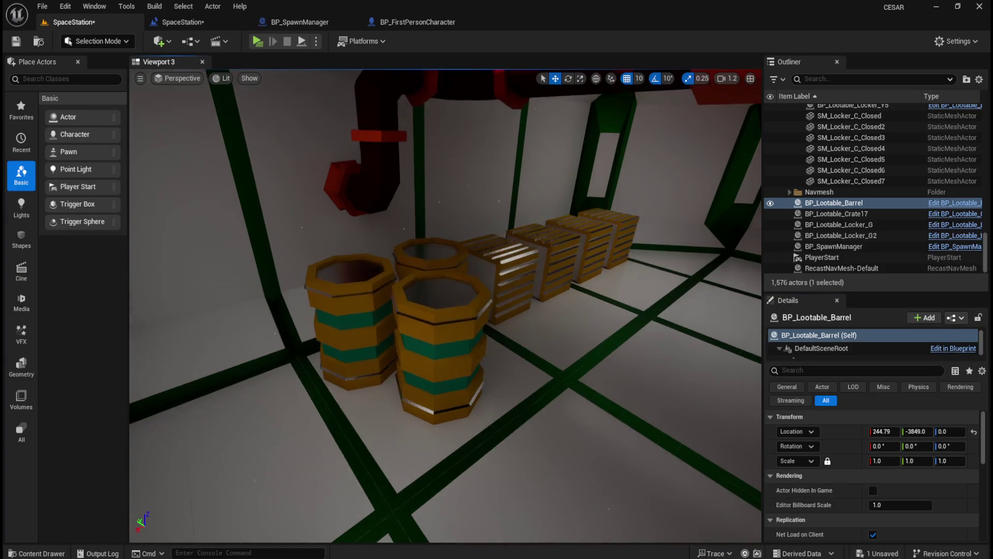
pyautogui.hotkey('ctrl', 'space')
pyautogui.moveTo(595, 409)
pyautogui.mouseDown()
pyautogui.moveTo(587, 340)
pyautogui.moveTo(572, 388)
pyautogui.mouseUp()
# Step: Swap the centre closed barrel for the lootable barrel, then undo that change
pyautogui.click(420, 271)
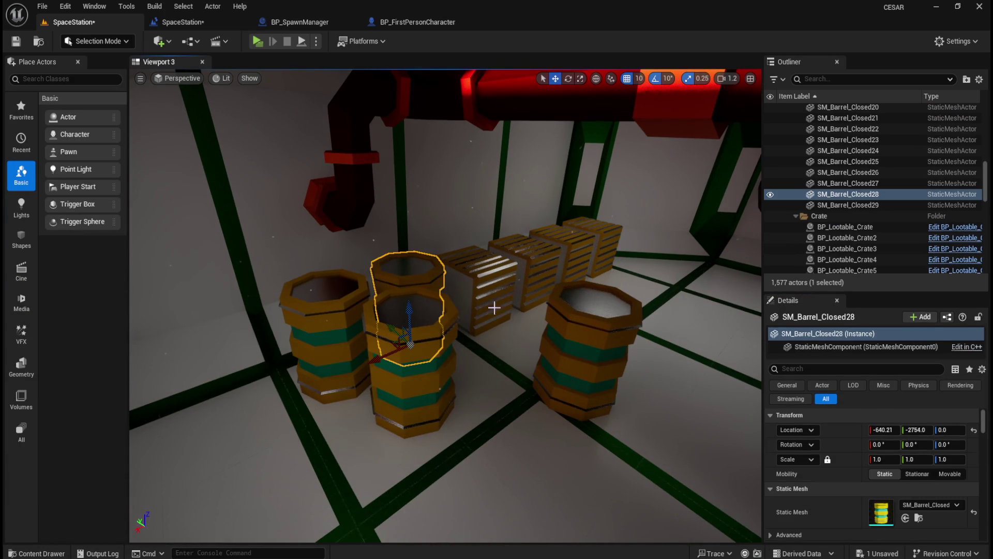
pyautogui.rightClick(842, 430)
pyautogui.click(887, 454)
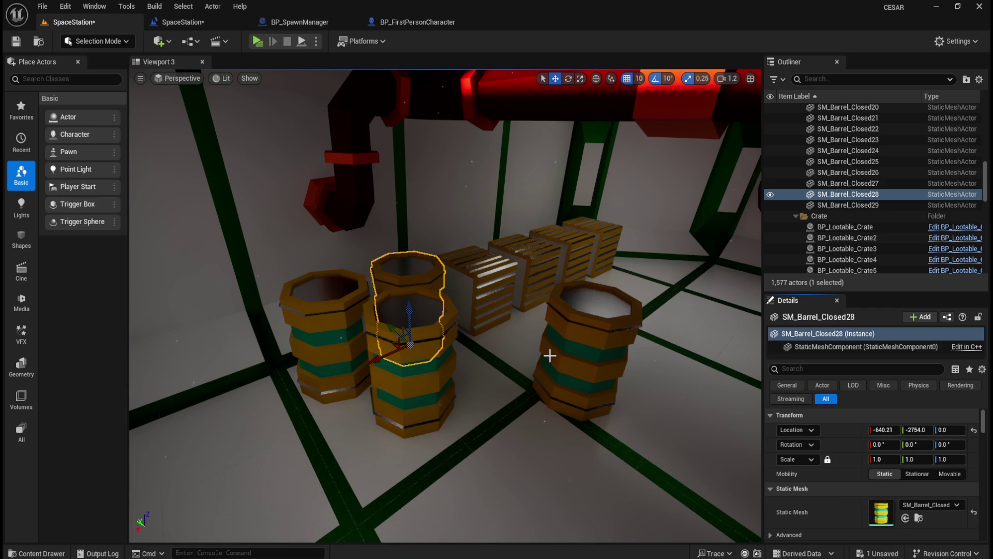
pyautogui.press('Delete')
pyautogui.click(572, 347)
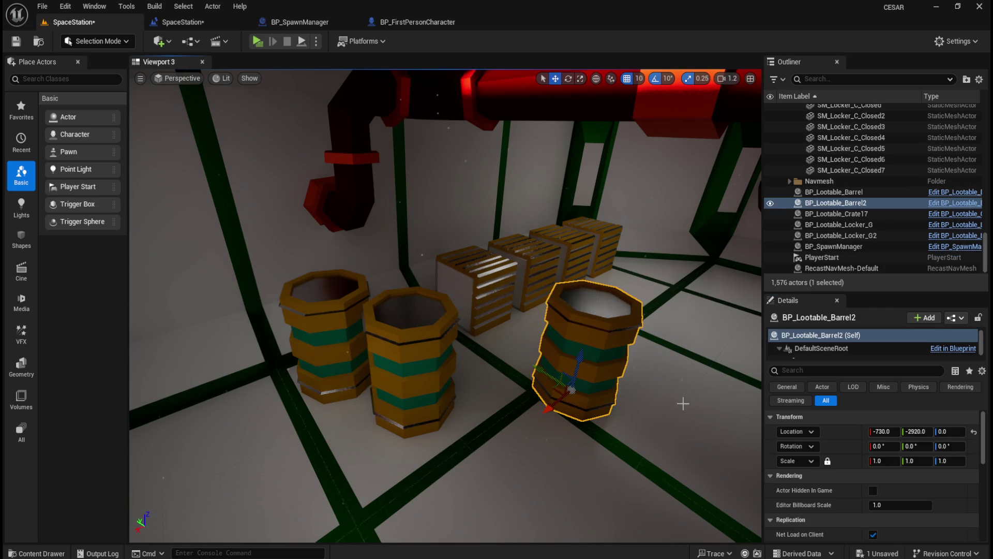
pyautogui.rightClick(846, 436)
pyautogui.click(886, 466)
pyautogui.hotkey('ctrl', 'space')
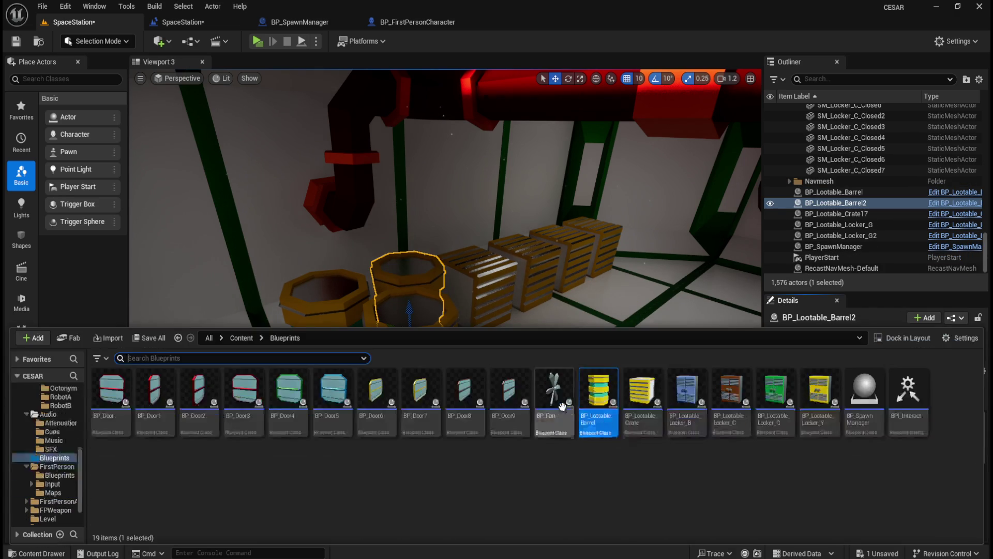
pyautogui.hotkey('ctrl', 'space')
pyautogui.hotkey('ctrl', 'z')
pyautogui.hotkey('ctrl', 'z')
# Step: Replace the centre closed barrel with the lootable barrel at its exact location
pyautogui.click(565, 395)
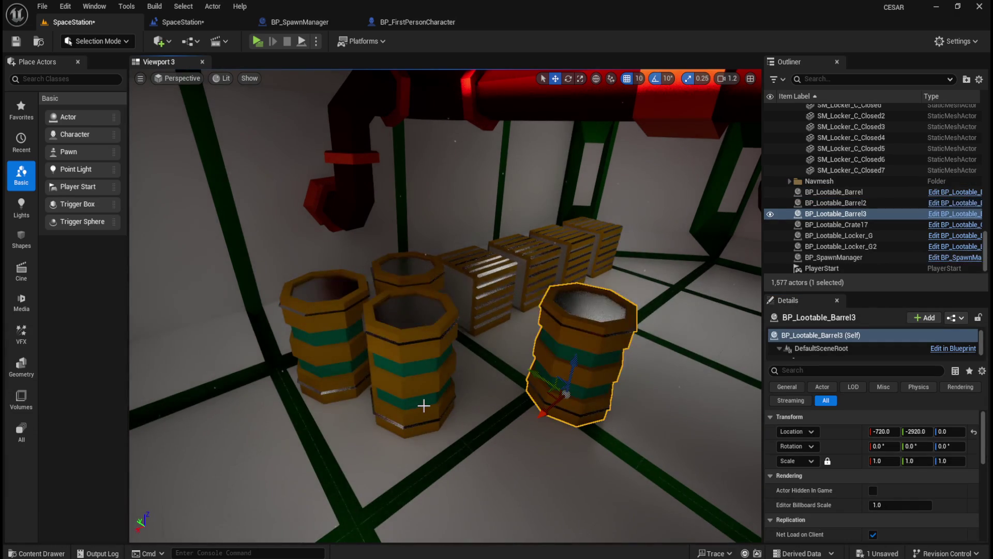
pyautogui.click(427, 406)
pyautogui.rightClick(843, 432)
pyautogui.click(886, 458)
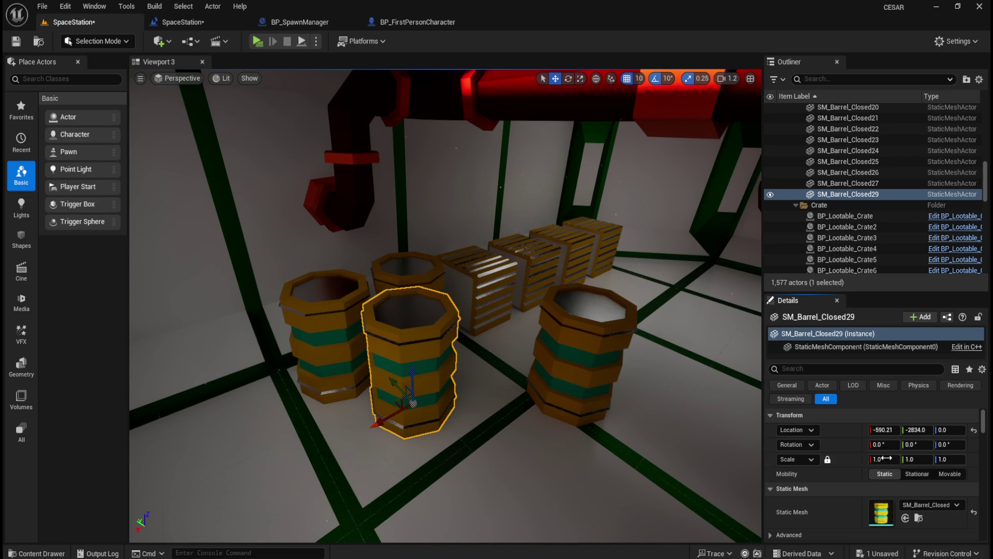
pyautogui.press('Delete')
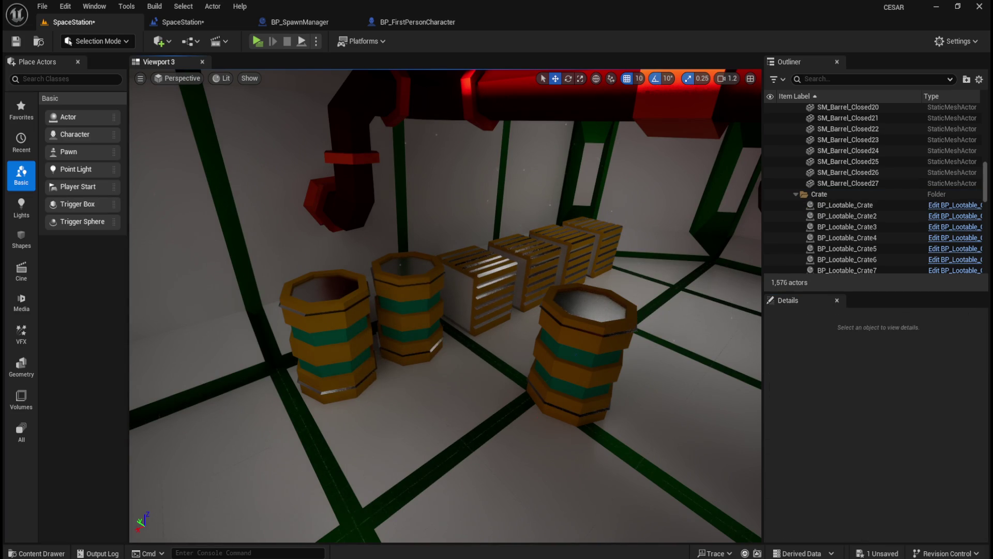
pyautogui.click(571, 417)
pyautogui.rightClick(840, 433)
pyautogui.click(873, 466)
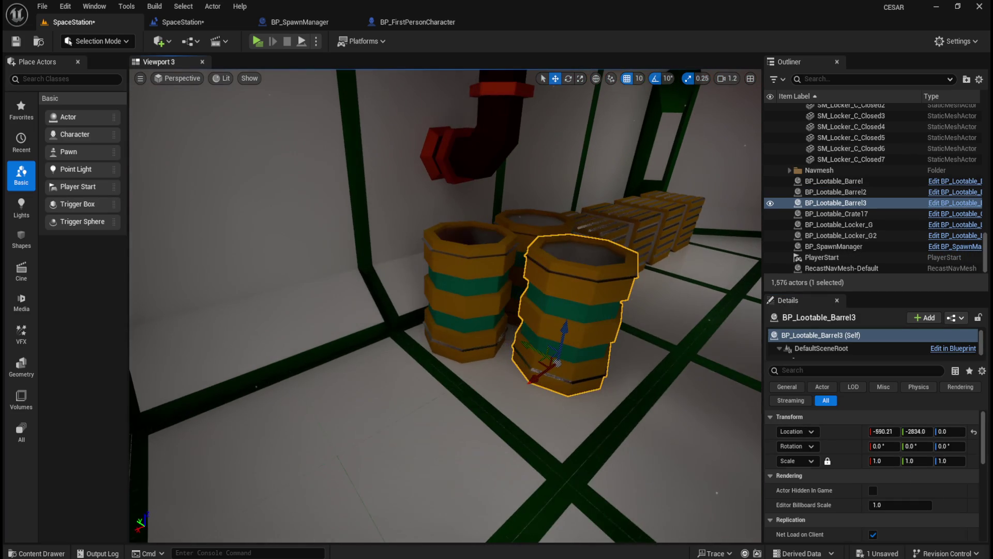
# Step: Place another lootable barrel at the middle closed barrel's location, deleting that barrel
pyautogui.hotkey('ctrl', 'space')
pyautogui.click(599, 419)
pyautogui.moveTo(598, 420)
pyautogui.mouseDown()
pyautogui.moveTo(455, 288)
pyautogui.moveTo(362, 445)
pyautogui.mouseUp()
pyautogui.click(463, 318)
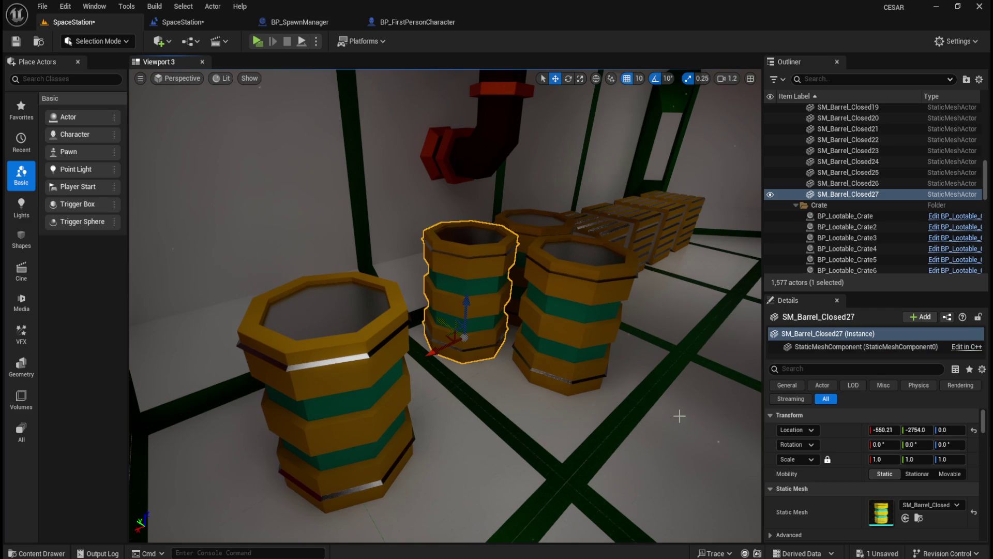
pyautogui.rightClick(848, 429)
pyautogui.click(881, 451)
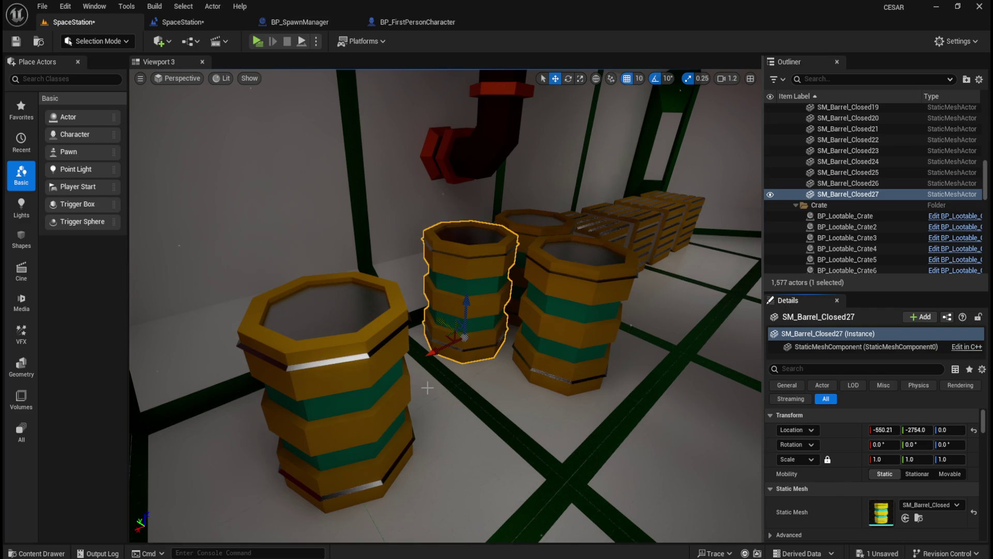
pyautogui.press('Delete')
pyautogui.click(334, 397)
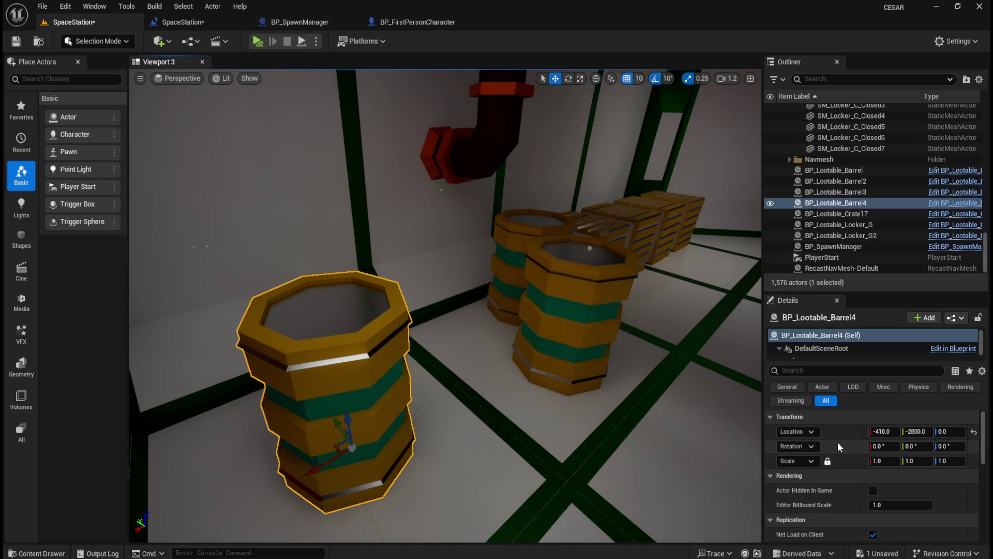
pyautogui.rightClick(848, 432)
pyautogui.click(884, 467)
# Step: Place BP_Lootable_Crate18 near the closed crates and select SM_Crate_Closed27 for replacement
pyautogui.moveTo(594, 348)
pyautogui.mouseDown()
pyautogui.moveTo(528, 308)
pyautogui.moveTo(566, 319)
pyautogui.moveTo(517, 362)
pyautogui.mouseUp()
pyautogui.hotkey('ctrl', 'space')
pyautogui.moveTo(641, 398)
pyautogui.mouseDown()
pyautogui.moveTo(672, 378)
pyautogui.moveTo(665, 380)
pyautogui.mouseUp()
pyautogui.click(591, 292)
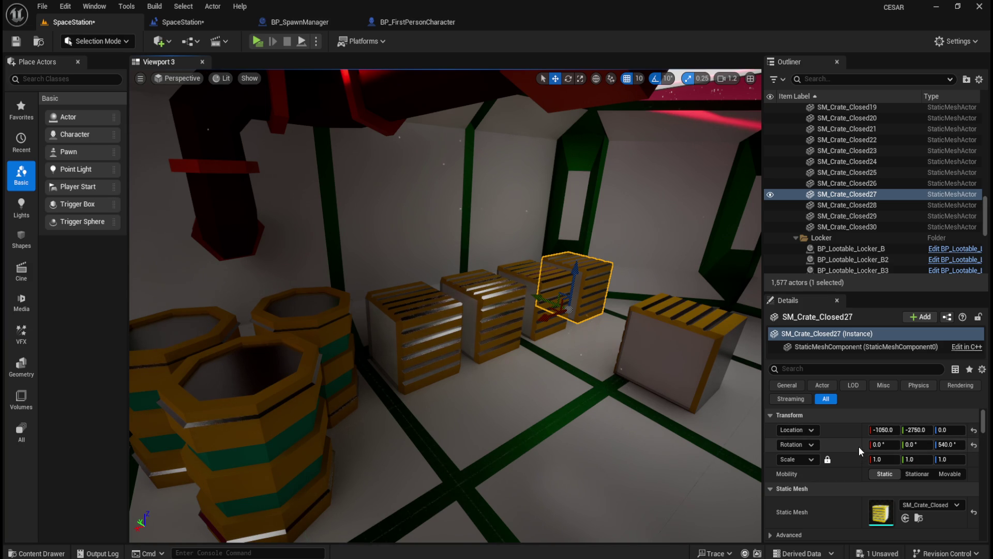
# Step: Replace SM_Crate_Closed27 with BP_Lootable_Crate18, giving it the crate's 540° rotation and location
pyautogui.rightClick(845, 444)
pyautogui.click(884, 469)
pyautogui.click(678, 352)
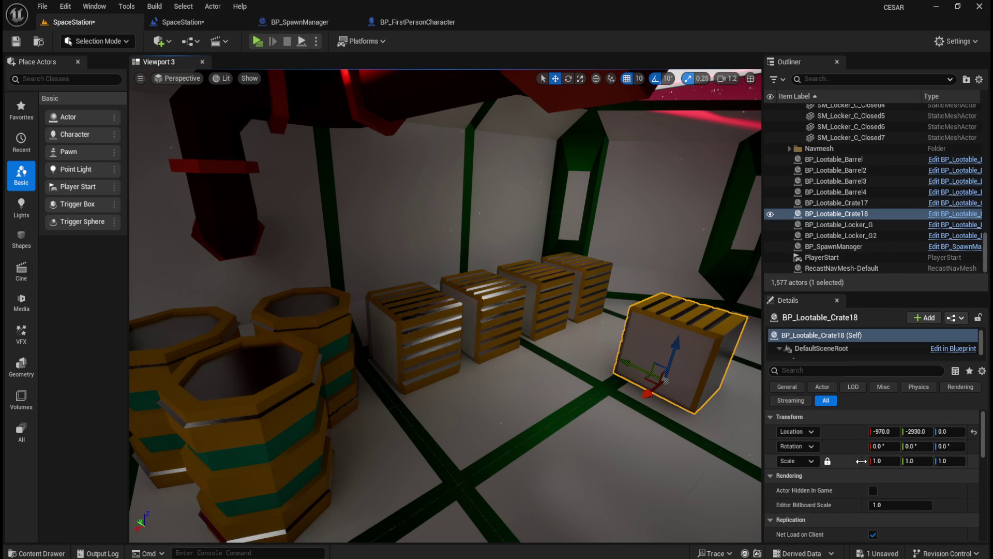
pyautogui.rightClick(841, 445)
pyautogui.click(873, 477)
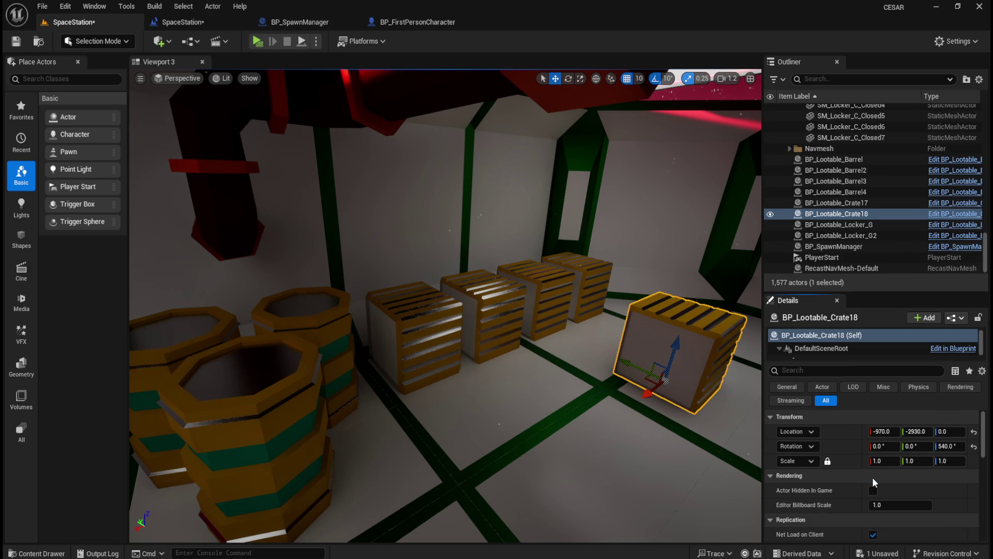
pyautogui.click(590, 282)
pyautogui.rightClick(843, 444)
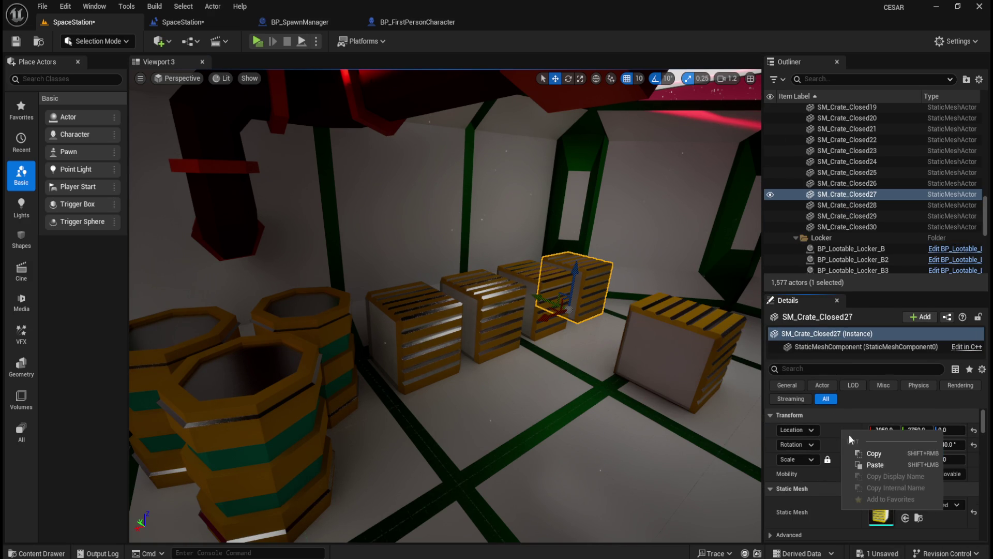
pyautogui.click(874, 454)
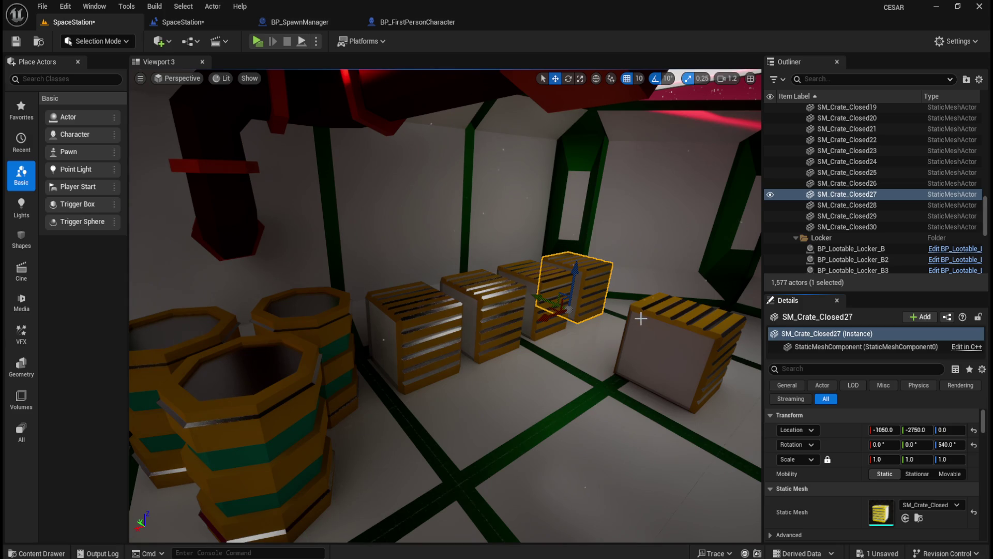
pyautogui.press('Delete')
pyautogui.click(671, 329)
pyautogui.rightClick(836, 433)
pyautogui.click(866, 465)
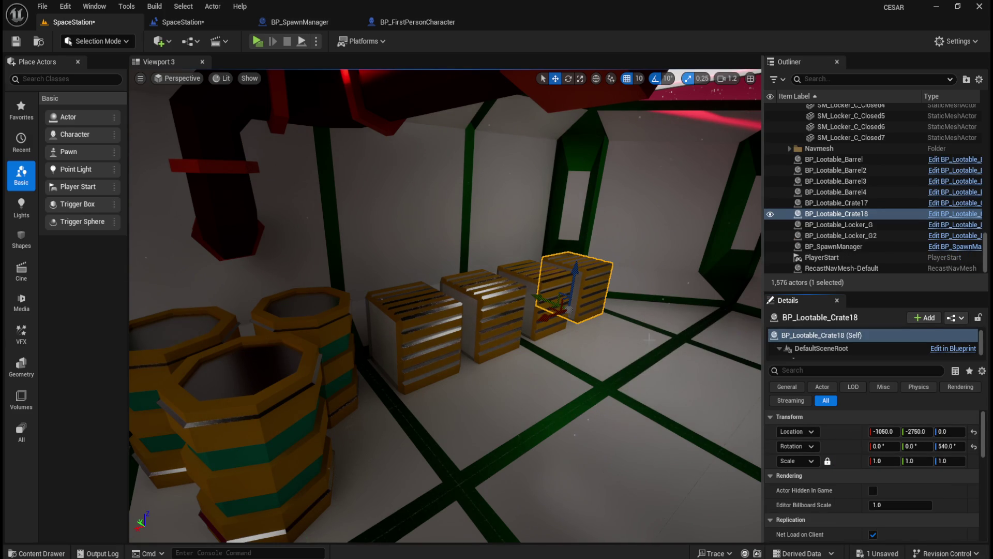
# Step: Place BP_Lootable_Crate19 and give it SM_Crate_Closed28's rotation
pyautogui.hotkey('ctrl', 'space')
pyautogui.moveTo(643, 401); pyautogui.dragTo(614, 372)
pyautogui.click(552, 322)
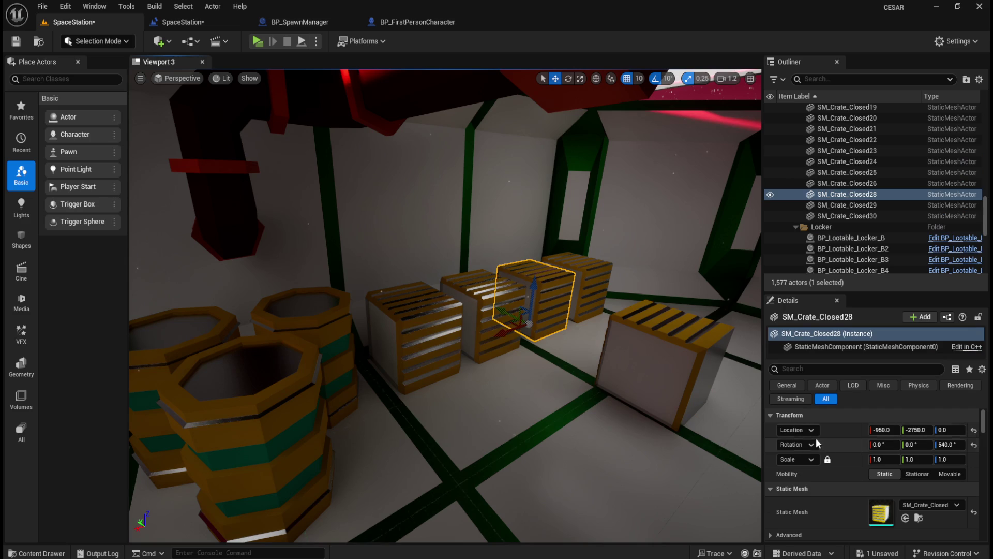
pyautogui.rightClick(844, 446)
pyautogui.click(873, 470)
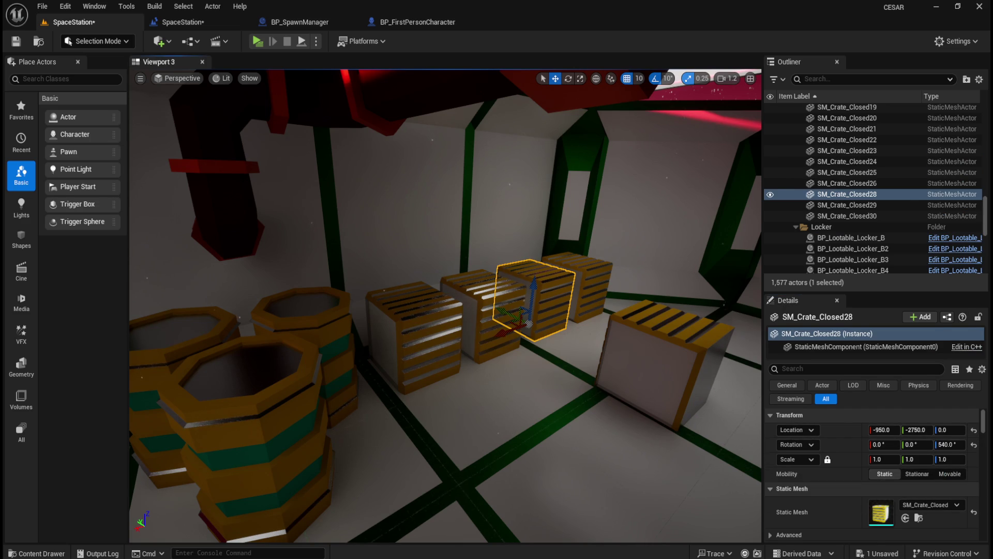
pyautogui.click(673, 373)
pyautogui.rightClick(861, 457)
pyautogui.click(880, 480)
# Step: Move BP_Lootable_Crate19 to SM_Crate_Closed28's location and delete the closed crate
pyautogui.click(543, 301)
pyautogui.rightClick(836, 427)
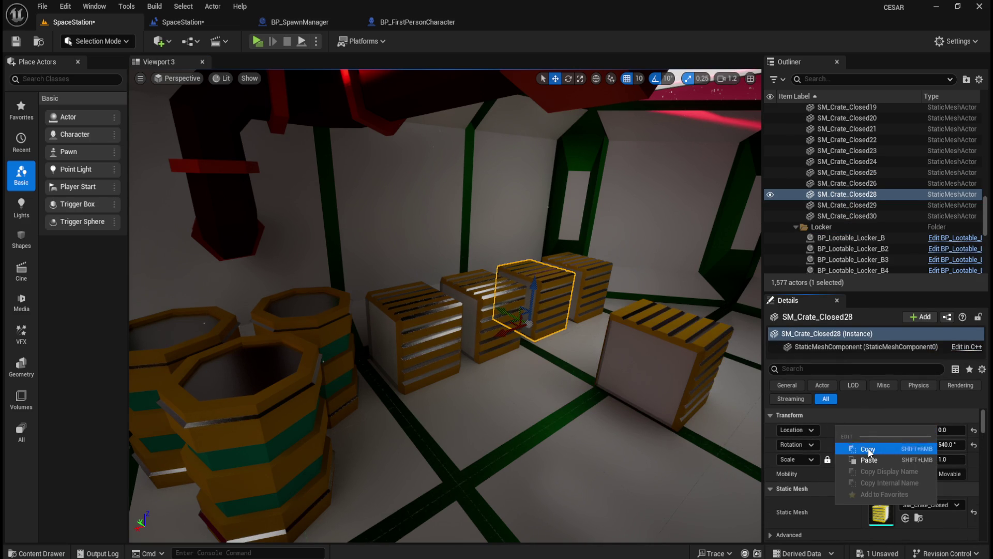
pyautogui.click(869, 450)
pyautogui.press('Delete')
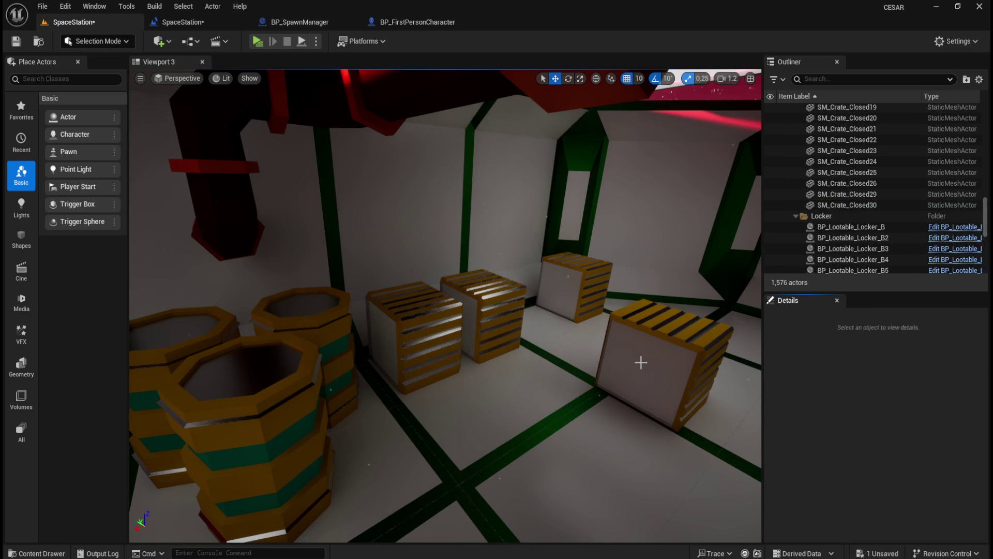
pyautogui.click(638, 365)
pyautogui.rightClick(838, 433)
pyautogui.click(869, 463)
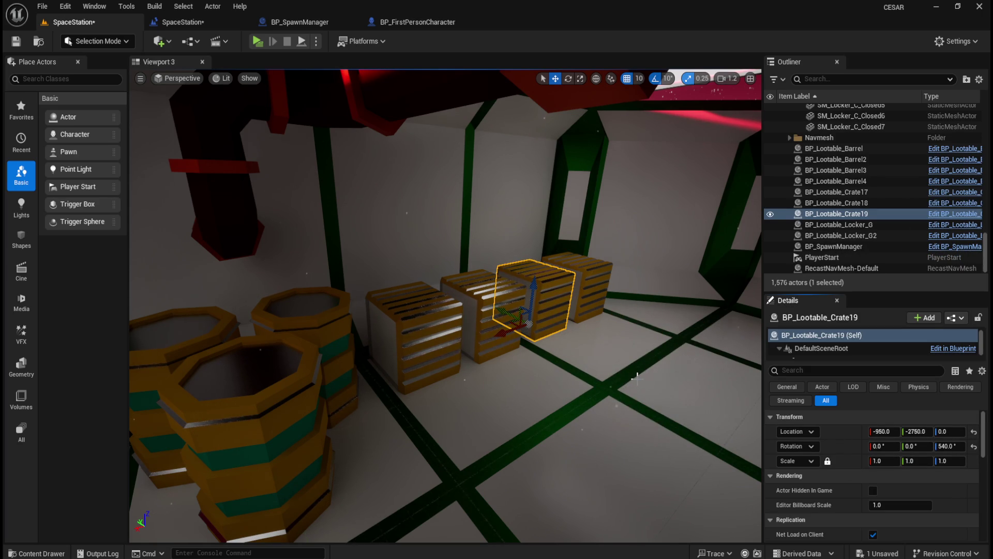
# Step: Place BP_Lootable_Crate20 with SM_Crate_Closed29's 540° rotation
pyautogui.hotkey('ctrl', 'space')
pyautogui.moveTo(642, 414)
pyautogui.mouseDown()
pyautogui.moveTo(654, 350)
pyautogui.moveTo(625, 394)
pyautogui.mouseUp()
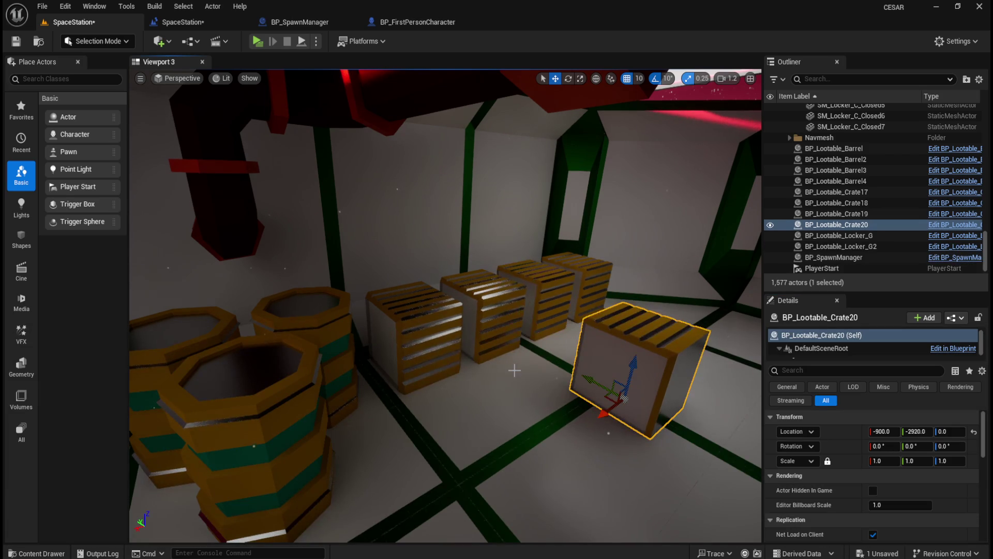
pyautogui.click(494, 322)
pyautogui.rightClick(843, 446)
pyautogui.click(879, 468)
pyautogui.click(632, 362)
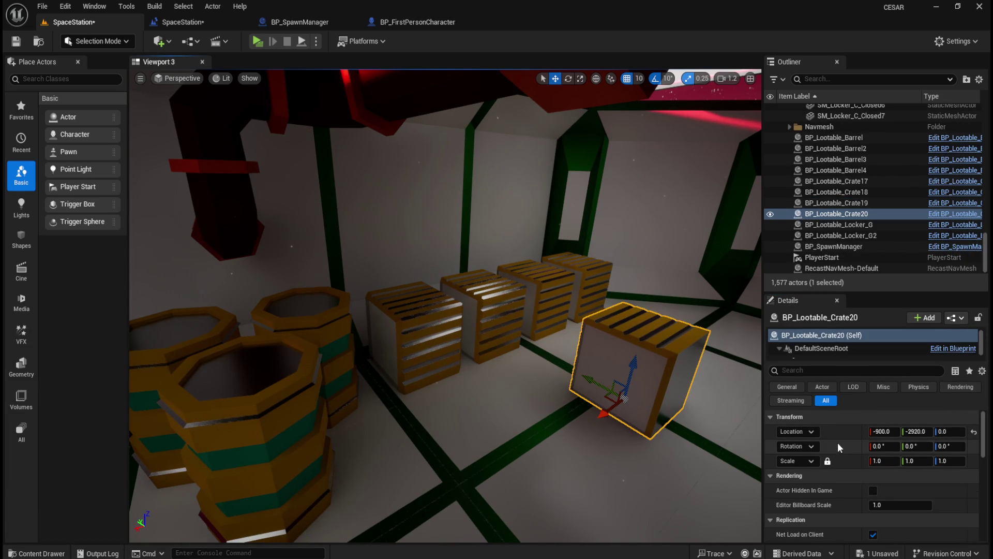
pyautogui.rightClick(841, 448)
pyautogui.click(873, 479)
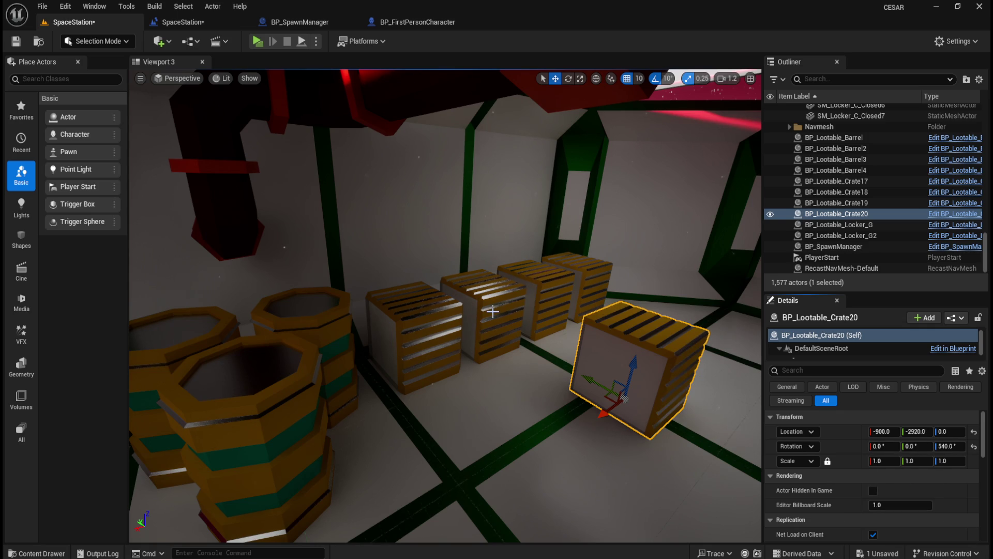
# Step: Move BP_Lootable_Crate20 to SM_Crate_Closed29's location and delete the closed crate
pyautogui.click(492, 311)
pyautogui.rightClick(841, 431)
pyautogui.click(874, 458)
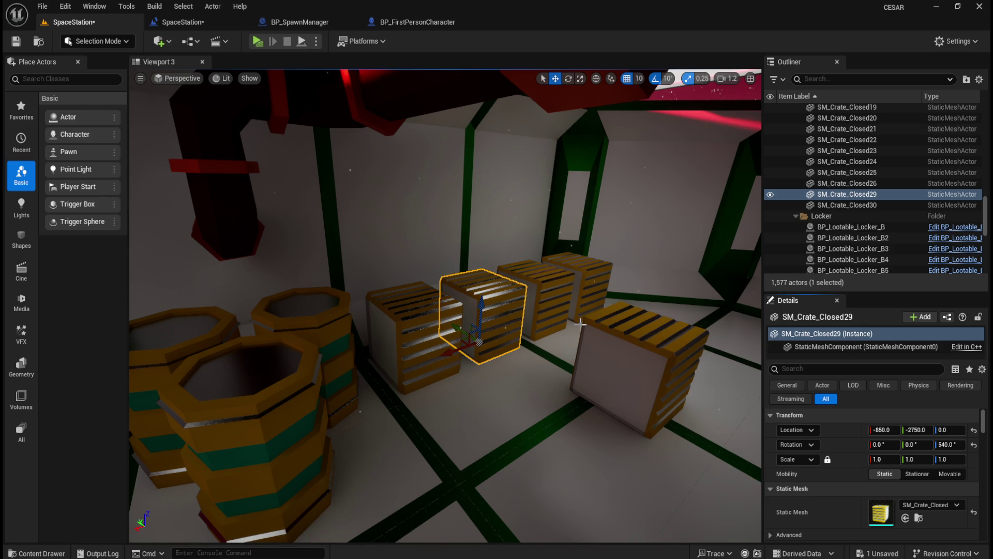
pyautogui.click(624, 323)
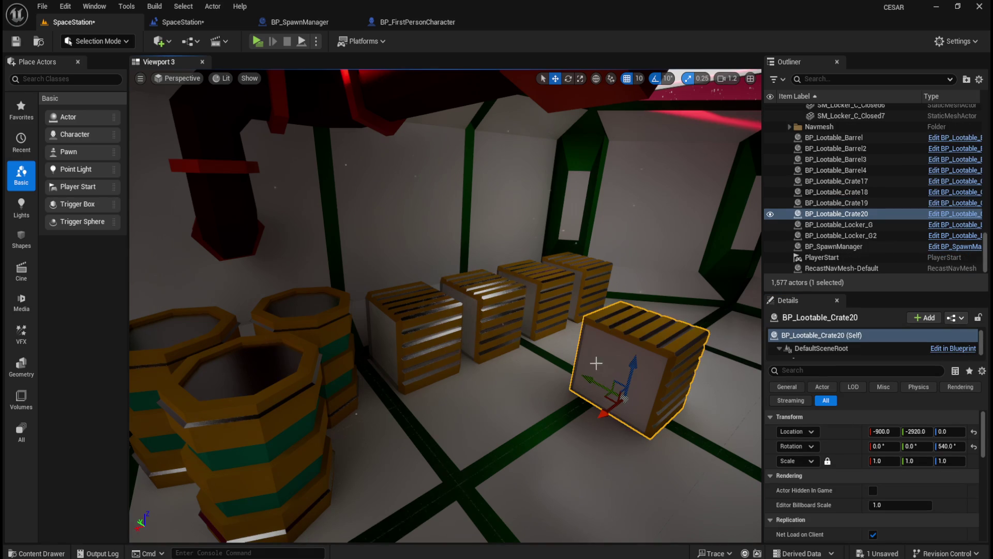
pyautogui.scroll(4, 597, 362)
pyautogui.click(430, 293)
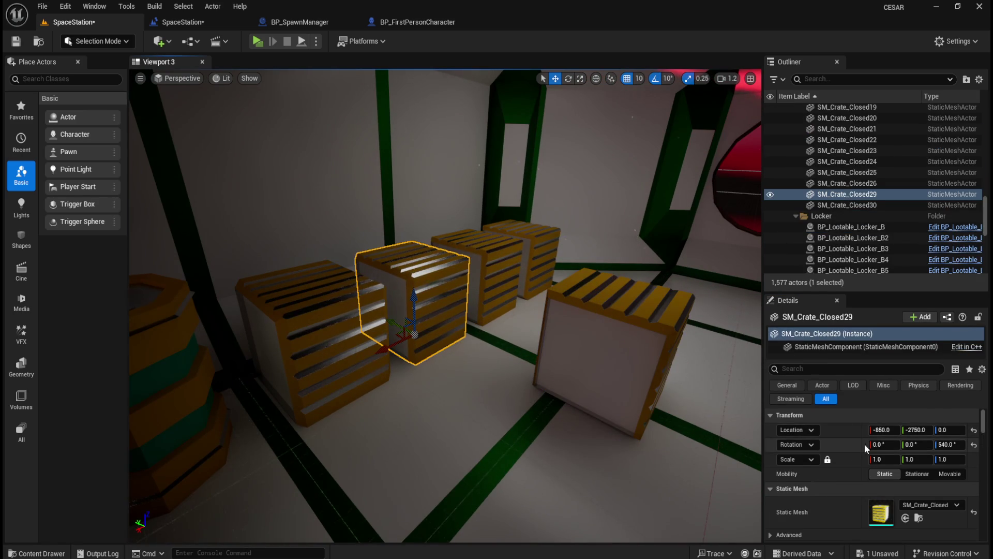
pyautogui.rightClick(845, 426)
pyautogui.click(879, 452)
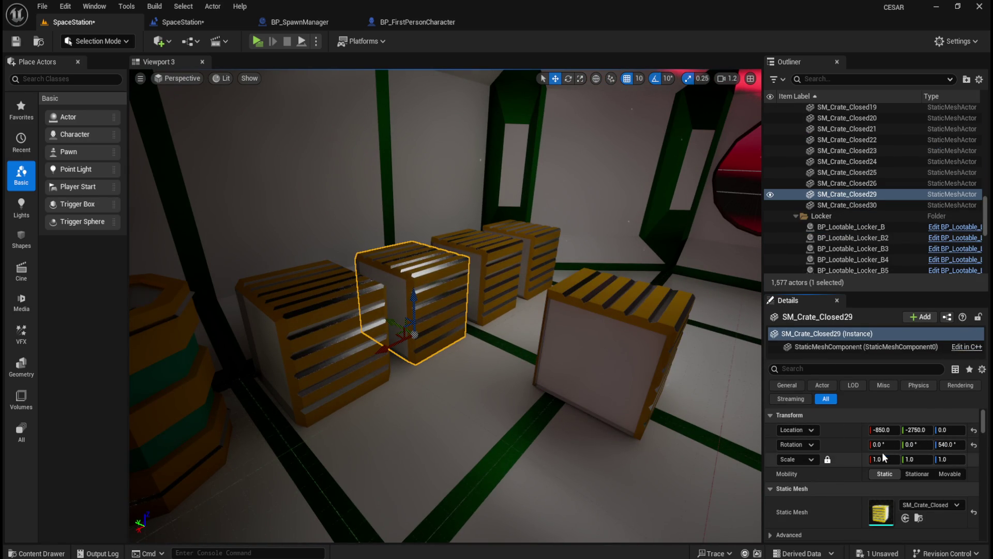
pyautogui.press('Delete')
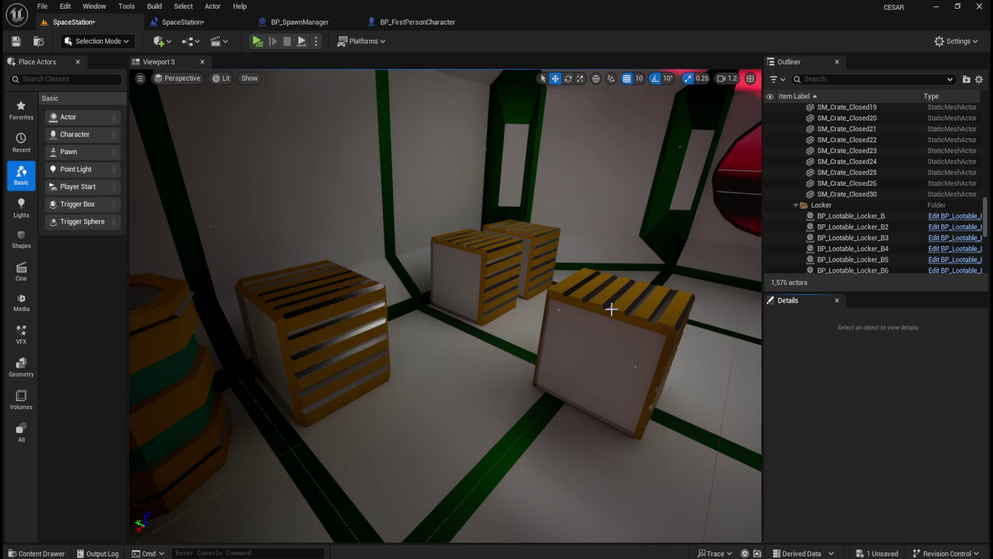
pyautogui.click(611, 310)
pyautogui.rightClick(852, 436)
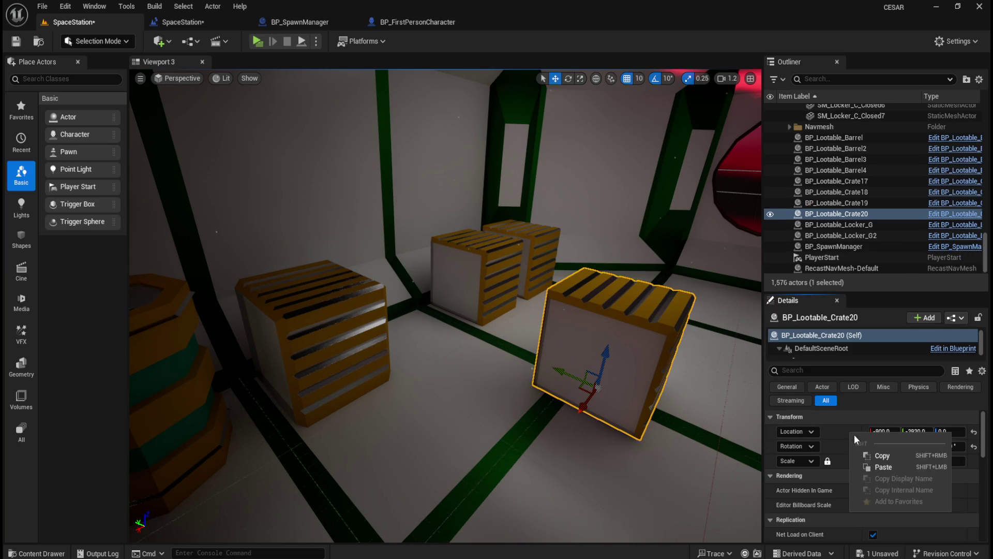
pyautogui.click(883, 467)
pyautogui.scroll(-3, 476, 365)
# Step: Place BP_Lootable_Crate21 with the closed crate's 540° rotation
pyautogui.hotkey('ctrl', 'b')
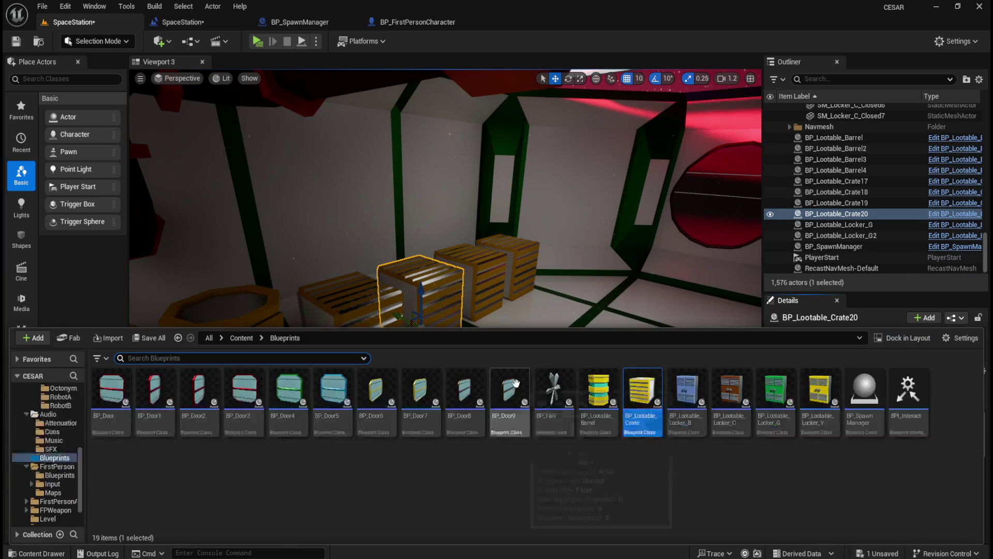
pyautogui.click(564, 362)
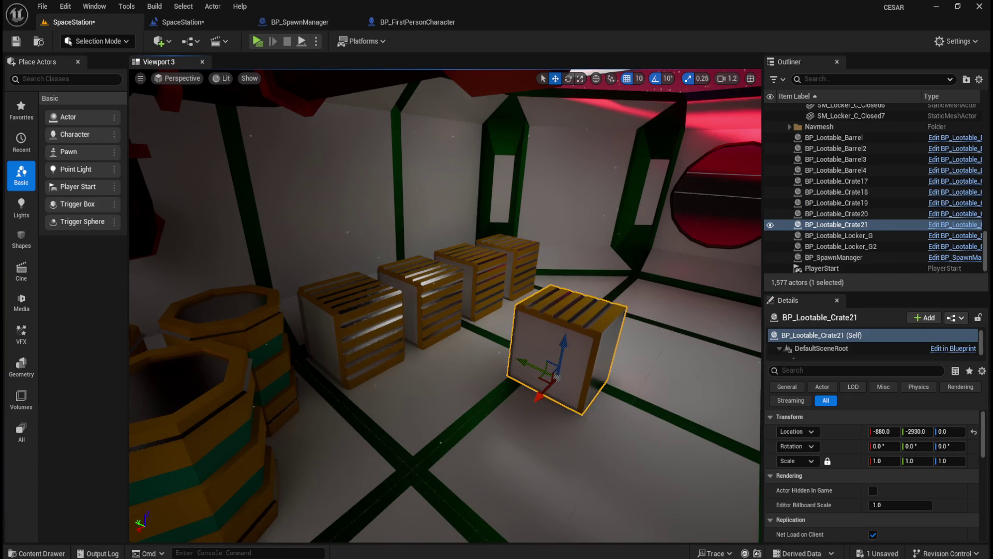
pyautogui.rightClick(843, 435)
pyautogui.click(883, 465)
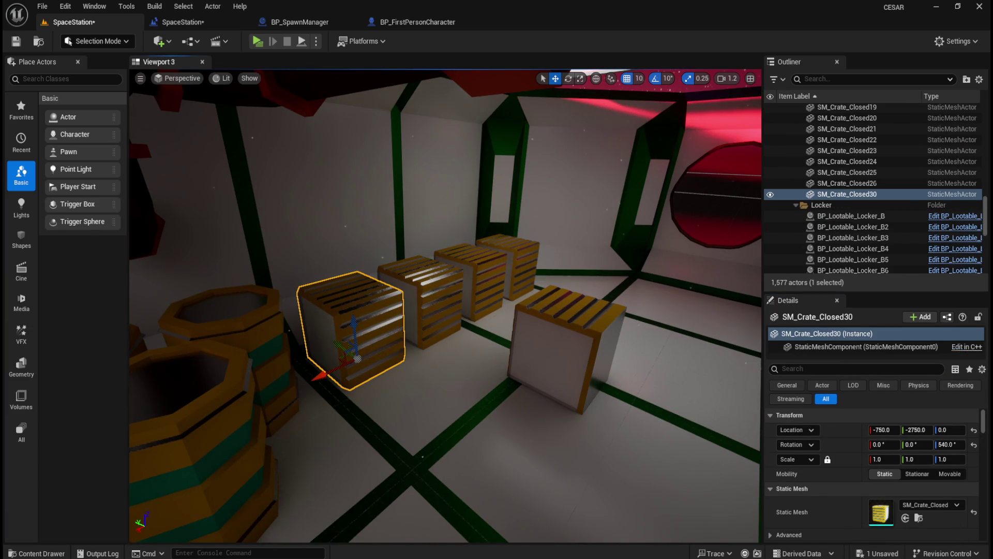
pyautogui.click(567, 357)
pyautogui.rightClick(867, 456)
pyautogui.click(873, 478)
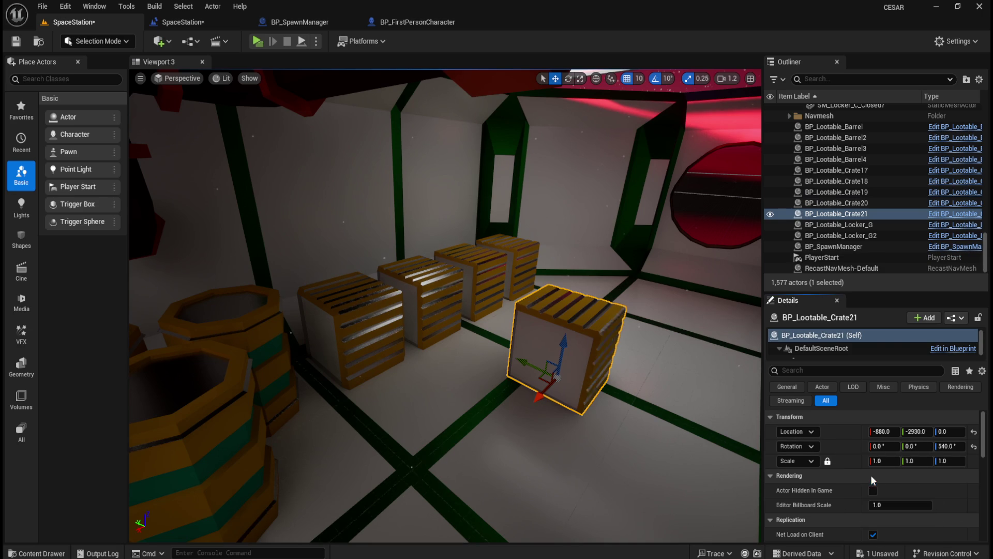
# Step: Delete SM_Crate_Closed30 and move BP_Lootable_Crate21 into its spot at -750, -2750
pyautogui.click(371, 326)
pyautogui.rightClick(844, 430)
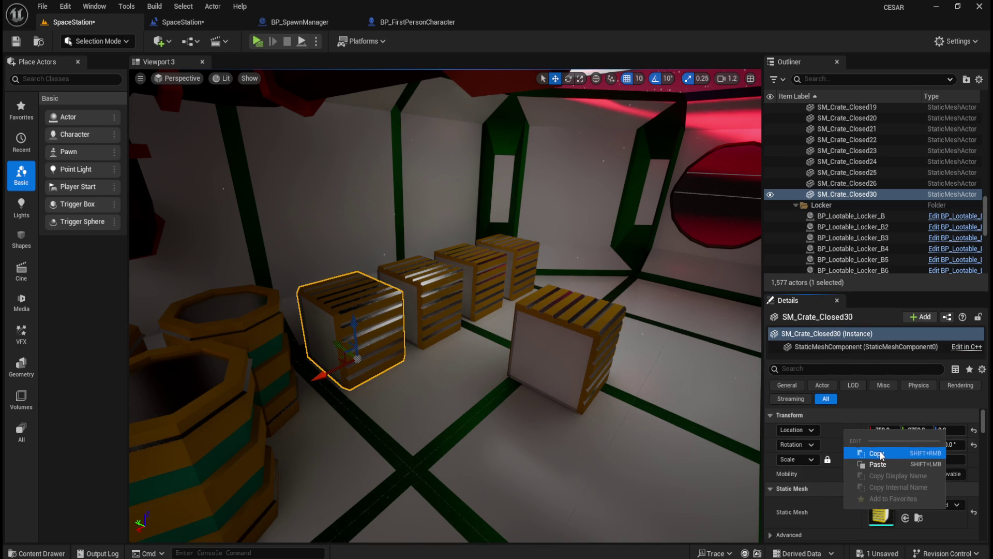
pyautogui.click(881, 454)
pyautogui.press('Delete')
pyautogui.click(589, 387)
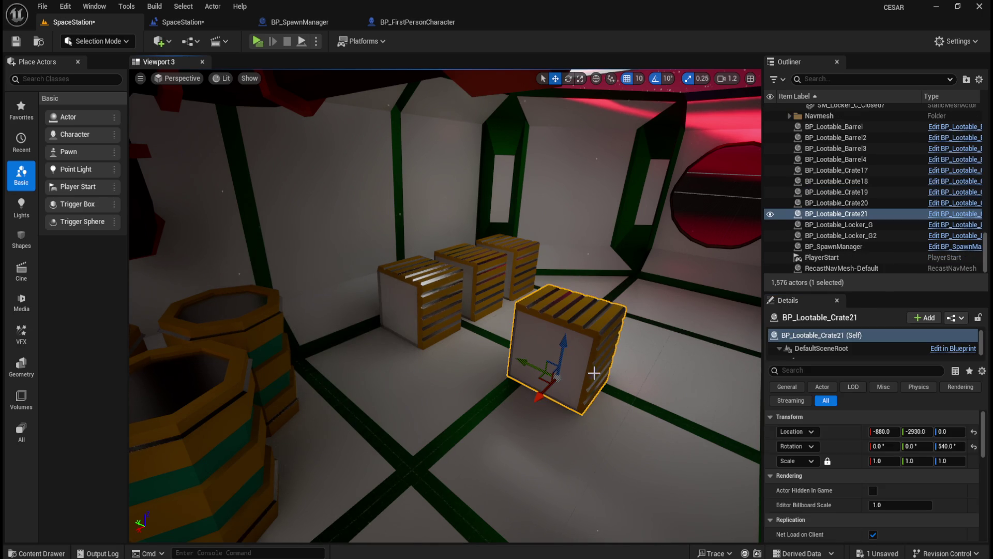
pyautogui.rightClick(834, 432)
pyautogui.click(874, 466)
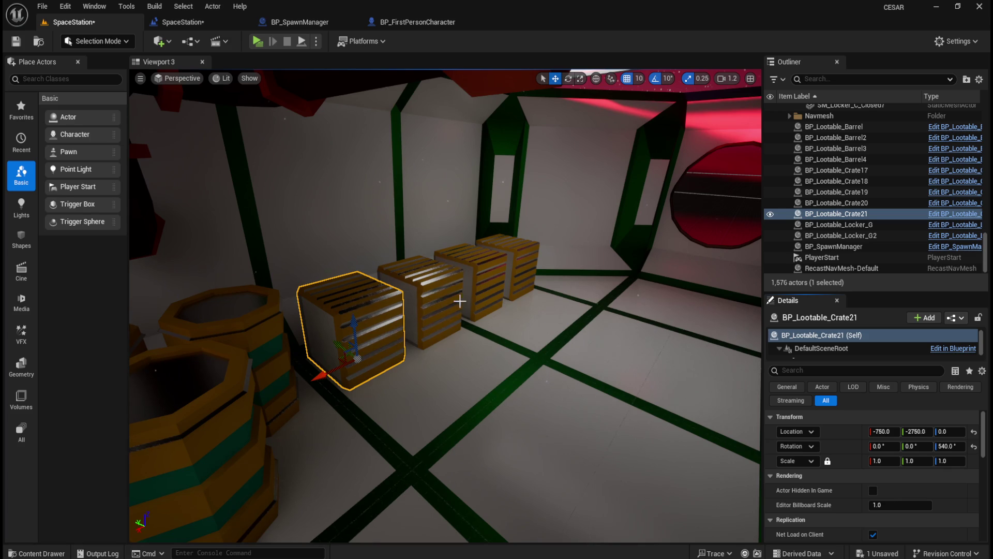
# Step: Fly through the station to review the new crates against the Blender map
pyautogui.moveTo(563, 336)
pyautogui.mouseDown()
pyautogui.moveTo(734, 331)
pyautogui.moveTo(760, 228)
pyautogui.moveTo(745, 207)
pyautogui.moveTo(549, 378)
pyautogui.mouseUp()
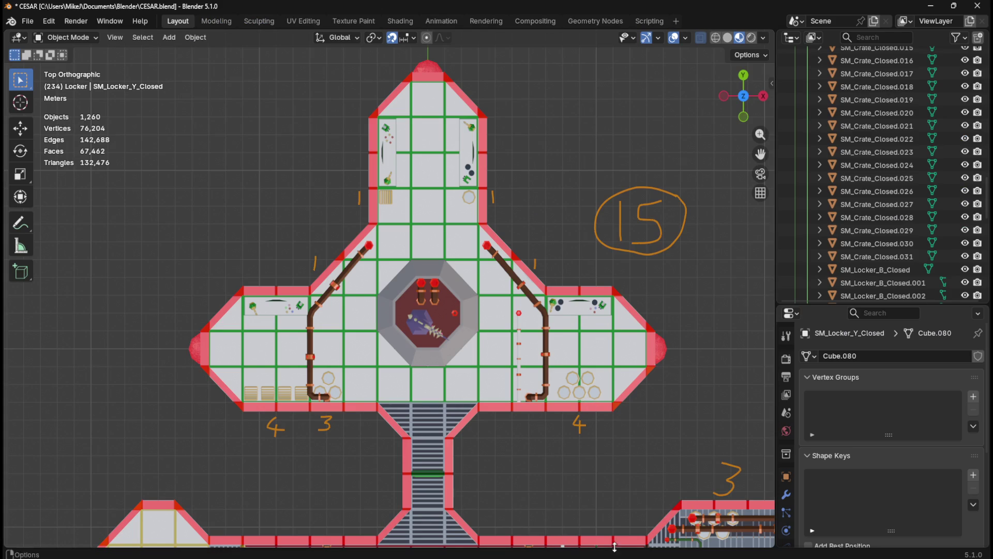
pyautogui.moveTo(600, 548)
pyautogui.click(585, 515)
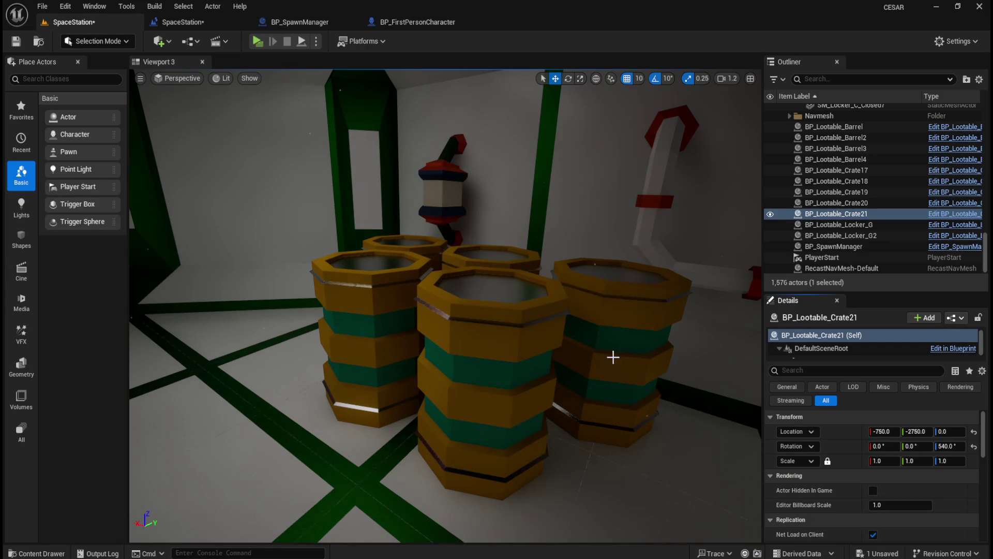
# Step: Replace SM_Barrel_Closed24 with a lootable barrel at the same location
pyautogui.moveTo(613, 362)
pyautogui.mouseDown()
pyautogui.moveTo(614, 385)
pyautogui.moveTo(610, 315)
pyautogui.moveTo(611, 368)
pyautogui.mouseUp()
pyautogui.hotkey('ctrl', 'space')
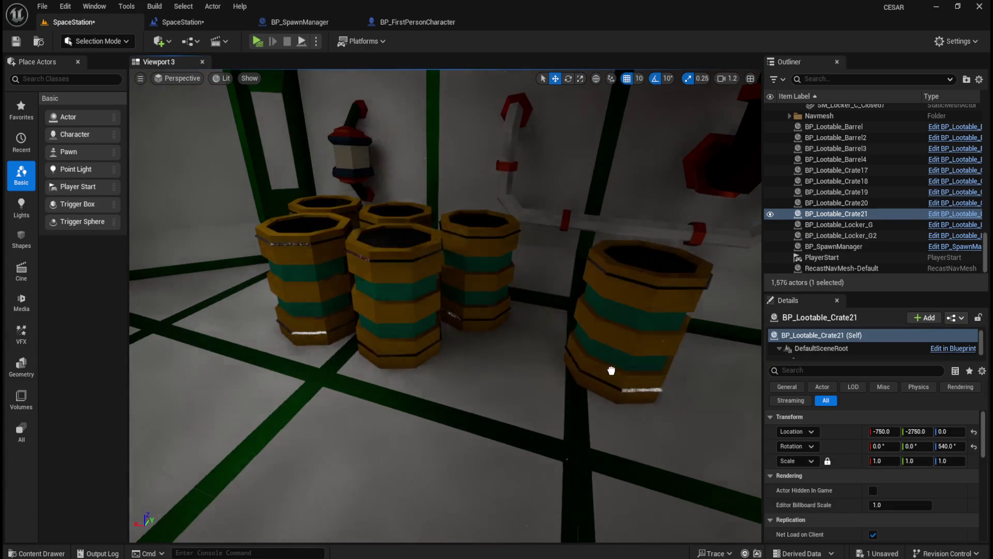
pyautogui.click(505, 283)
pyautogui.rightClick(834, 430)
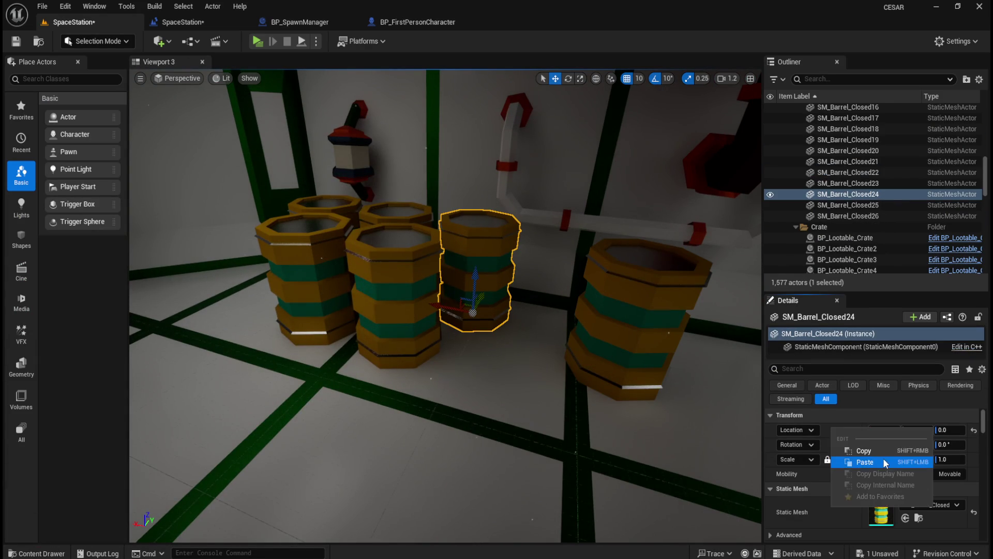
pyautogui.click(879, 454)
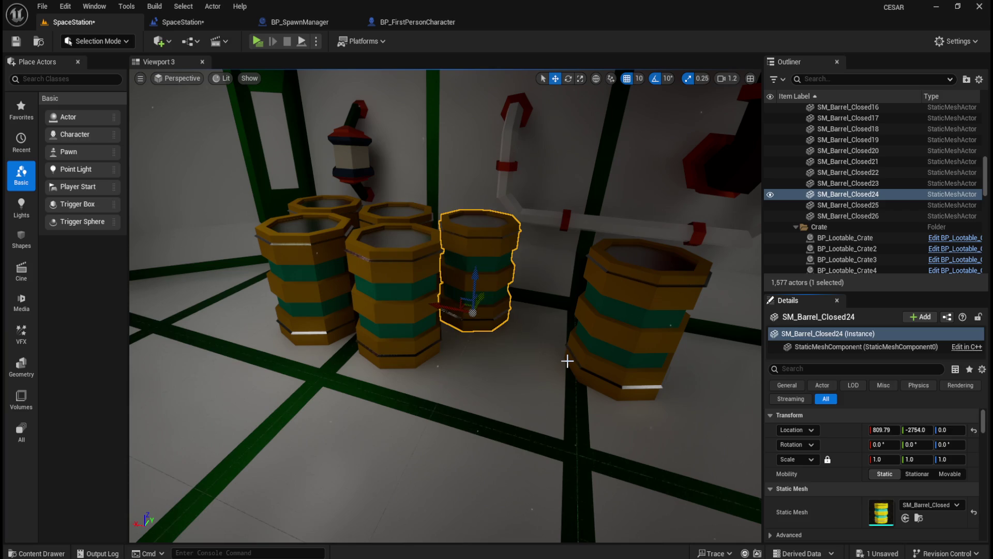
pyautogui.press('Delete')
pyautogui.click(664, 348)
pyautogui.rightClick(834, 431)
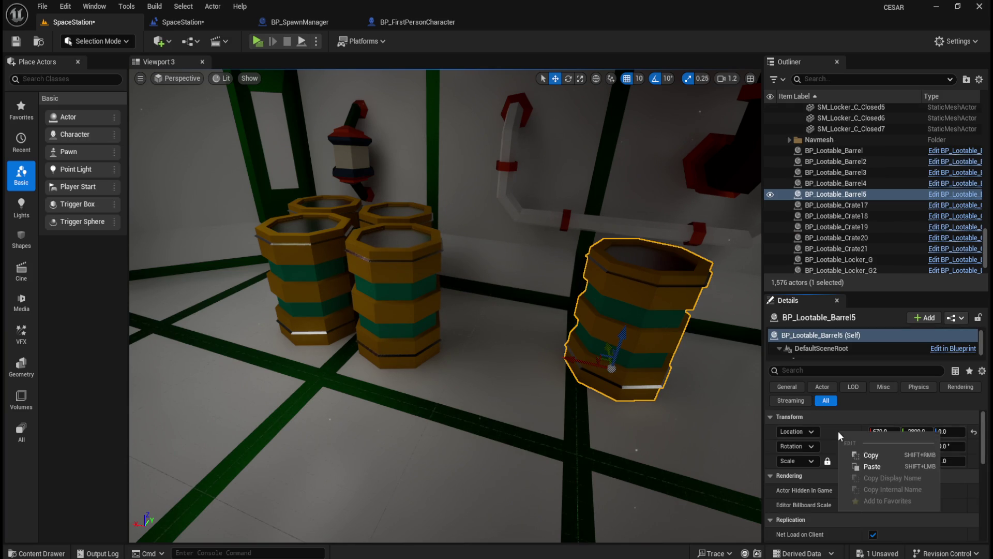
pyautogui.click(851, 467)
# Step: Place BP_Lootable_Barrel6 at SM_Barrel_Closed26's location and delete that mesh
pyautogui.click(407, 310)
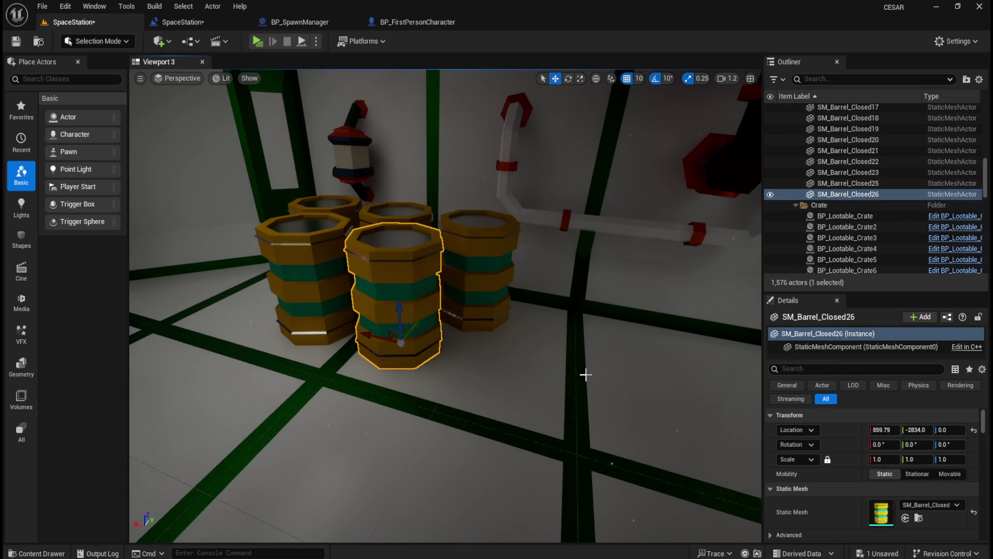
pyautogui.hotkey('ctrl', 'space')
pyautogui.moveTo(598, 406)
pyautogui.mouseDown()
pyautogui.moveTo(554, 390)
pyautogui.moveTo(556, 403)
pyautogui.mouseUp()
pyautogui.click(401, 310)
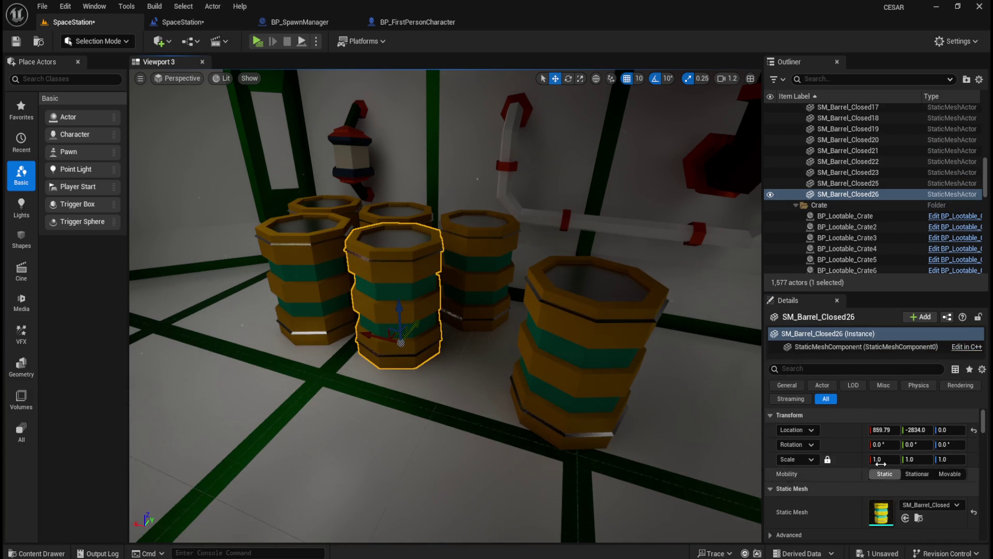
pyautogui.rightClick(847, 430)
pyautogui.click(875, 452)
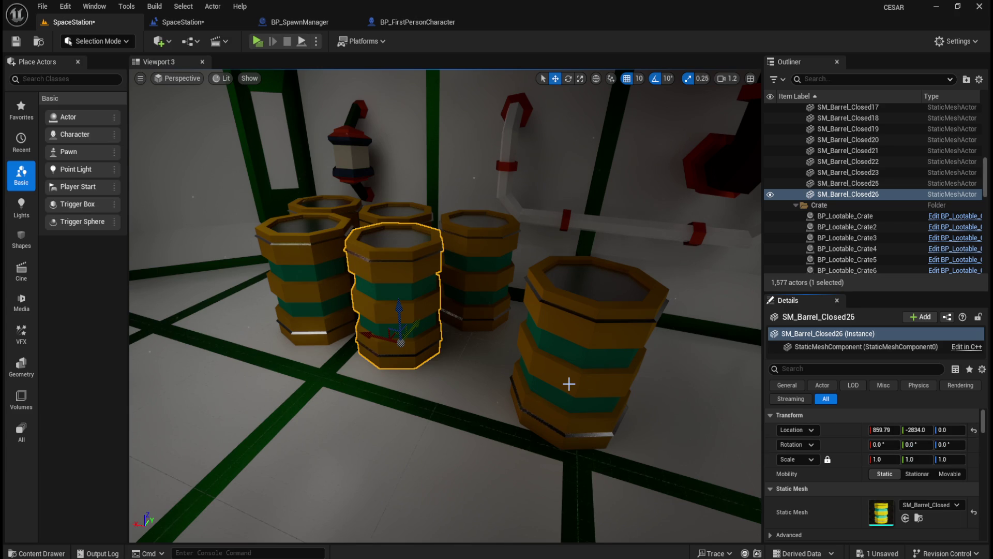
pyautogui.press('Delete')
pyautogui.click(574, 376)
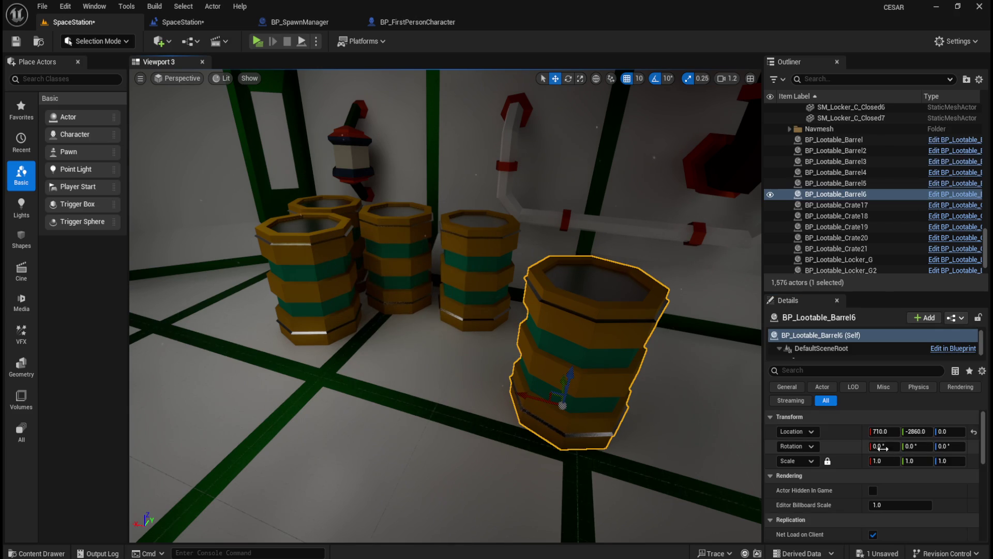
pyautogui.rightClick(849, 432)
pyautogui.click(860, 469)
# Step: Replace SM_Barrel_Closed25 with BP_Lootable_Barrel7 at 949.79, -2834.0
pyautogui.moveTo(350, 327); pyautogui.dragTo(548, 335)
pyautogui.hotkey('ctrl', 'space')
pyautogui.moveTo(601, 396); pyautogui.dragTo(362, 359)
pyautogui.click(526, 333)
pyautogui.rightClick(831, 429)
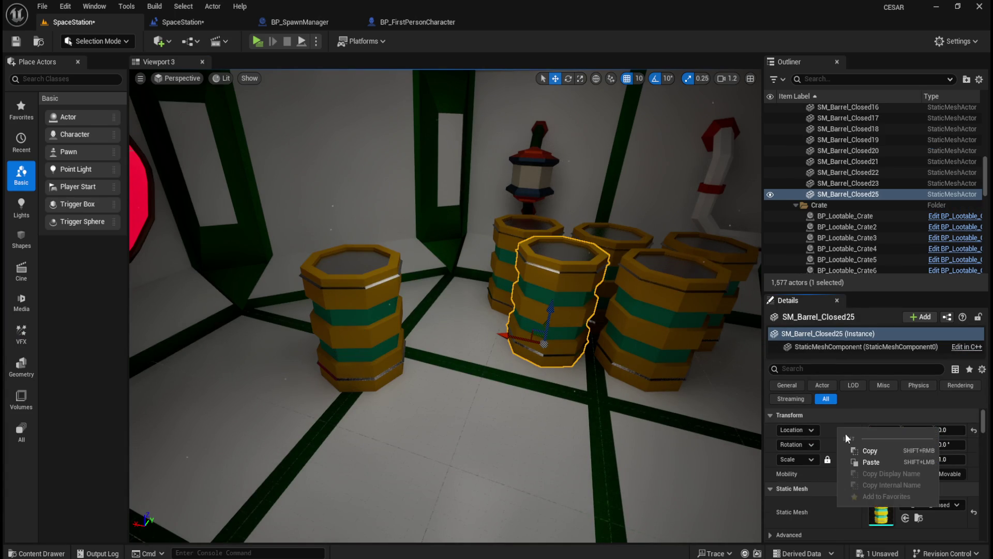
pyautogui.click(858, 448)
pyautogui.press('Delete')
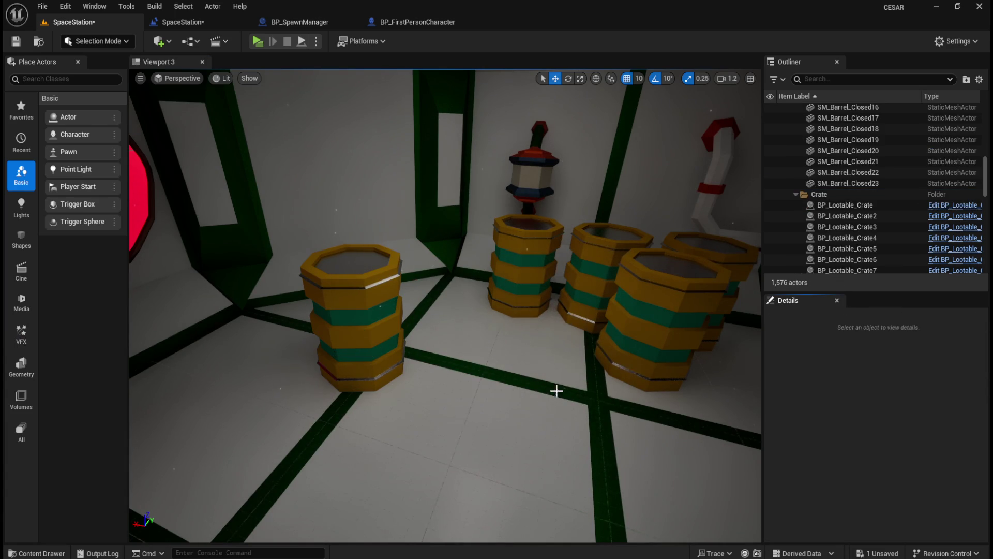
pyautogui.click(378, 280)
pyautogui.rightClick(847, 434)
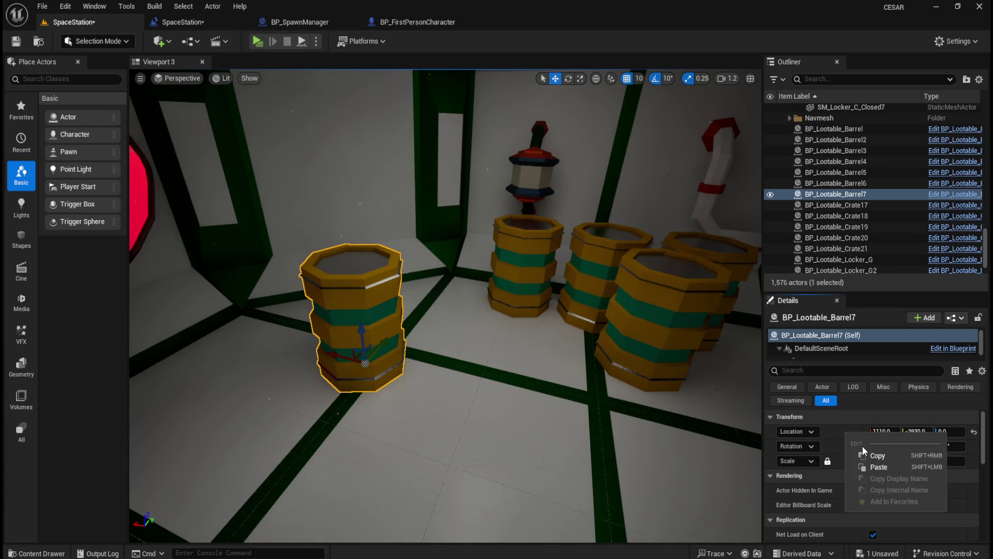
pyautogui.click(879, 467)
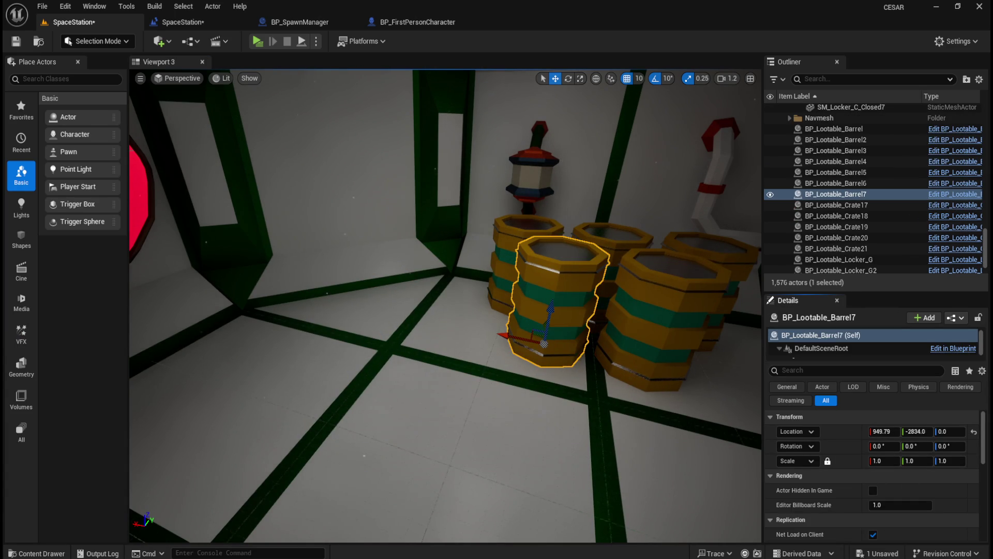
# Step: Replace SM_Barrel_Closed21 with BP_Lootable_Barrel8 at 989.79, -2754.0
pyautogui.hotkey('ctrl', 'space')
pyautogui.moveTo(599, 401); pyautogui.dragTo(384, 354)
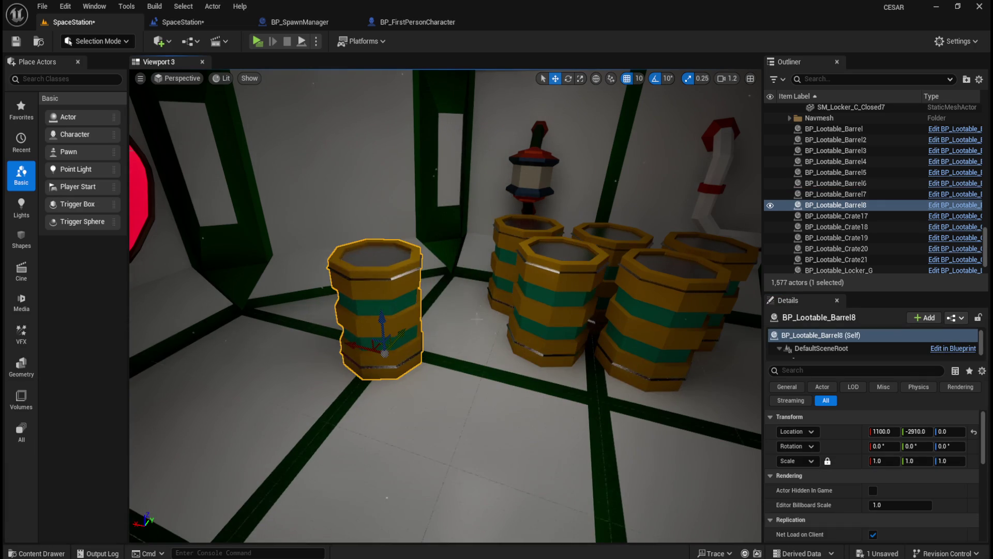
pyautogui.click(523, 274)
pyautogui.rightClick(848, 432)
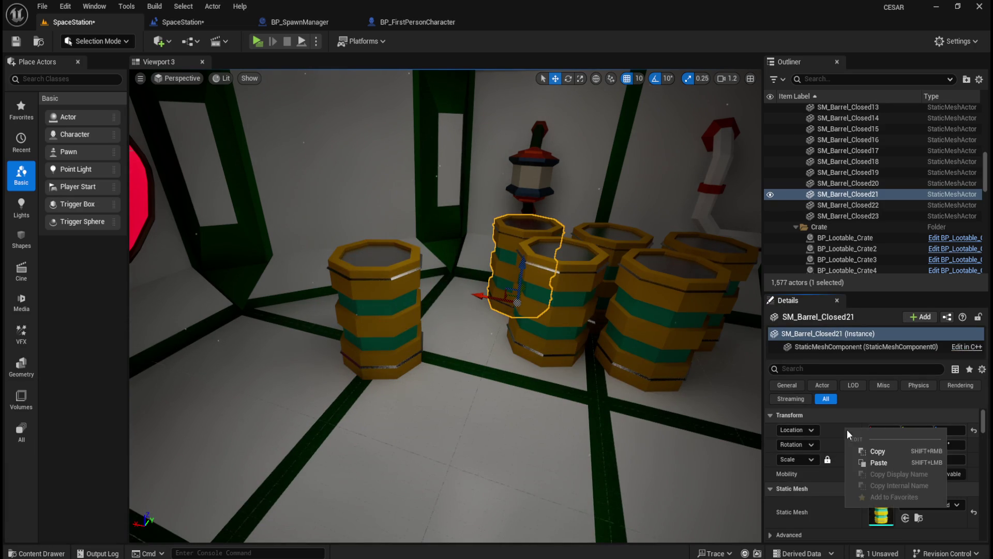
pyautogui.click(874, 455)
pyautogui.press('Delete')
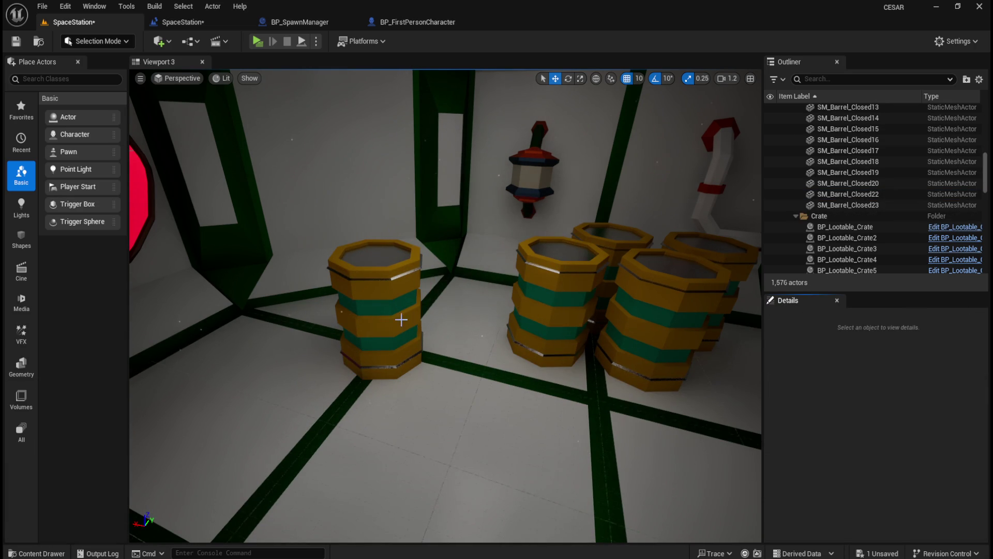
pyautogui.click(401, 319)
pyautogui.rightClick(854, 437)
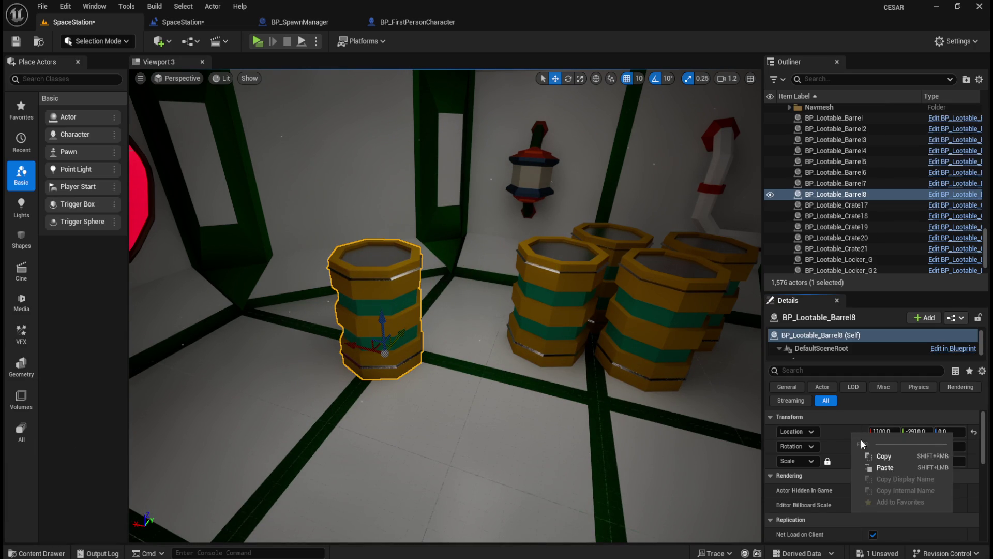
pyautogui.click(879, 468)
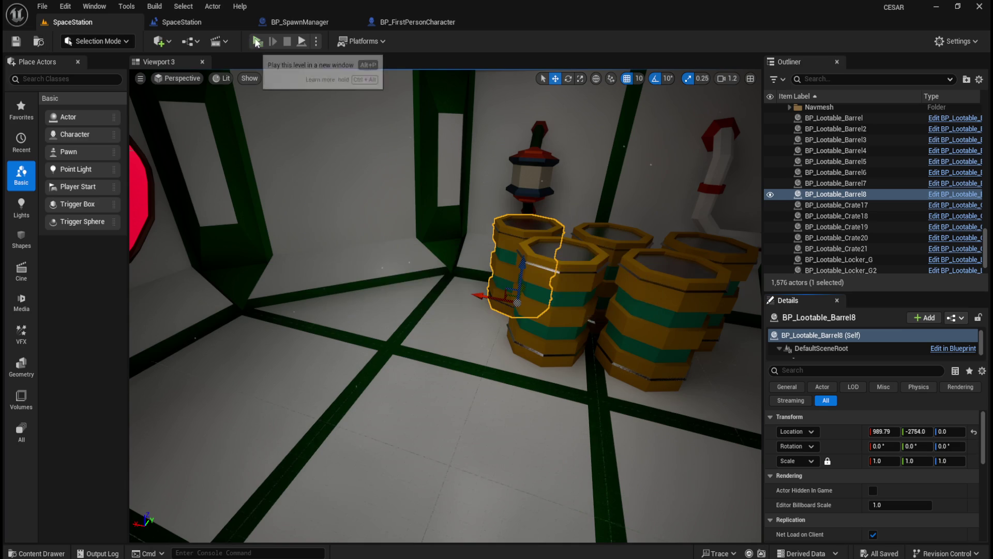
pyautogui.click(257, 40)
# Step: Walk from the corridor through the barrel room and down the barrel corridor, then exit with Esc
pyautogui.press('w')
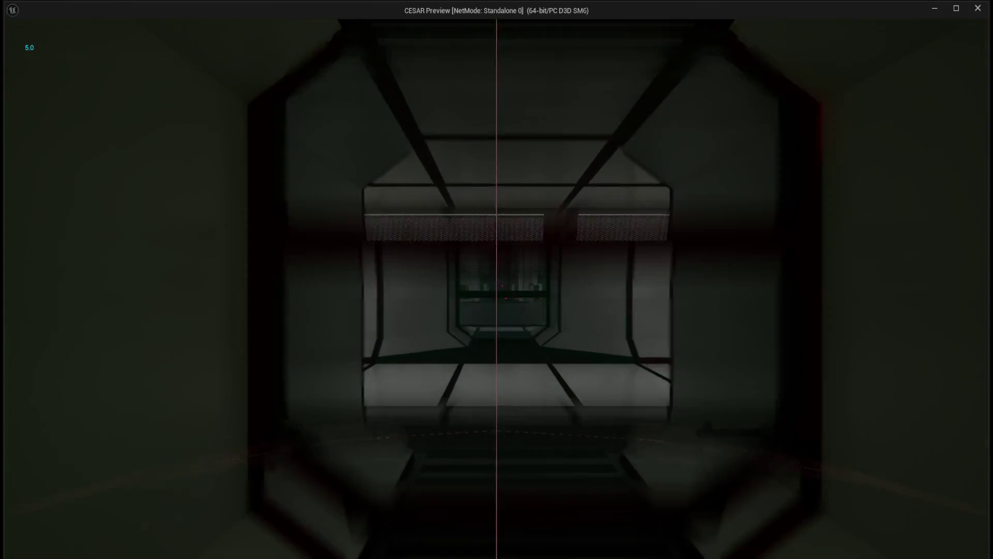
pyautogui.press('w')
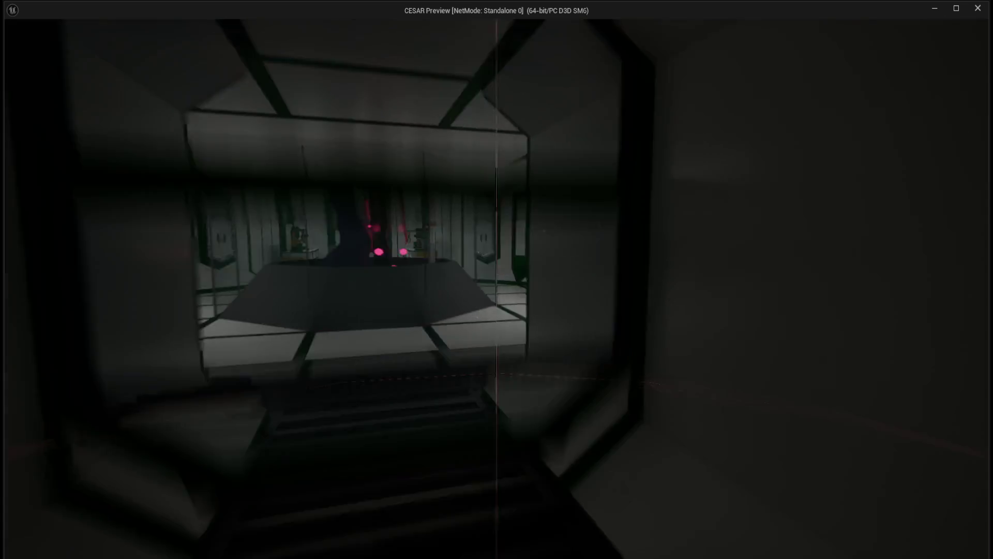
pyautogui.press('w')
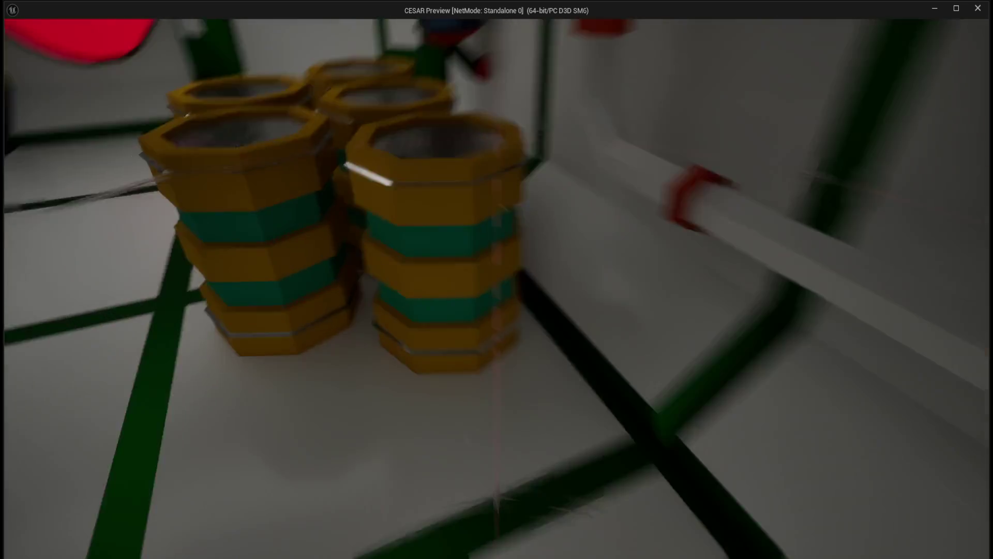
pyautogui.press('w')
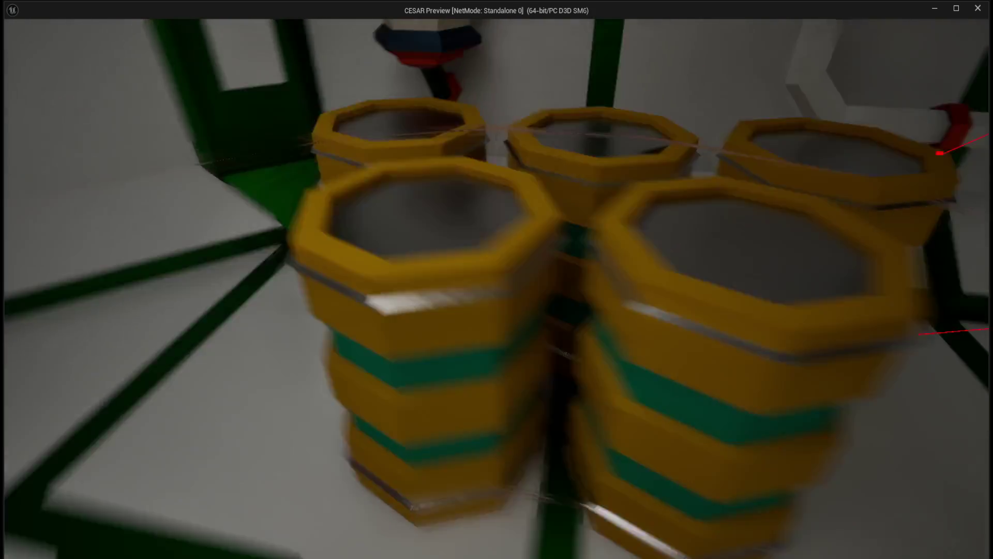
pyautogui.press('s')
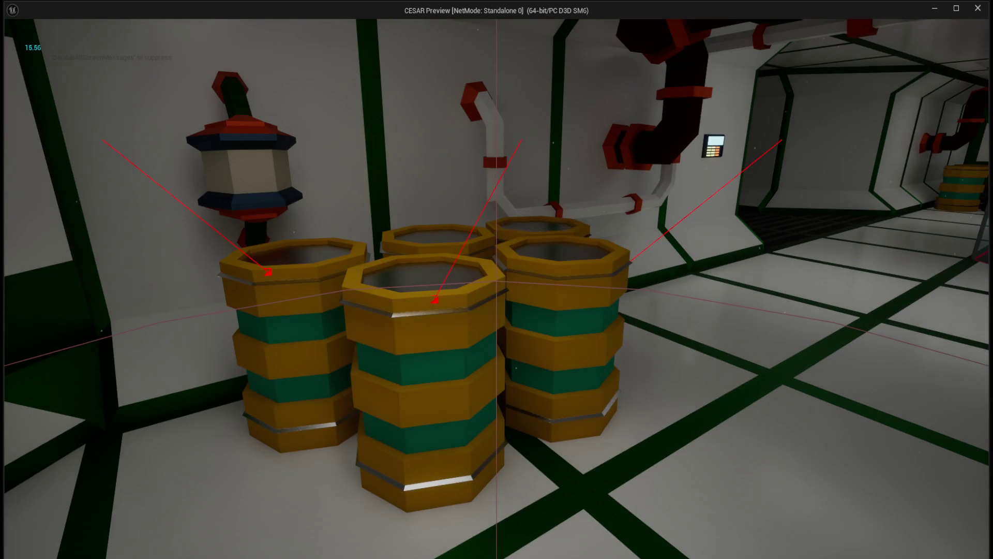
pyautogui.press('w')
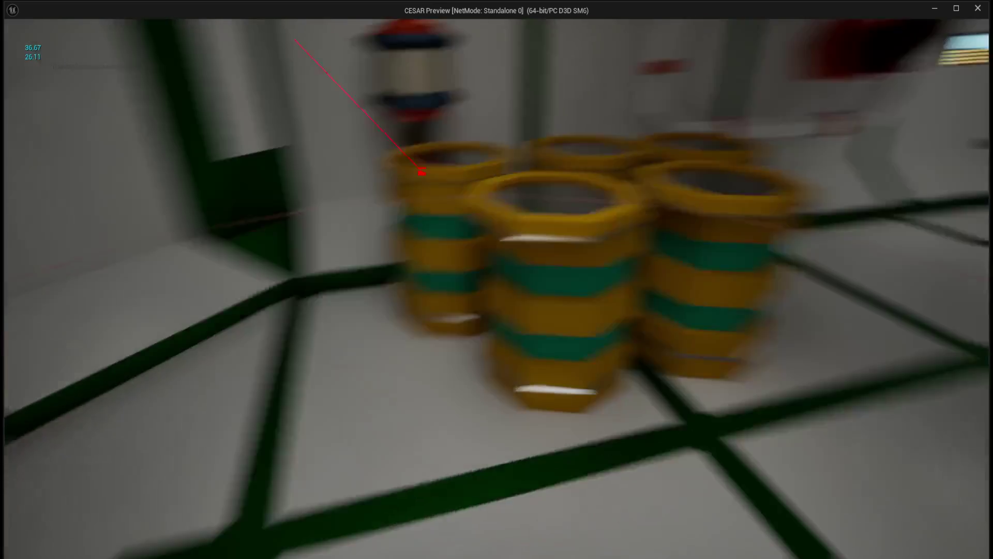
pyautogui.moveTo(496, 280)
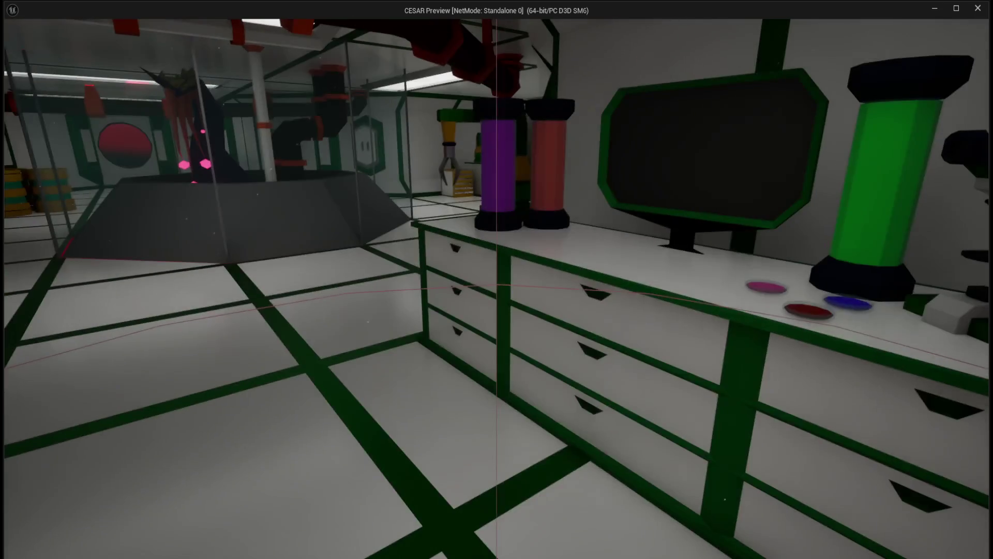
pyautogui.press('w')
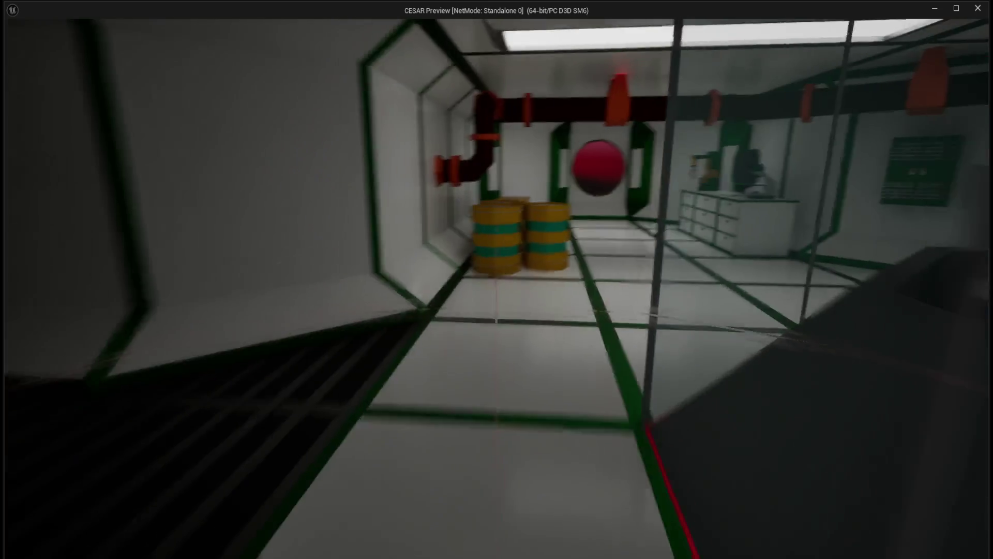
pyautogui.press('w')
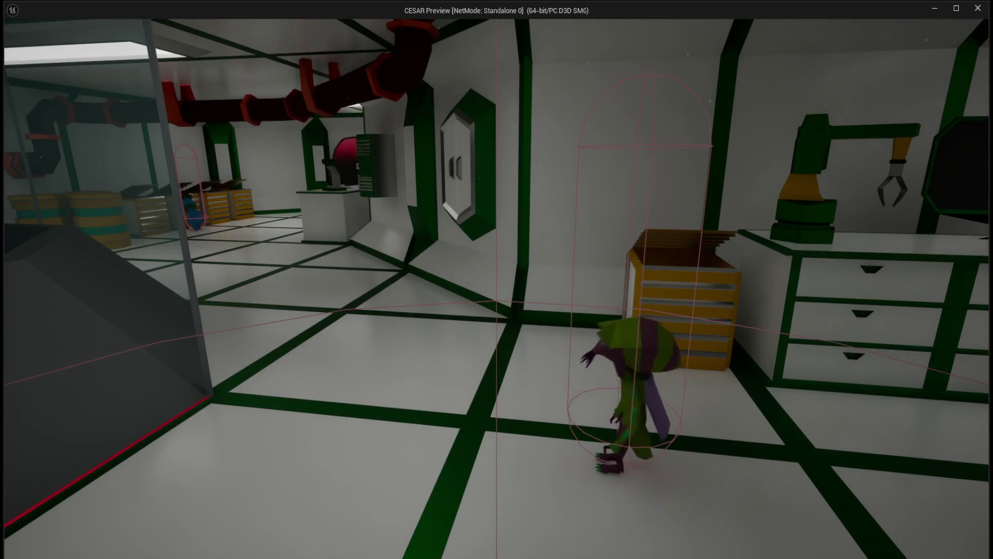
pyautogui.press('Escape')
# Step: Range-select from BP_Lootable_Barrel in the Outliner to cover all 15 lootables, then view them from above
pyautogui.scroll(-5, 470, 317)
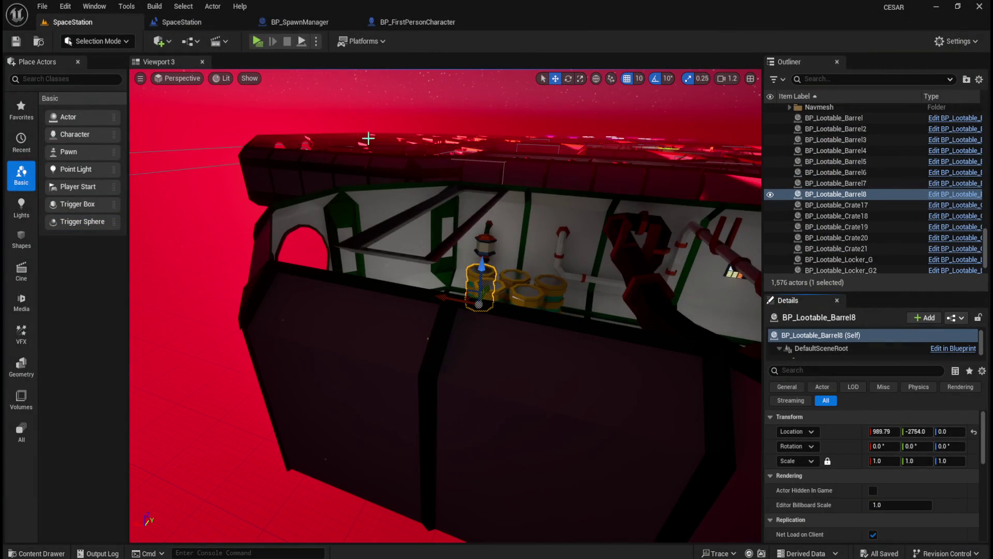
pyautogui.click(643, 337)
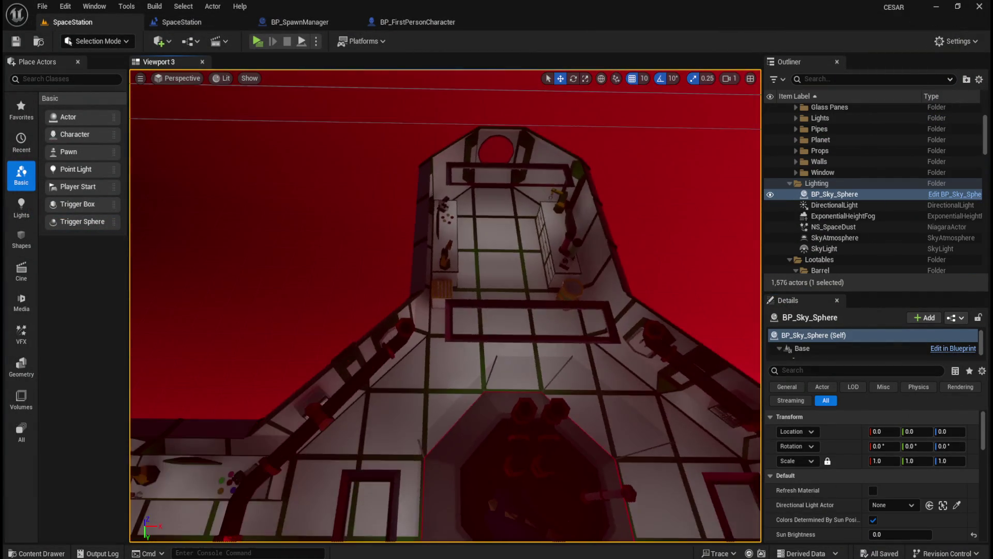
pyautogui.click(833, 136)
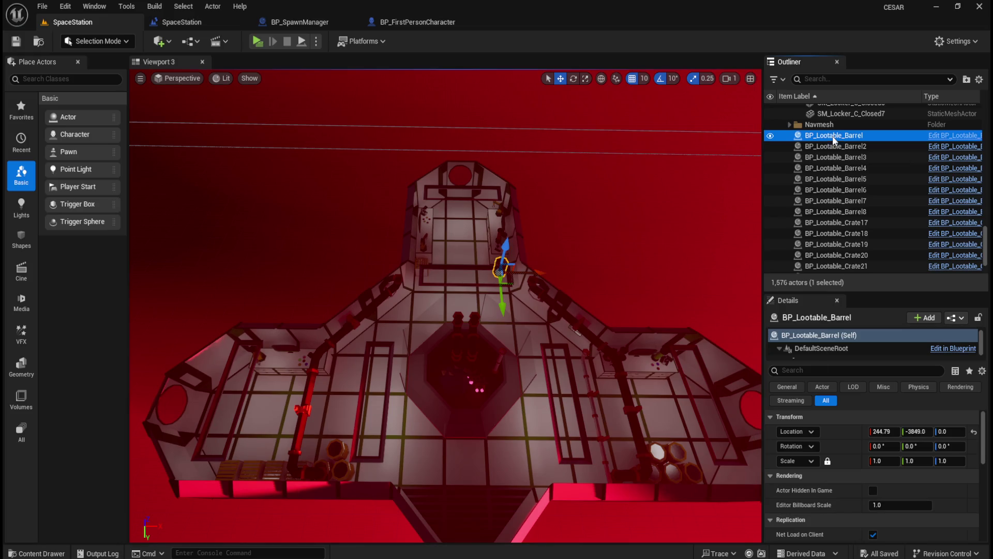
pyautogui.click(855, 179)
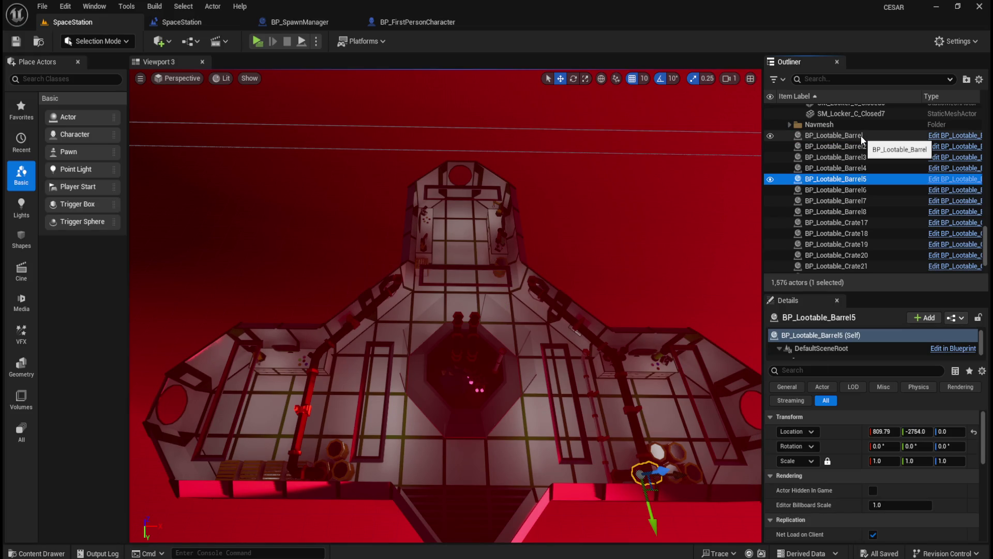
pyautogui.click(861, 136)
pyautogui.click(854, 157)
pyautogui.click(854, 135)
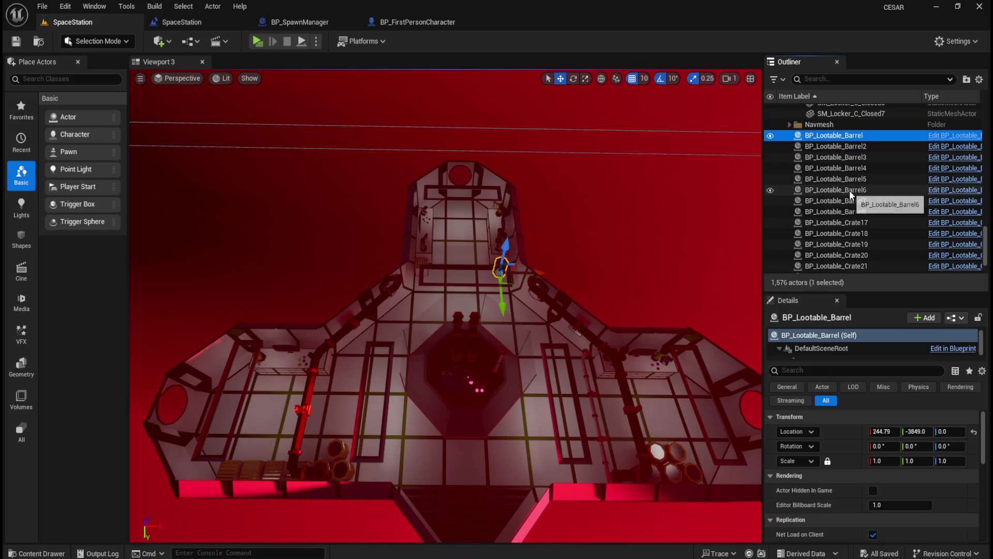
pyautogui.scroll(-2, 850, 191)
pyautogui.keyDown('shift'); pyautogui.click(857, 236); pyautogui.keyUp('shift')
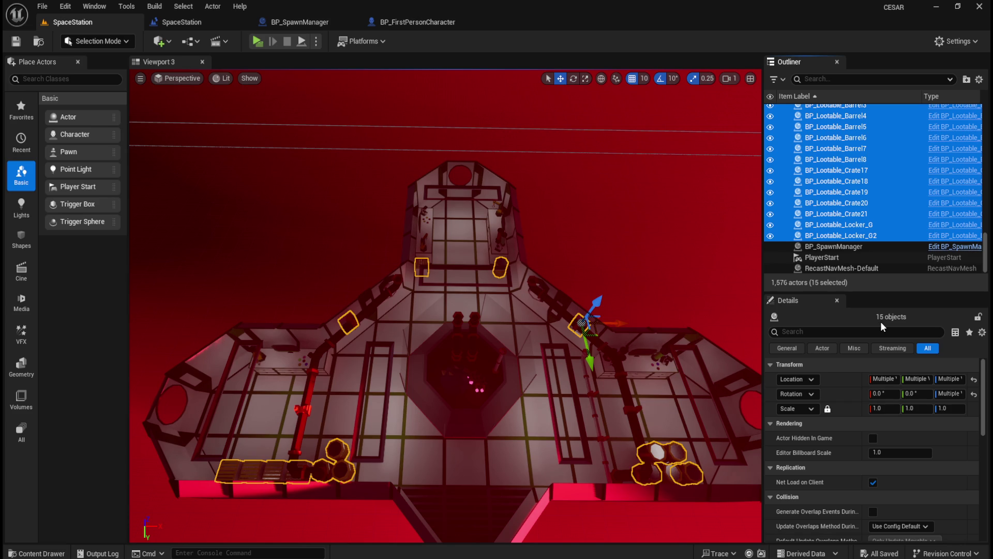
pyautogui.moveTo(523, 348); pyautogui.dragTo(502, 351)
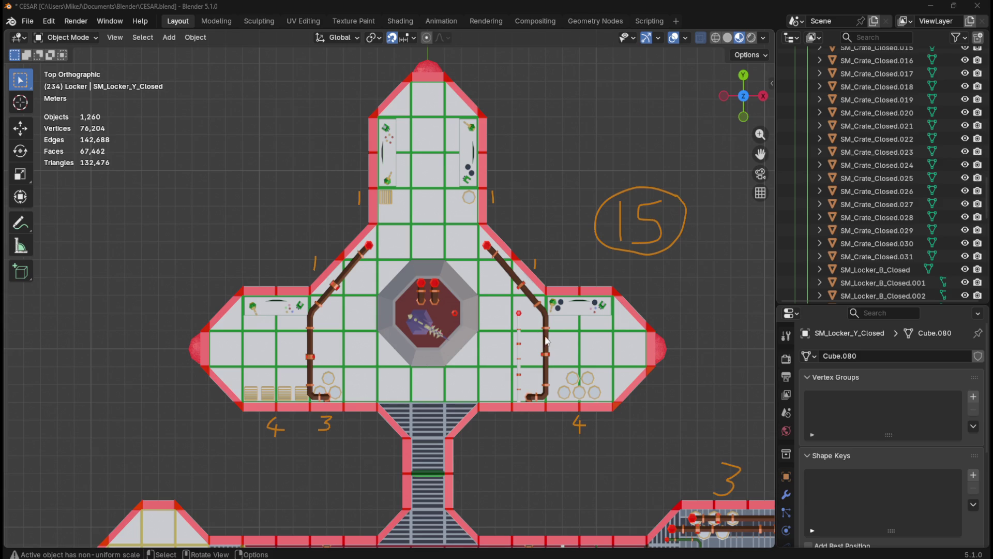
# Step: Pan and zoom the top view across the lower-right and upper rooms to check prop placements
pyautogui.moveTo(585, 482)
pyautogui.mouseDown()
pyautogui.moveTo(522, 249)
pyautogui.moveTo(246, 129)
pyautogui.mouseUp()
pyautogui.scroll(-4, 492, 190)
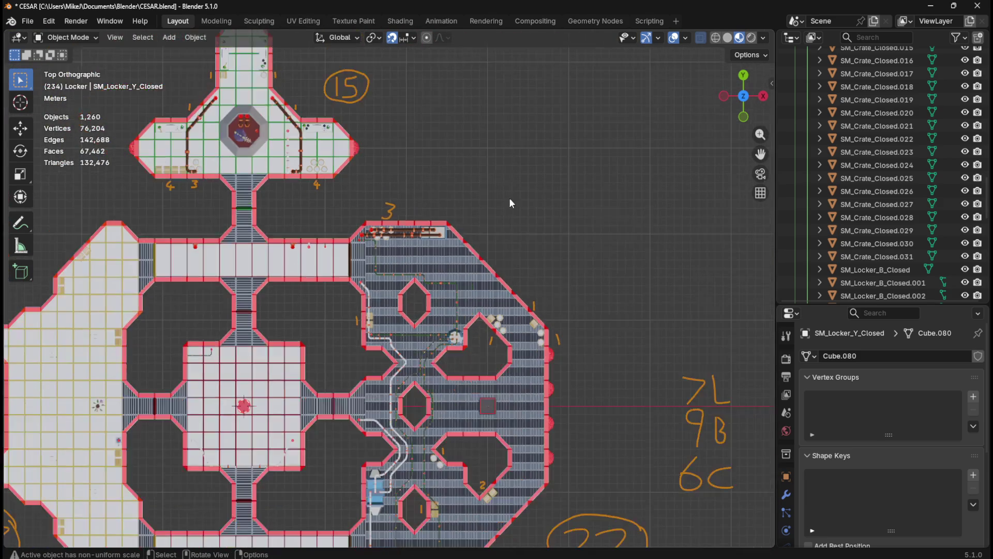
pyautogui.moveTo(511, 418)
pyautogui.mouseDown()
pyautogui.moveTo(539, 156)
pyautogui.moveTo(470, 245)
pyautogui.moveTo(514, 322)
pyautogui.moveTo(472, 322)
pyautogui.moveTo(482, 322)
pyautogui.mouseUp()
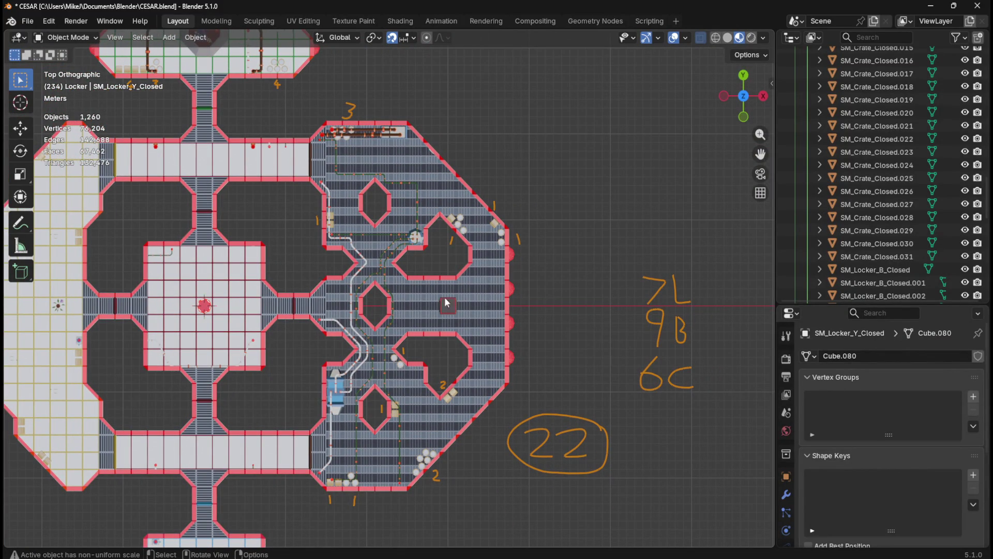
pyautogui.scroll(2, 429, 371)
pyautogui.moveTo(427, 246); pyautogui.dragTo(486, 409)
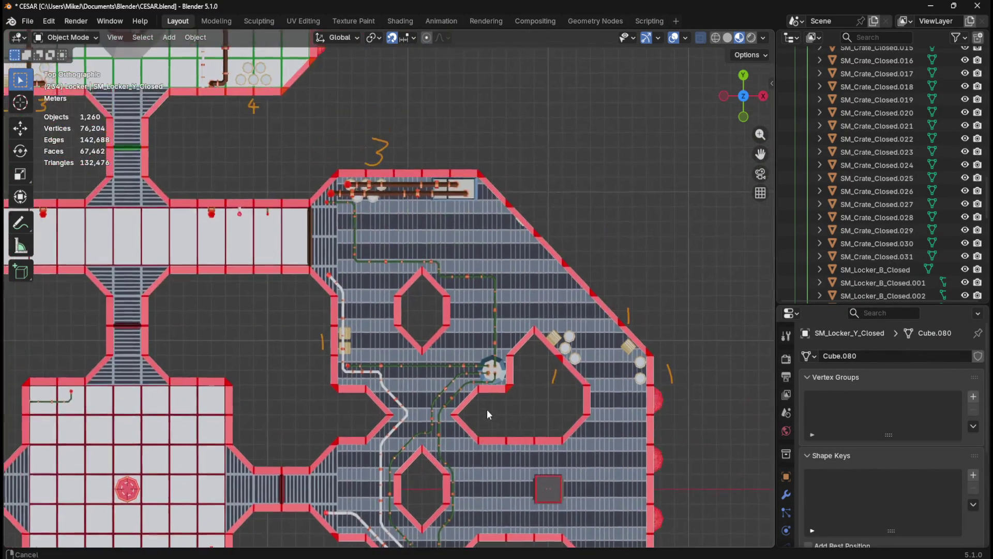
pyautogui.scroll(1, 486, 408)
pyautogui.scroll(4, 533, 401)
pyautogui.hscroll(-4, 546, 376)
pyautogui.scroll(5, 501, 217)
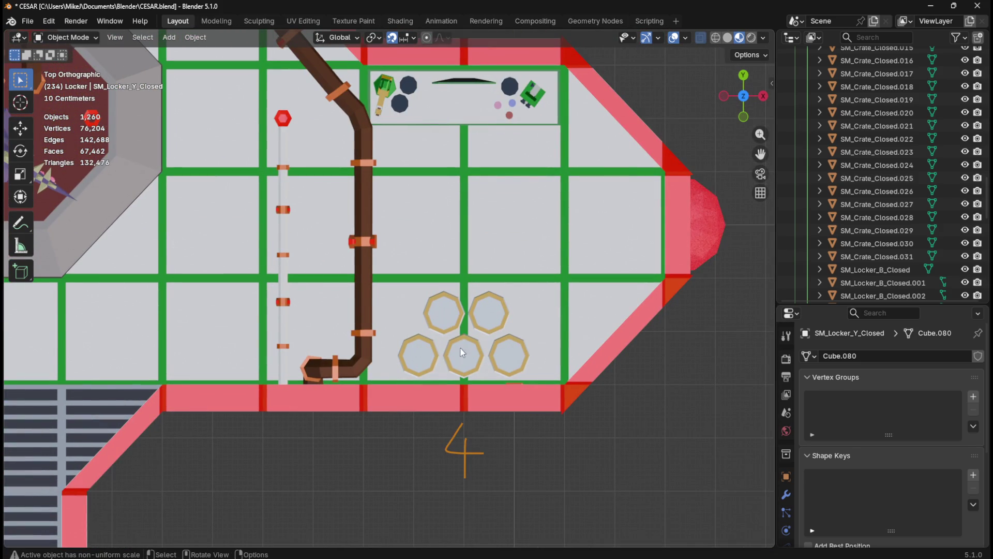
pyautogui.moveTo(443, 376); pyautogui.dragTo(485, 334)
# Step: Inspect the lower notch's barrels and crates and the upper-left rooms, then recentre on the octagonal deck
pyautogui.scroll(-8, 486, 331)
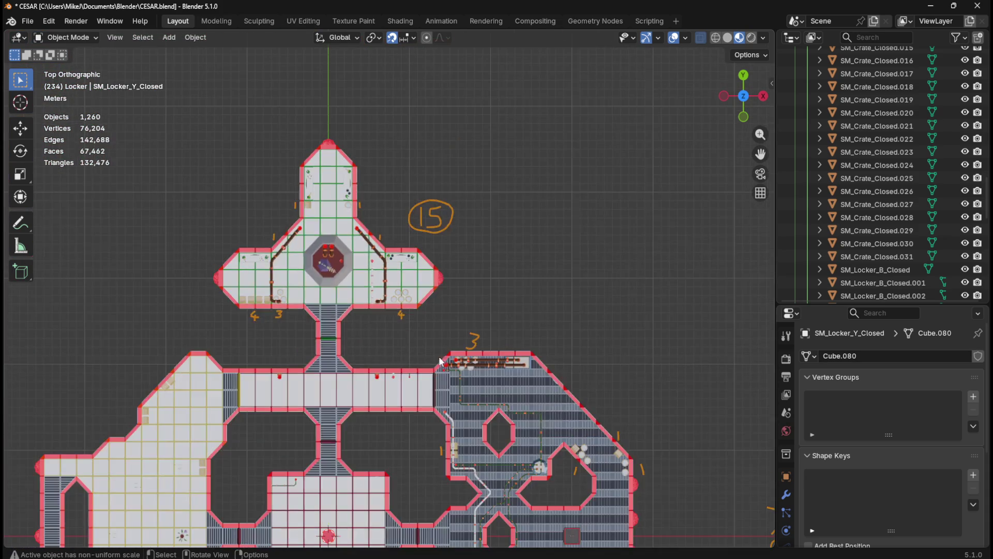
pyautogui.moveTo(496, 280)
pyautogui.mouseDown()
pyautogui.moveTo(424, 124)
pyautogui.moveTo(496, 64)
pyautogui.mouseUp()
pyautogui.scroll(5, 433, 393)
pyautogui.moveTo(494, 439)
pyautogui.mouseDown()
pyautogui.moveTo(409, 225)
pyautogui.moveTo(488, 209)
pyautogui.mouseUp()
pyautogui.scroll(3, 488, 209)
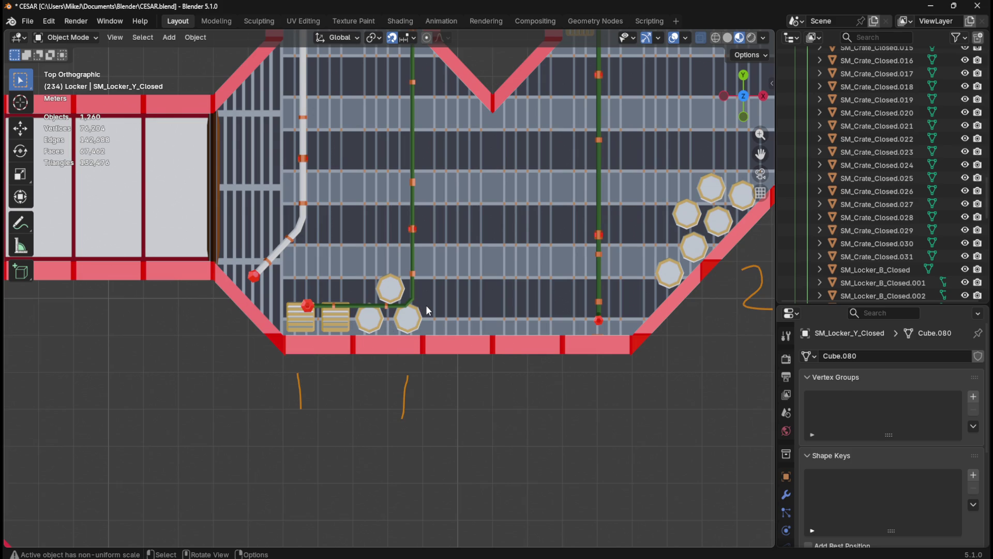
pyautogui.scroll(-3, 431, 302)
pyautogui.moveTo(579, 144); pyautogui.dragTo(456, 331)
pyautogui.scroll(-1, 408, 393)
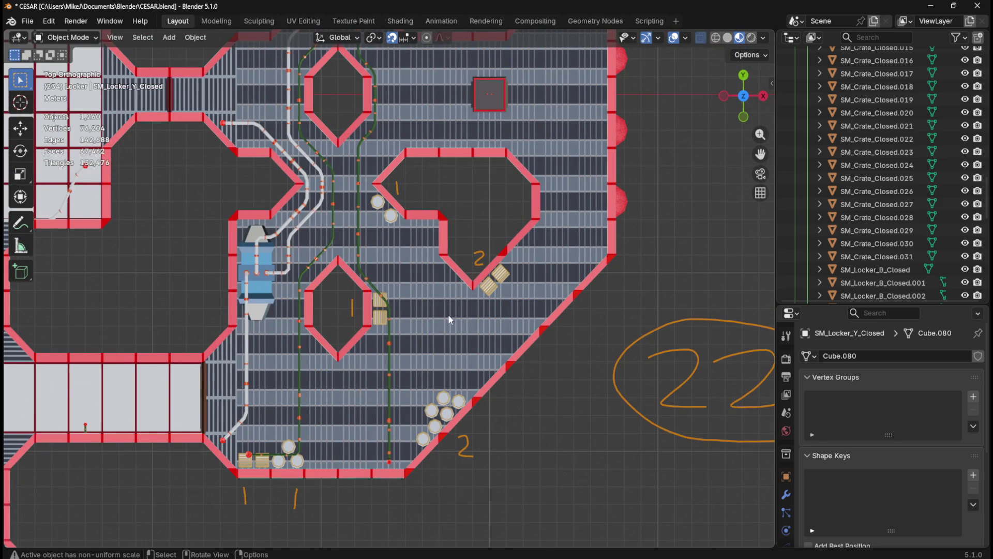
pyautogui.moveTo(476, 185); pyautogui.dragTo(474, 441)
pyautogui.moveTo(466, 229)
pyautogui.mouseDown()
pyautogui.moveTo(482, 346)
pyautogui.moveTo(501, 387)
pyautogui.mouseUp()
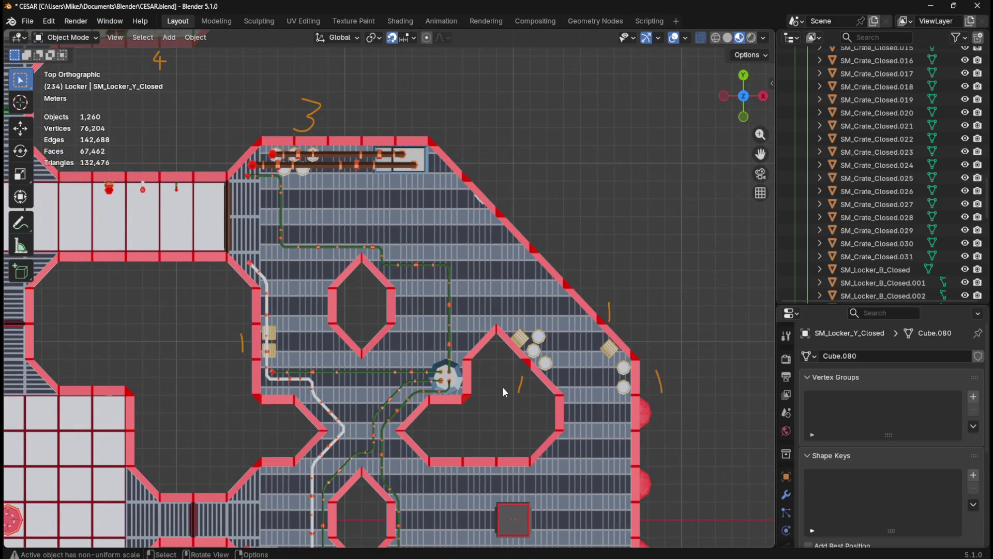
pyautogui.scroll(6, 587, 374)
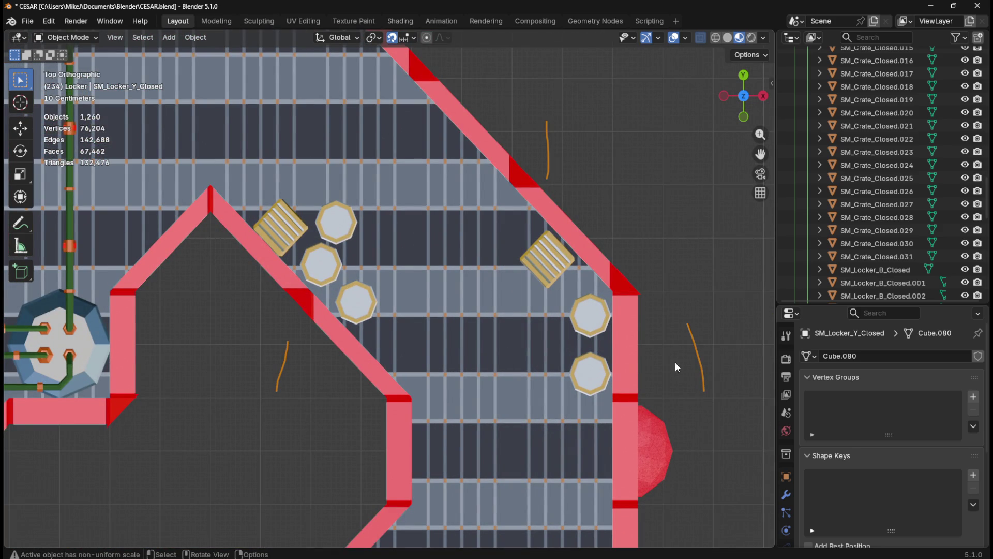
pyautogui.scroll(-8, 636, 359)
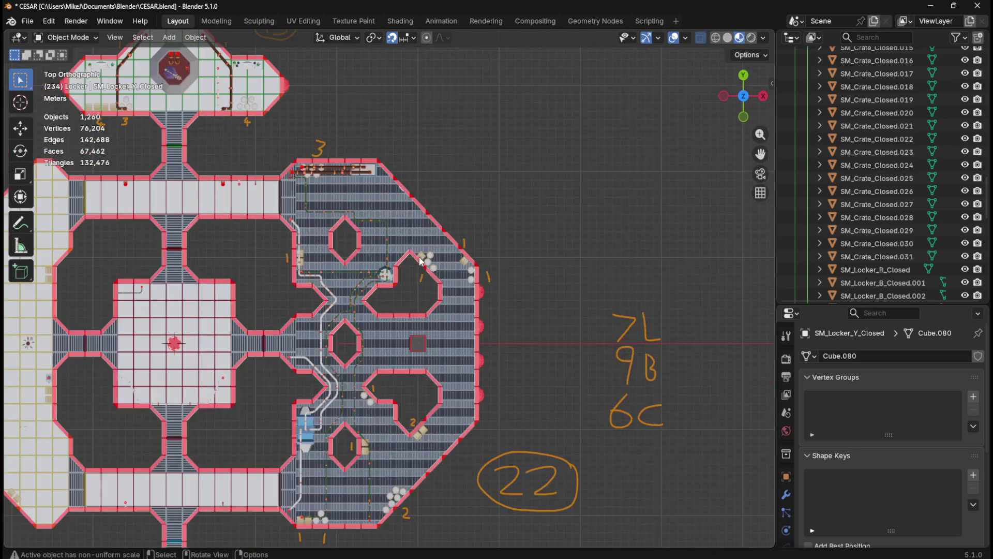
pyautogui.moveTo(405, 311); pyautogui.dragTo(472, 275)
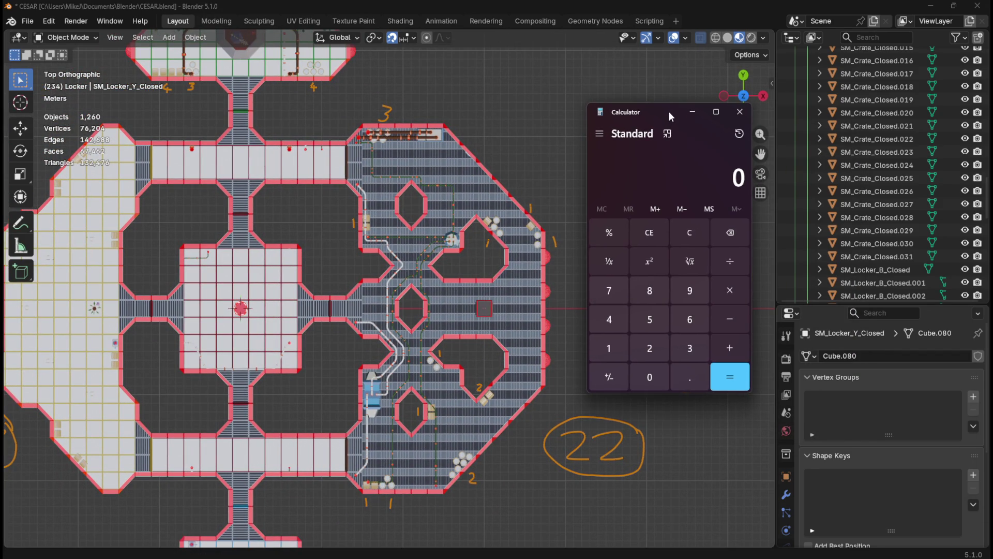
# Step: Total a first run of deck counts (3, 4, 5+1, 7, 8, 5+3+1) in Calculator
pyautogui.write('3')
pyautogui.press('BackSpace')
pyautogui.write('4')
pyautogui.press('BackSpace')
pyautogui.write('5+1')
pyautogui.press('BackSpace')
pyautogui.write('7')
pyautogui.press('BackSpace')
pyautogui.write('8')
pyautogui.press('BackSpace')
pyautogui.write('5+3+1')
pyautogui.press('Return')
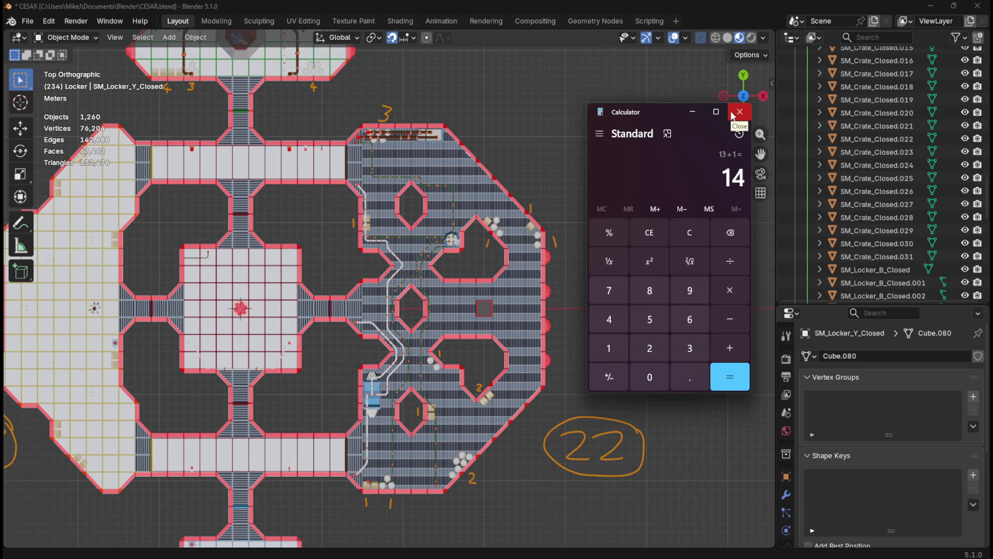
# Step: Clear and re-enter the counts 3+1+1+3+2+1+3+1, then add 1+1+4+1+1 beside the notes
pyautogui.click(679, 235)
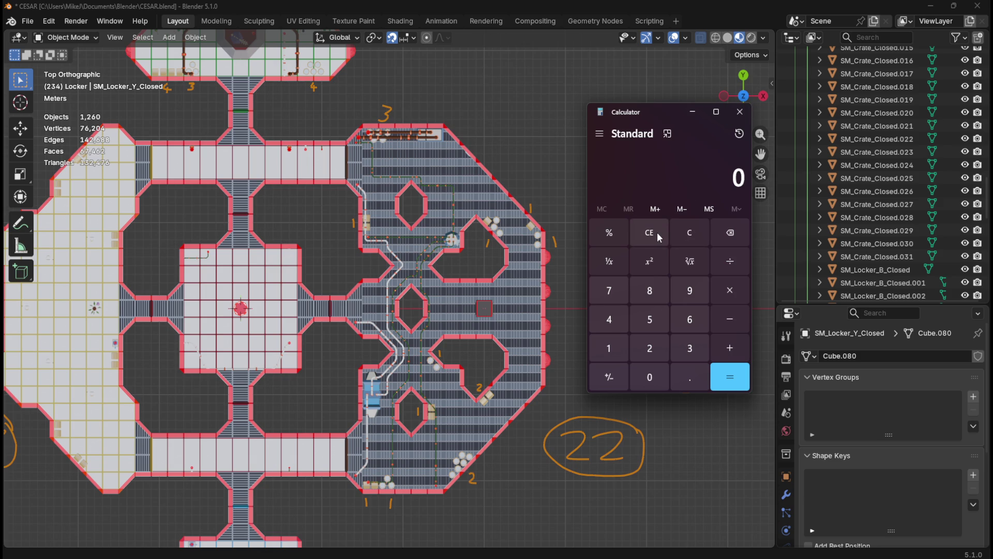
pyautogui.write('3+1+1+3+2+1+3+1')
pyautogui.press('Return')
pyautogui.moveTo(667, 114)
pyautogui.mouseDown()
pyautogui.moveTo(307, 102)
pyautogui.moveTo(499, 118)
pyautogui.moveTo(582, 92)
pyautogui.moveTo(549, 92)
pyautogui.moveTo(637, 89)
pyautogui.moveTo(608, 94)
pyautogui.moveTo(674, 72)
pyautogui.moveTo(622, 88)
pyautogui.moveTo(638, 84)
pyautogui.moveTo(639, 95)
pyautogui.mouseUp()
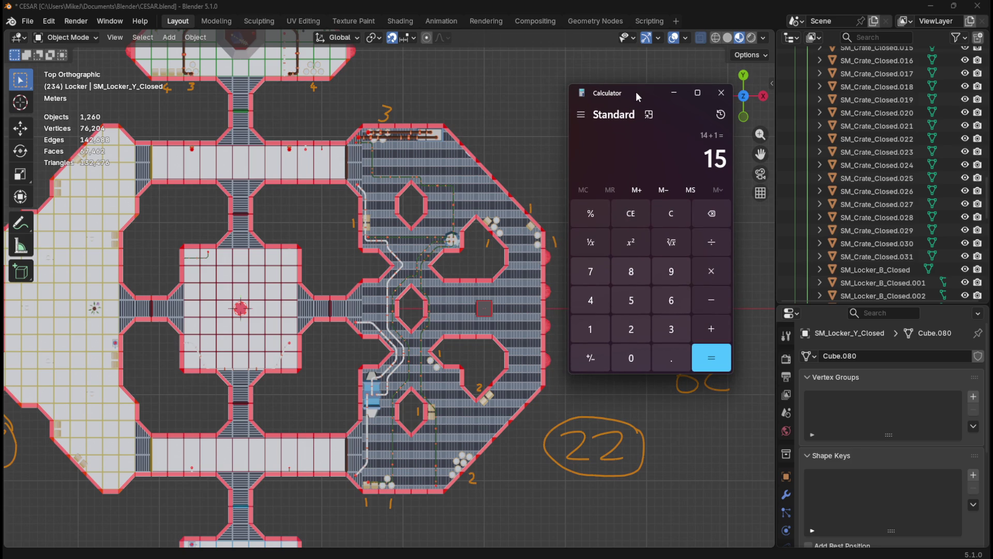
pyautogui.write('+1+1+')
pyautogui.write('4')
pyautogui.write('+1+1+')
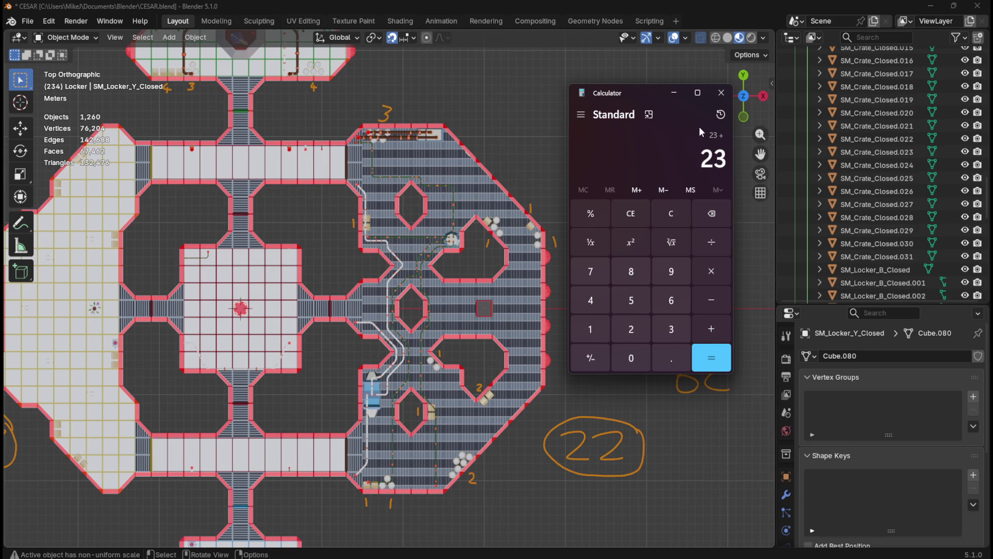
# Step: Clear and close Calculator to reveal the whole annotated station map
pyautogui.click(673, 214)
pyautogui.click(722, 94)
pyautogui.scroll(-1, 622, 392)
pyautogui.scroll(-4, 622, 393)
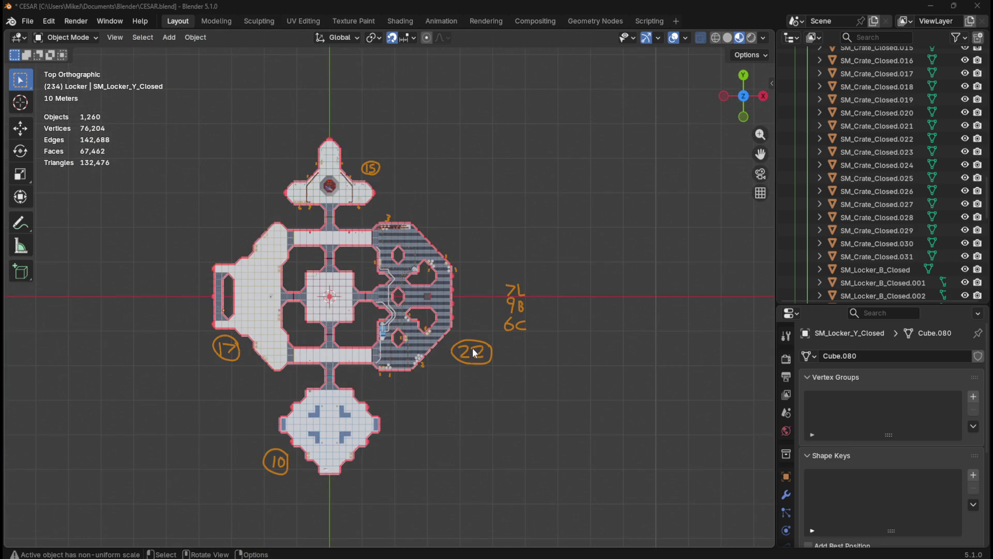
# Step: Zoom back onto the octagonal deck and move the new calculator off the map
pyautogui.scroll(5, 562, 396)
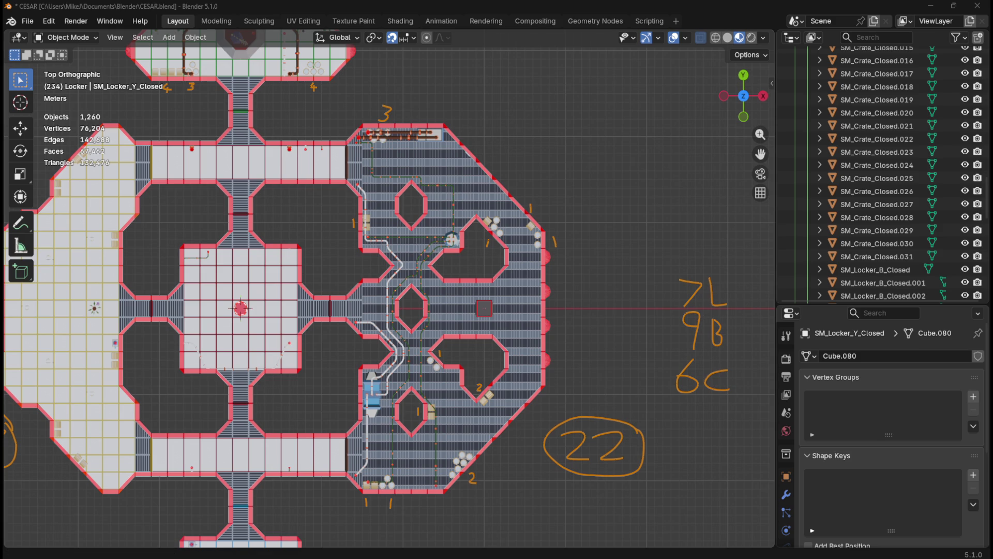
pyautogui.moveTo(656, 89); pyautogui.dragTo(580, 89)
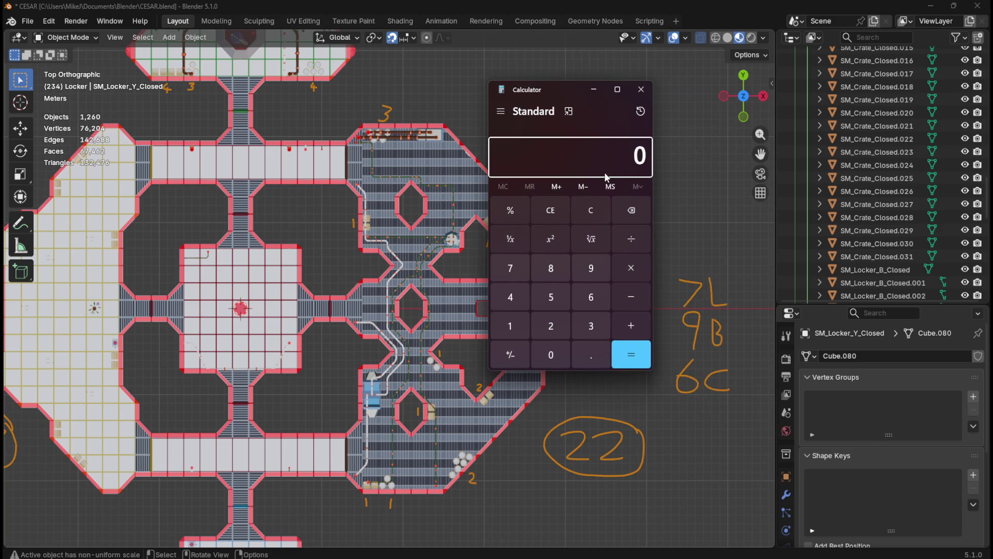
# Step: Add 7+9+6 in Calculator to confirm 22, then close it and orbit the map
pyautogui.write('7+9+6')
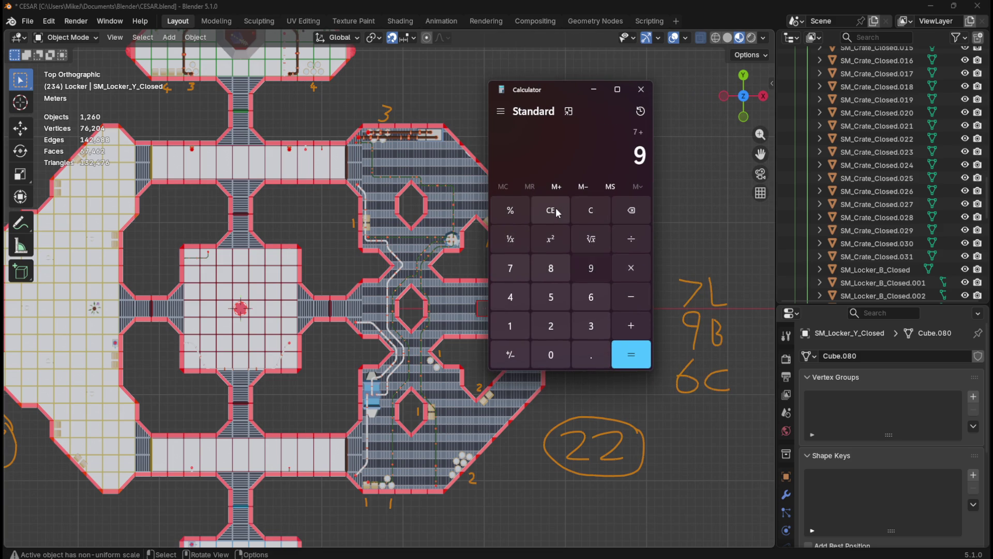
pyautogui.press('Return')
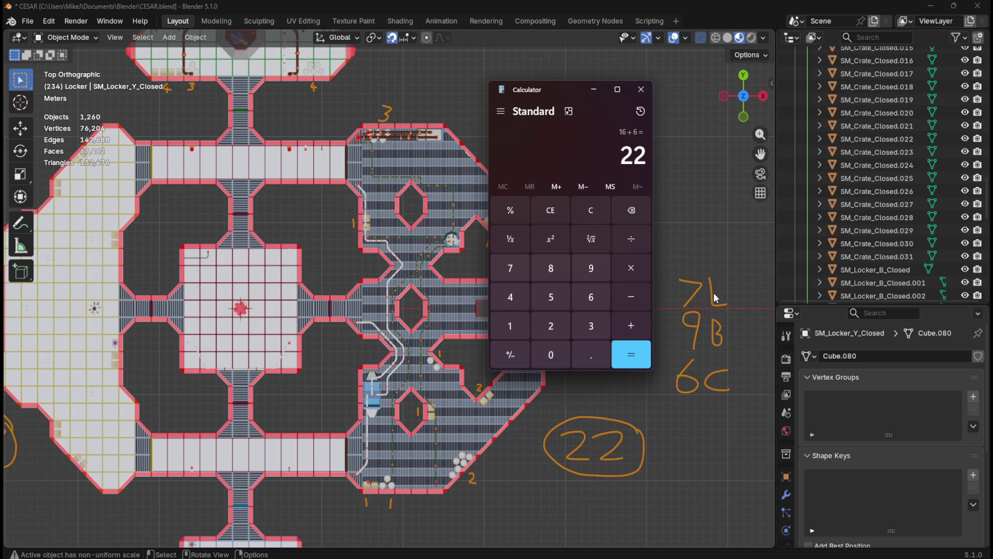
pyautogui.moveTo(562, 89)
pyautogui.mouseDown()
pyautogui.moveTo(263, 76)
pyautogui.moveTo(647, 95)
pyautogui.mouseUp()
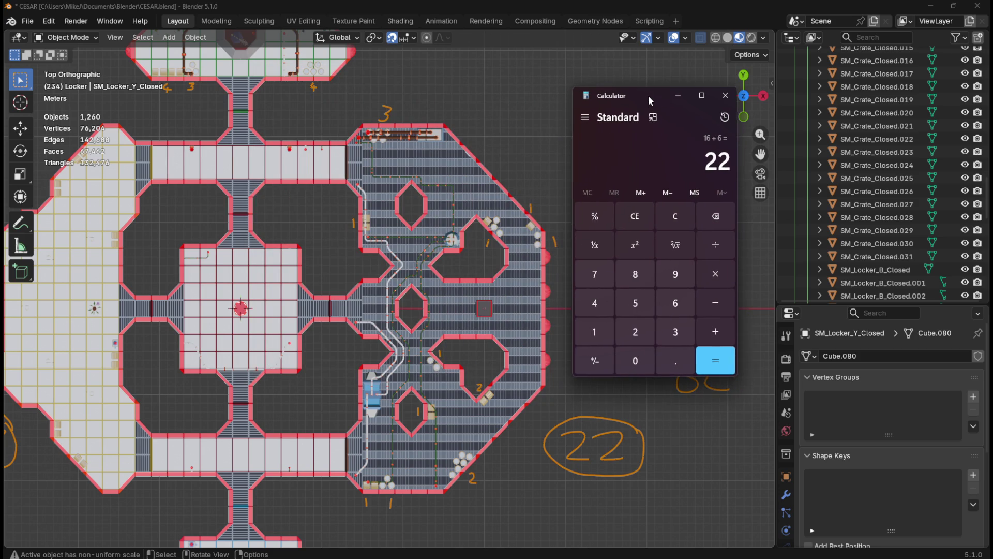
pyautogui.click(724, 95)
pyautogui.moveTo(613, 340)
pyautogui.mouseDown()
pyautogui.moveTo(599, 349)
pyautogui.moveTo(546, 309)
pyautogui.moveTo(519, 222)
pyautogui.moveTo(527, 284)
pyautogui.moveTo(506, 239)
pyautogui.moveTo(558, 290)
pyautogui.moveTo(506, 328)
pyautogui.moveTo(515, 333)
pyautogui.moveTo(475, 329)
pyautogui.moveTo(623, 320)
pyautogui.moveTo(528, 318)
pyautogui.moveTo(629, 340)
pyautogui.moveTo(578, 355)
pyautogui.moveTo(406, 320)
pyautogui.moveTo(616, 312)
pyautogui.moveTo(598, 326)
pyautogui.moveTo(536, 263)
pyautogui.moveTo(529, 304)
pyautogui.moveTo(539, 324)
pyautogui.moveTo(542, 303)
pyautogui.moveTo(527, 304)
pyautogui.mouseUp()
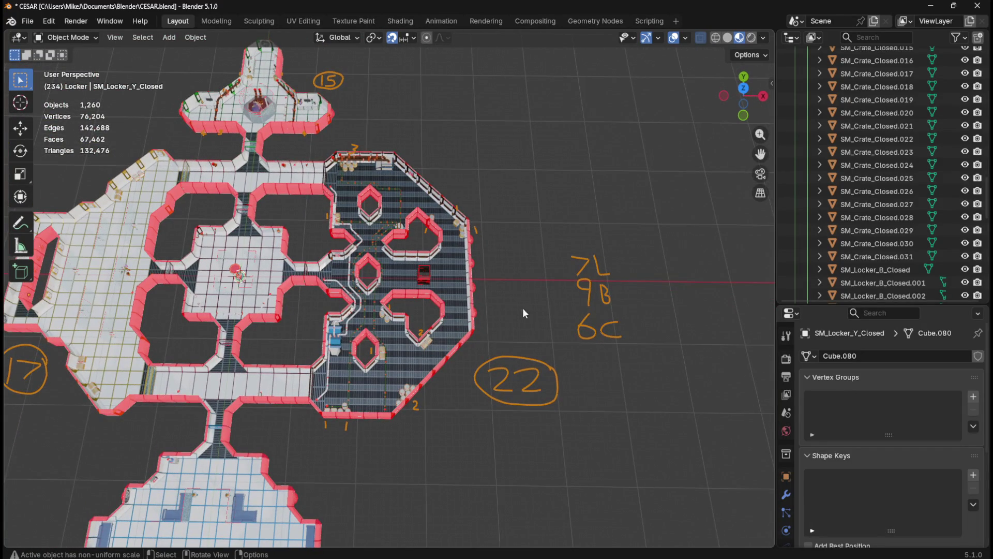
# Step: Return to top view and recount the deck: 3, twelve 1s and 6 total 21
pyautogui.scroll(2, 527, 306)
pyautogui.press('KP_7')
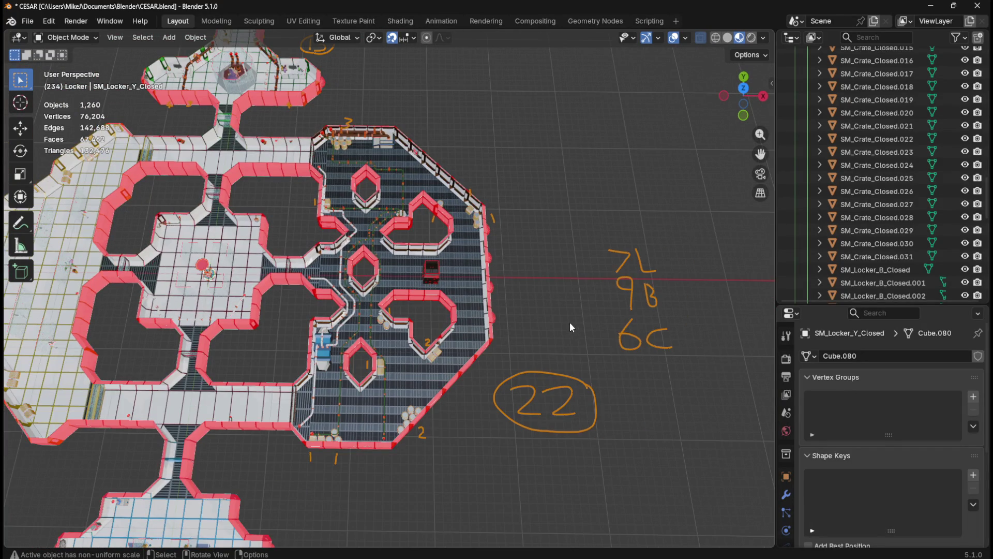
pyautogui.scroll(1, 570, 322)
pyautogui.press('XF86Calculator')
pyautogui.moveTo(652, 91); pyautogui.dragTo(625, 85)
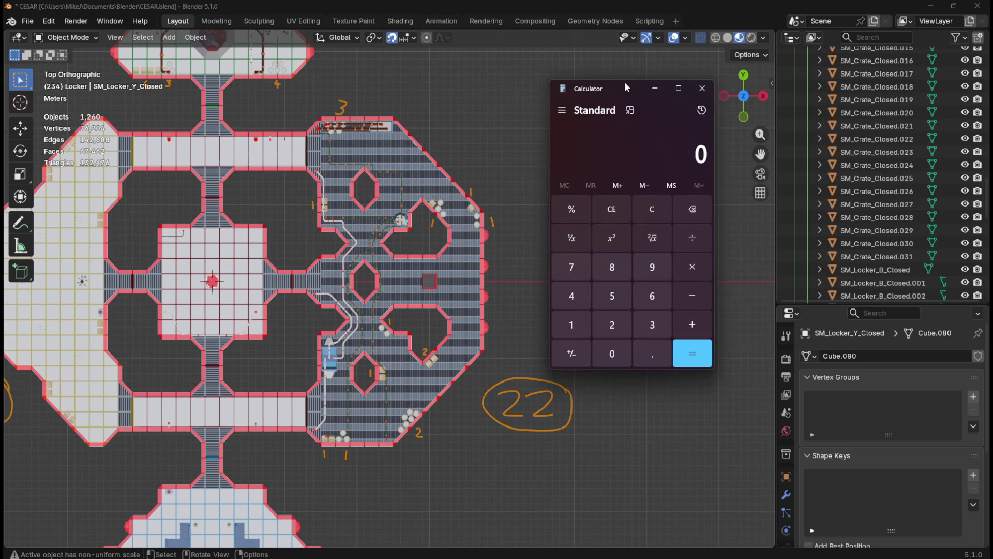
pyautogui.write('3+1+1+1+1')
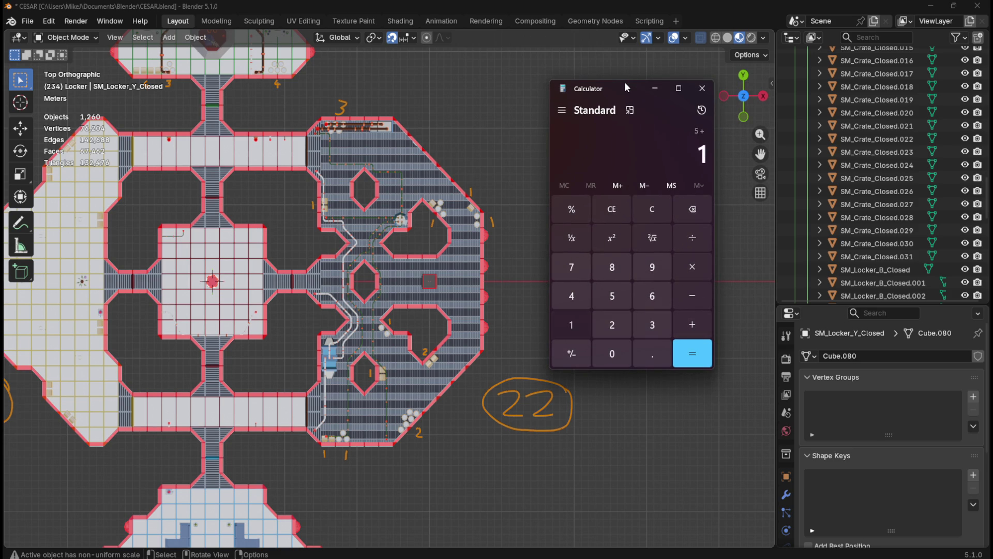
pyautogui.write('+1+1+1+1+1+1+')
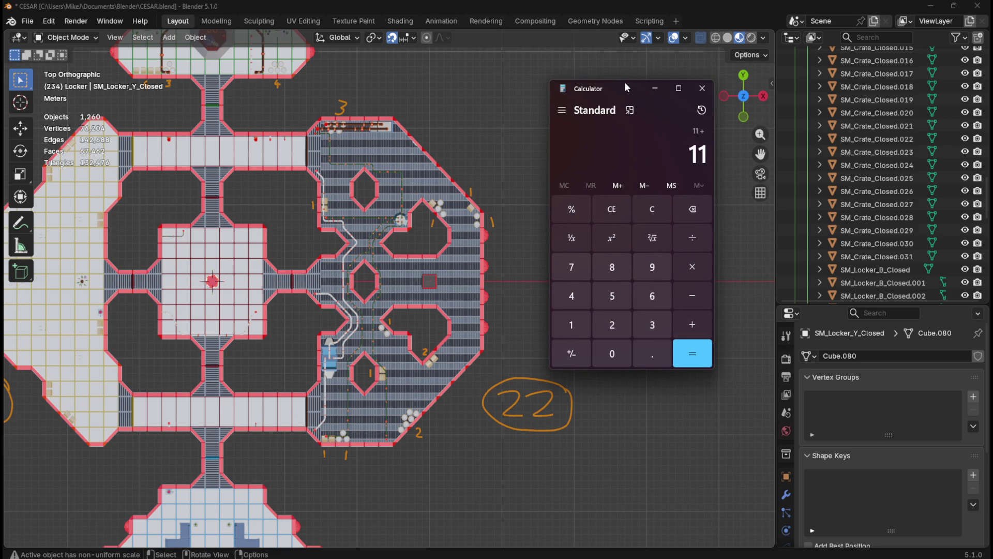
pyautogui.write('1+1+')
pyautogui.moveTo(625, 83)
pyautogui.mouseDown()
pyautogui.moveTo(536, 101)
pyautogui.moveTo(434, 97)
pyautogui.moveTo(469, 68)
pyautogui.mouseUp()
pyautogui.write('6=')
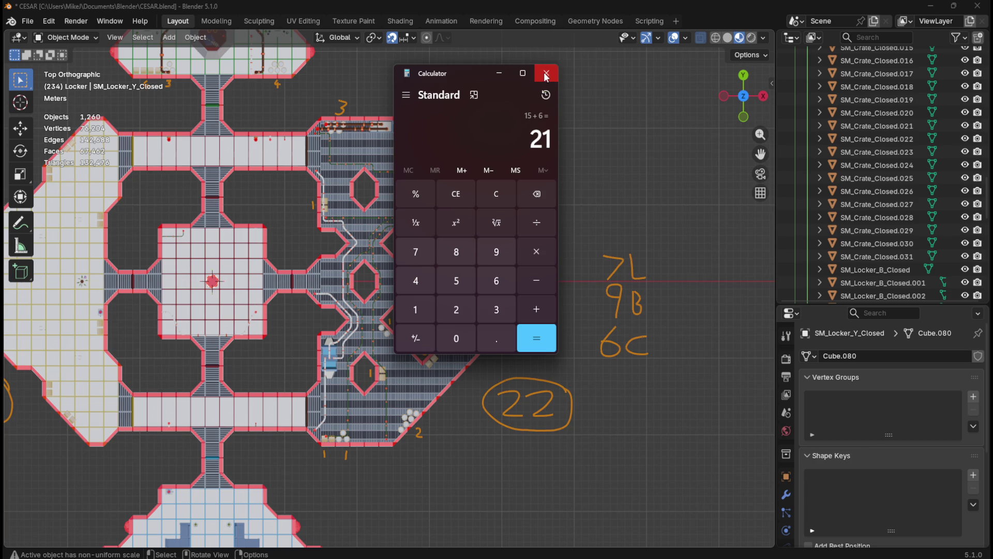
# Step: Close Calculator and switch to the CESAR project in Unreal Editor
pyautogui.click(545, 76)
pyautogui.moveTo(598, 554)
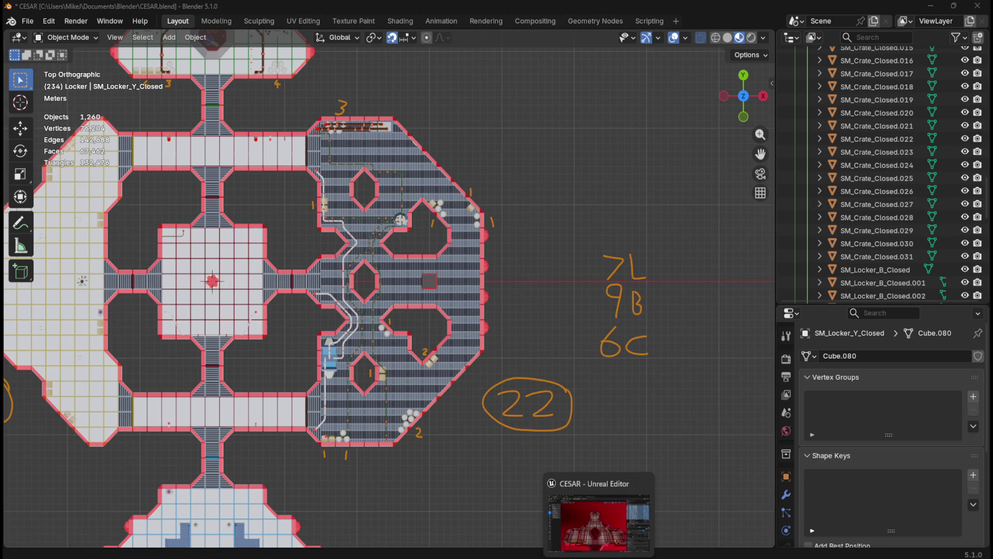
pyautogui.click(599, 520)
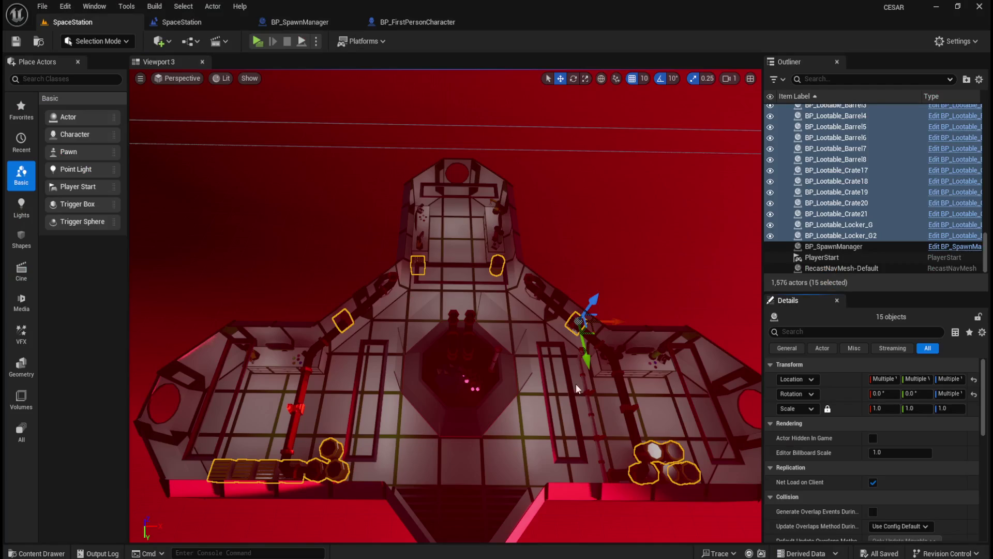
# Step: Move all eight lootable barrels into the Barrel folder
pyautogui.scroll(2, 845, 245)
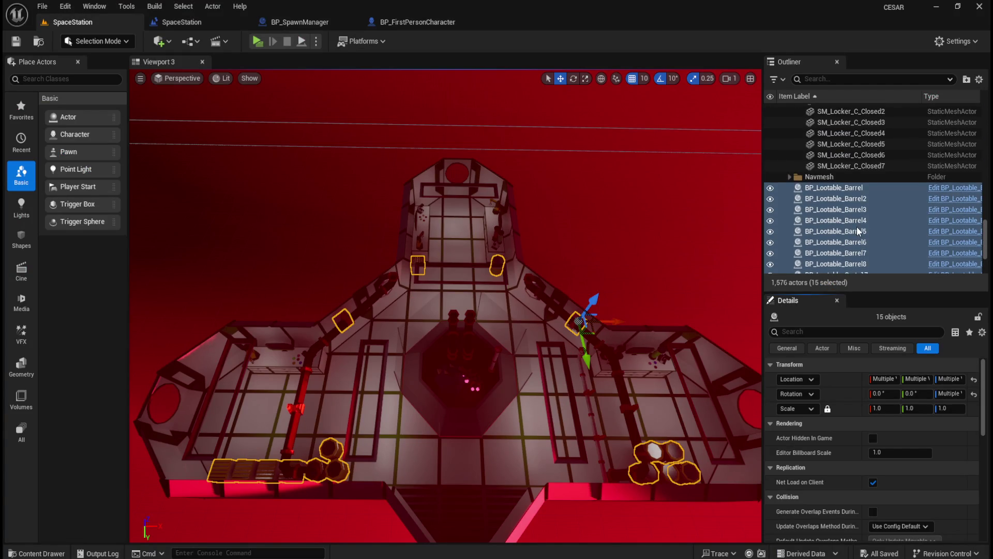
pyautogui.click(867, 186)
pyautogui.press('Up')
pyautogui.press('Up')
pyautogui.press('Up')
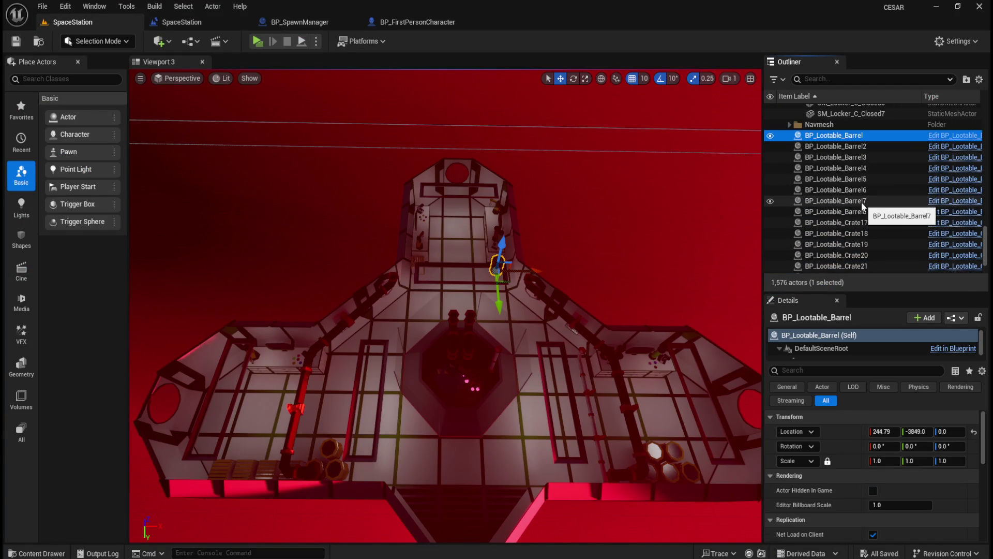
pyautogui.keyDown('shift'); pyautogui.click(859, 212); pyautogui.keyUp('shift')
pyautogui.rightClick(859, 159)
pyautogui.moveTo(776, 516)
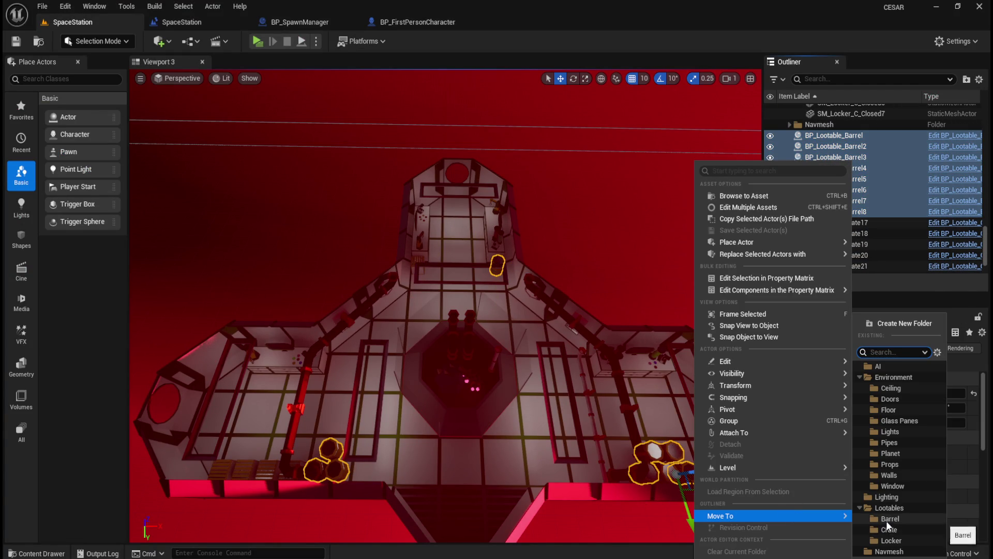
pyautogui.click(886, 521)
# Step: File BP_Lootable_Crate17–21 into the Lootables Crate folder
pyautogui.click(846, 225)
pyautogui.scroll(-2, 846, 225)
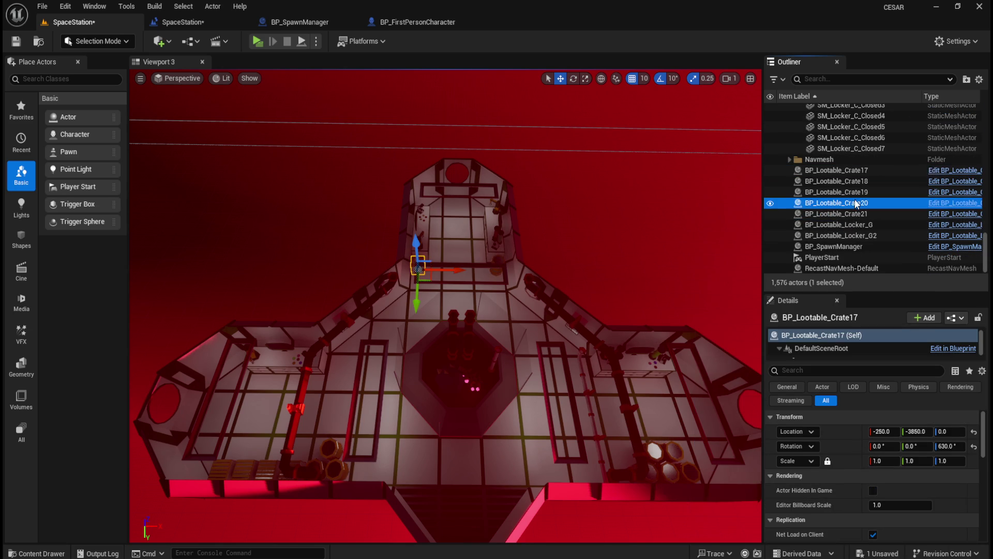
pyautogui.keyDown('shift'); pyautogui.click(870, 214); pyautogui.keyUp('shift')
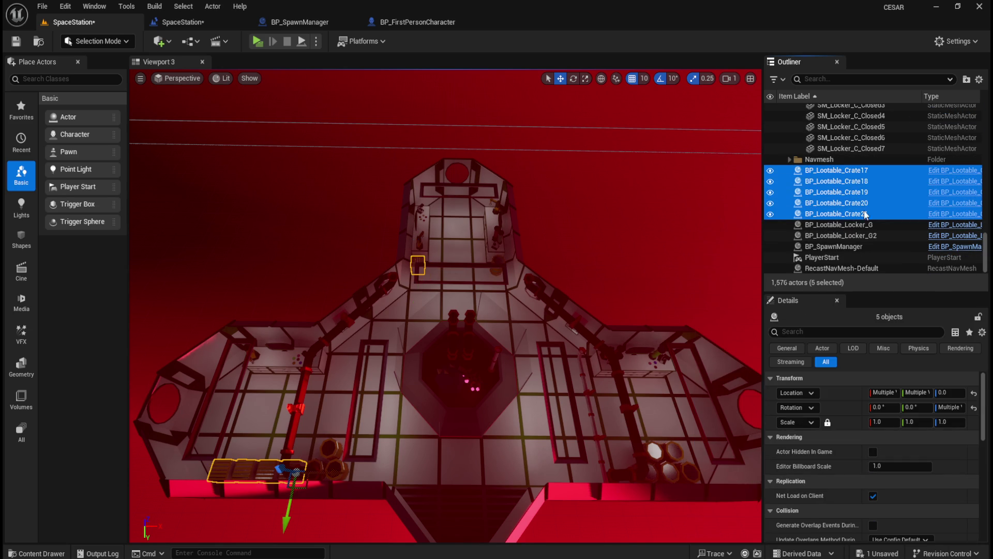
pyautogui.rightClick(857, 202)
pyautogui.moveTo(754, 515)
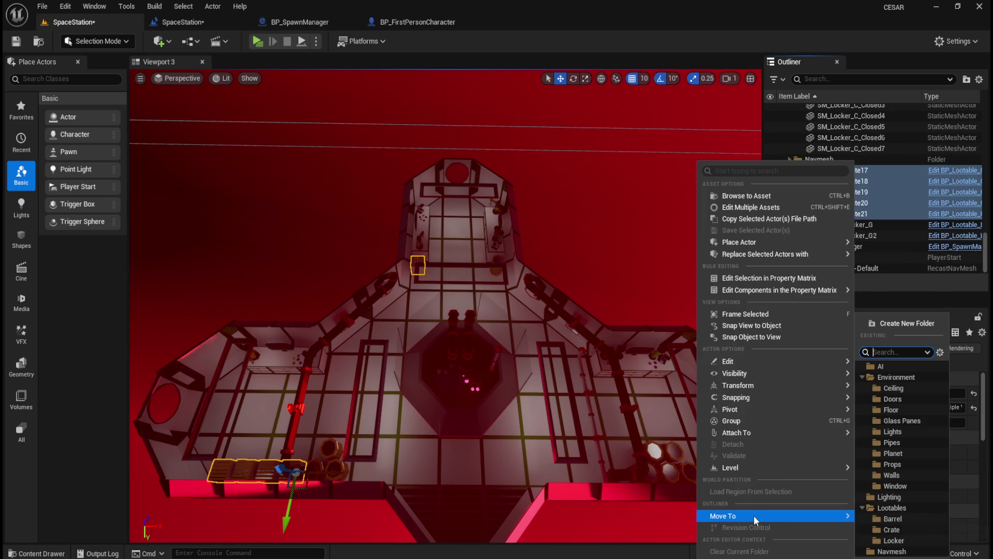
pyautogui.click(890, 527)
# Step: File BP_Lootable_Locker_G and G2 into the Locker folder and save the level
pyautogui.click(863, 228)
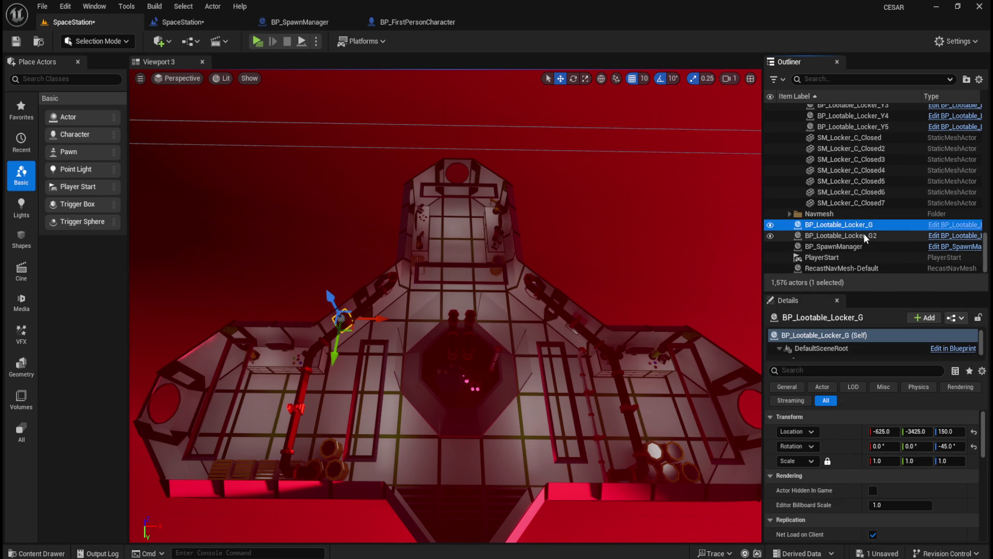
pyautogui.click(868, 235)
pyautogui.click(869, 228)
pyautogui.keyDown('ctrl'); pyautogui.click(871, 237); pyautogui.keyUp('ctrl')
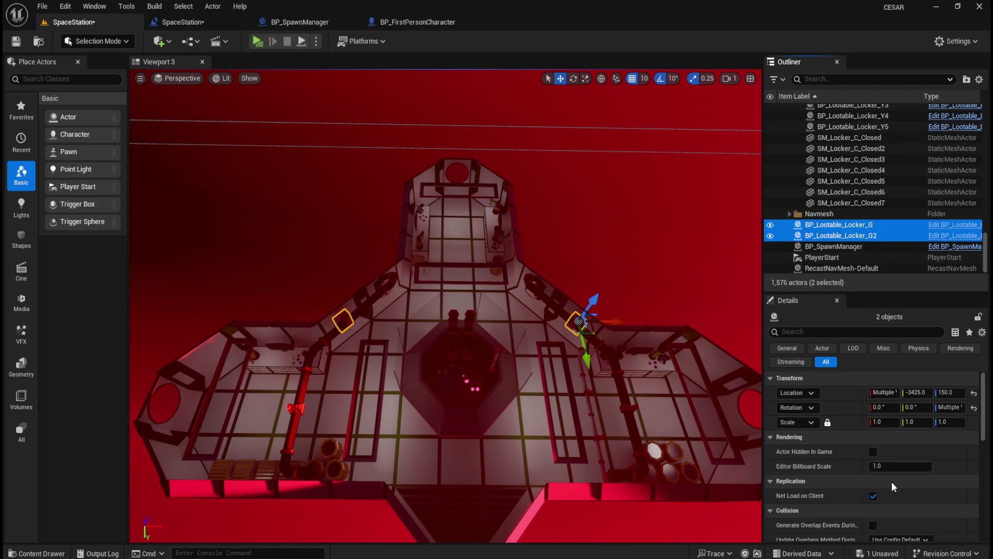
pyautogui.rightClick(866, 230)
pyautogui.moveTo(794, 511)
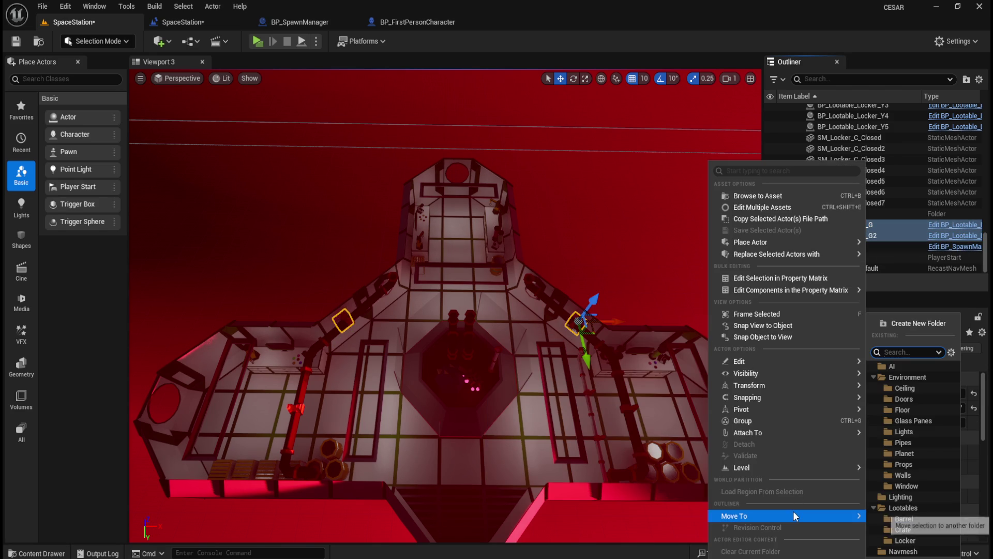
pyautogui.click(900, 540)
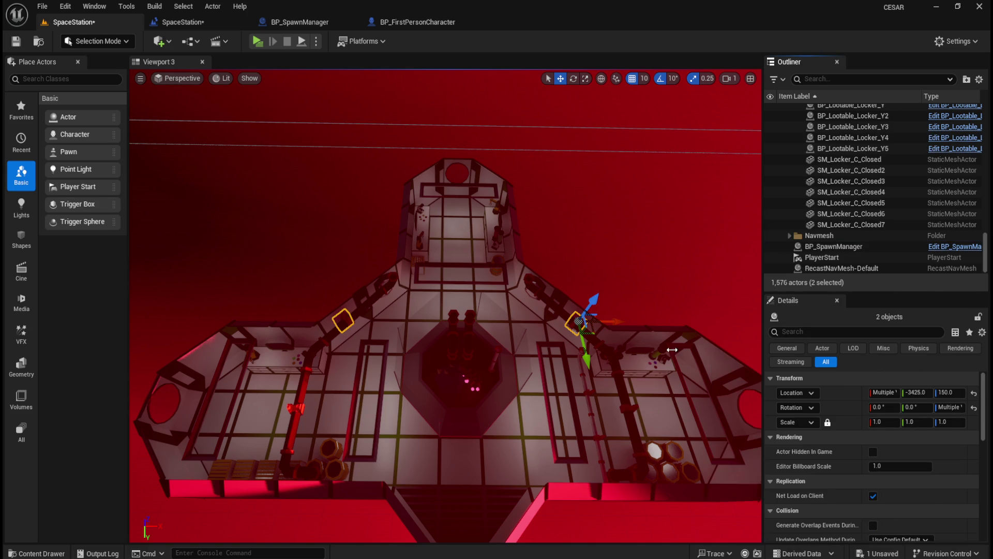
pyautogui.click(16, 41)
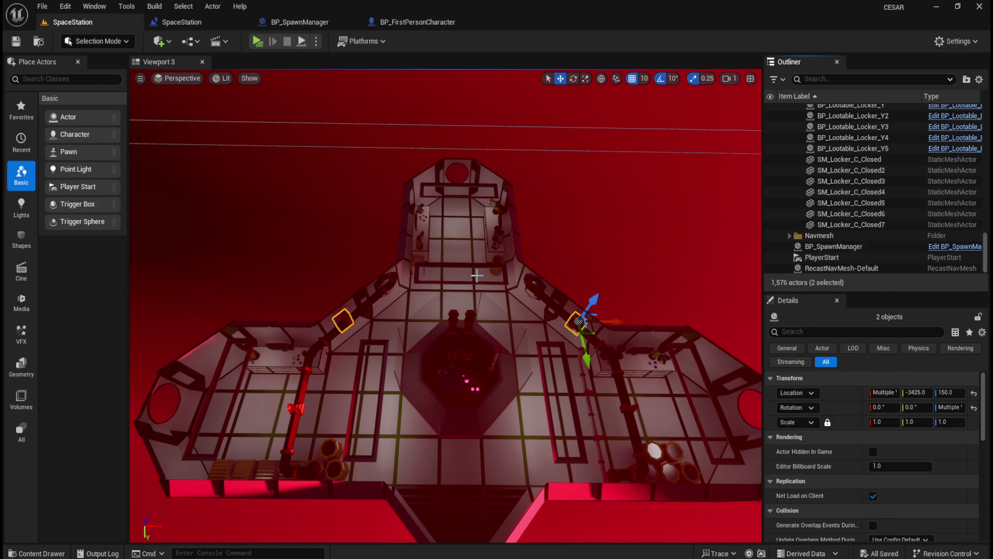
# Step: Scroll the viewport to inspect the station's lower corridors
pyautogui.scroll(-5, 477, 273)
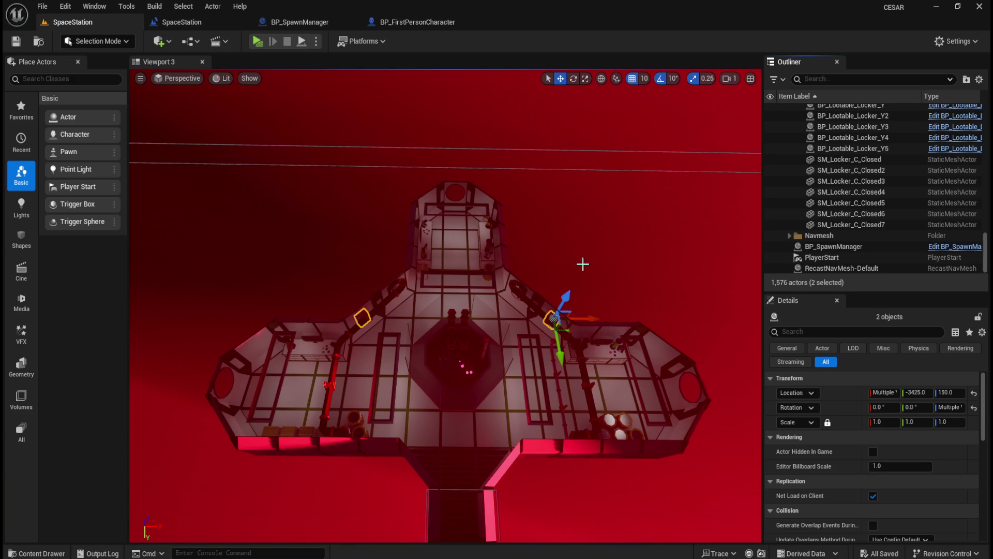
pyautogui.scroll(-5, 552, 304)
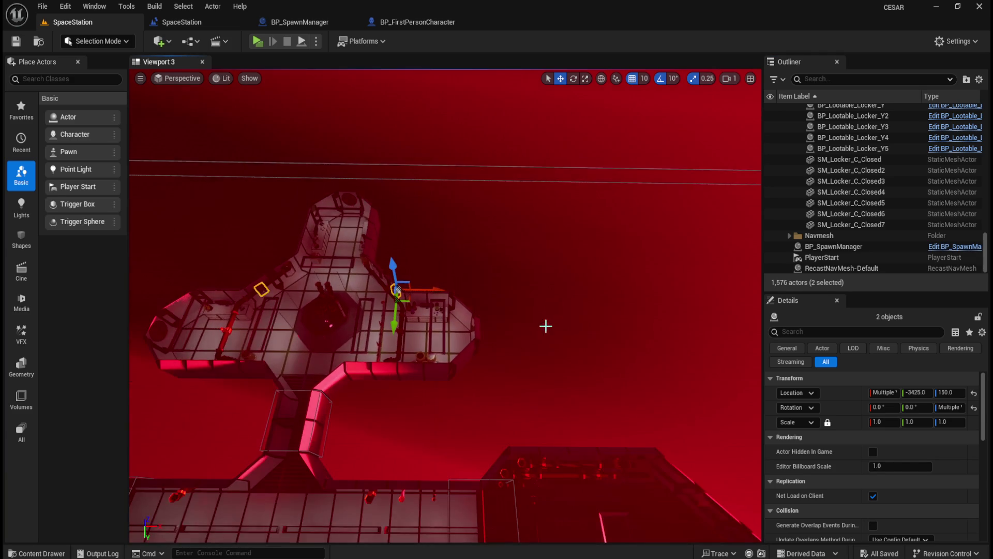
pyautogui.scroll(-5, 518, 351)
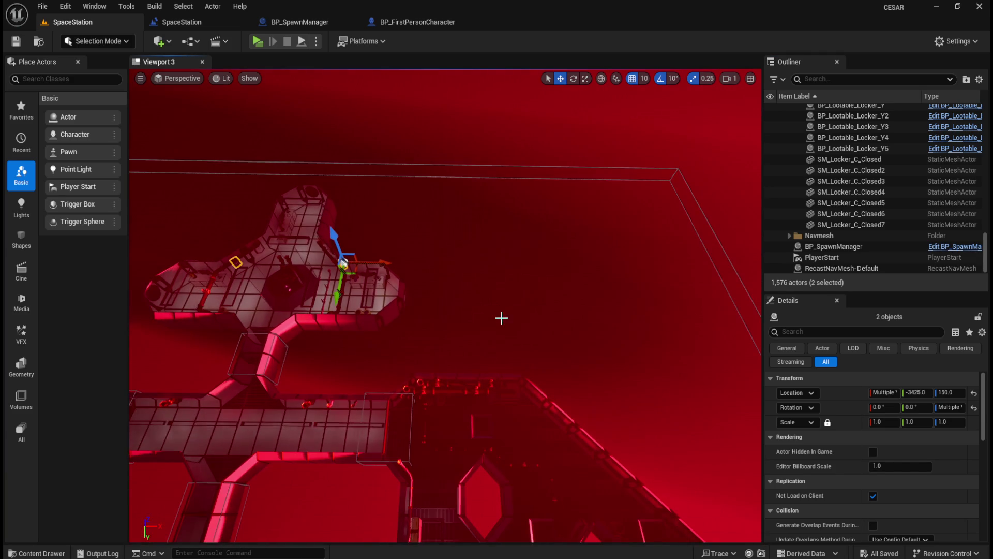
pyautogui.scroll(5, 507, 281)
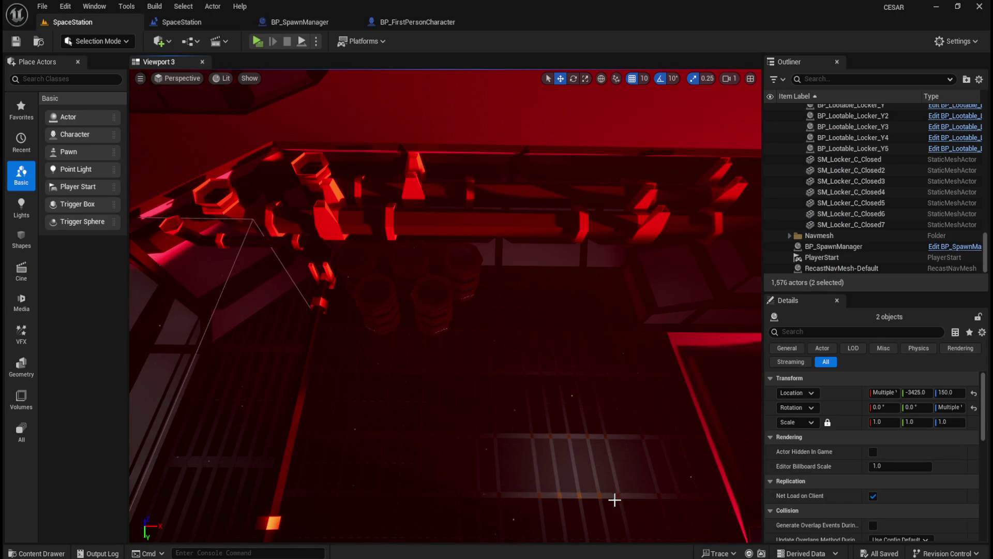
# Step: Bring the Blender map of the level to the front
pyautogui.moveTo(622, 557)
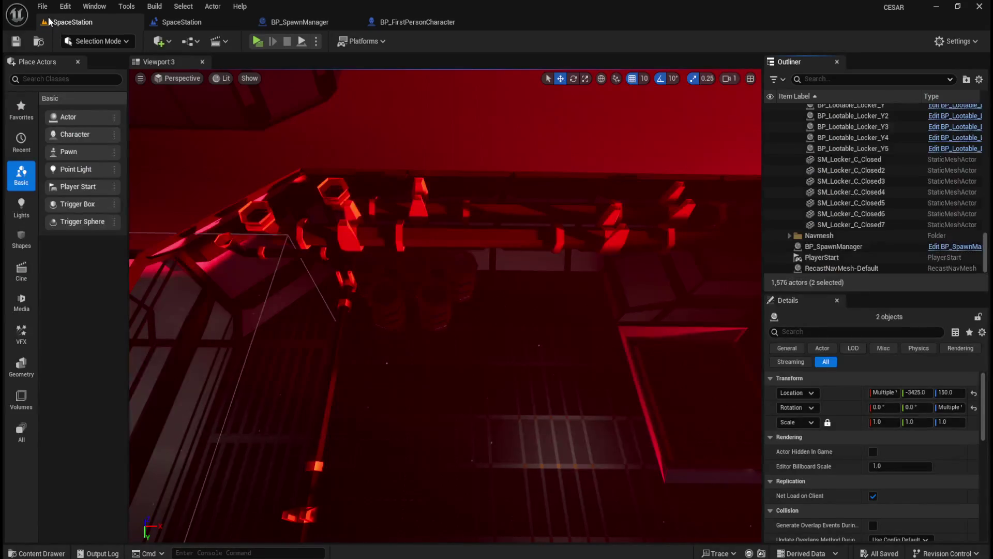
pyautogui.click(43, 7)
pyautogui.click(111, 161)
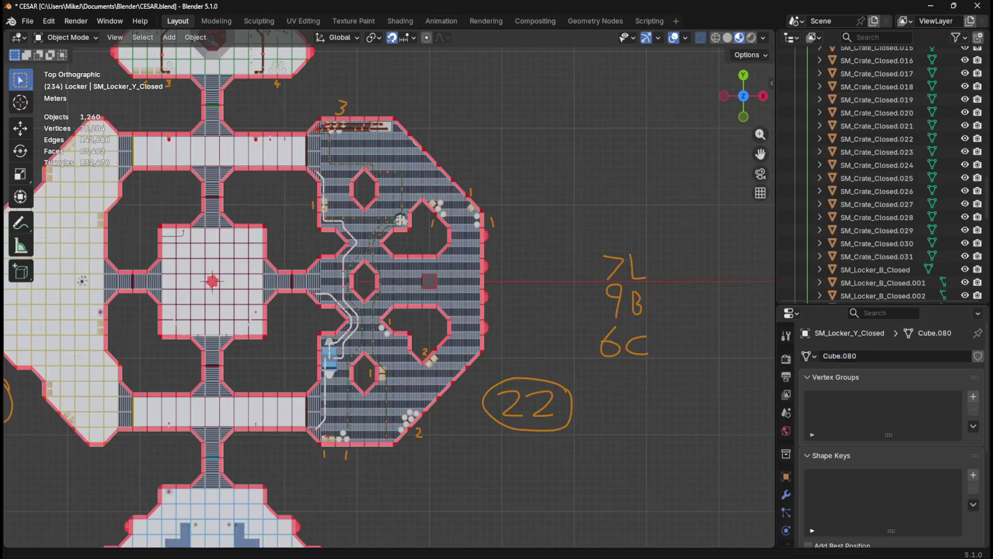
pyautogui.click(646, 555)
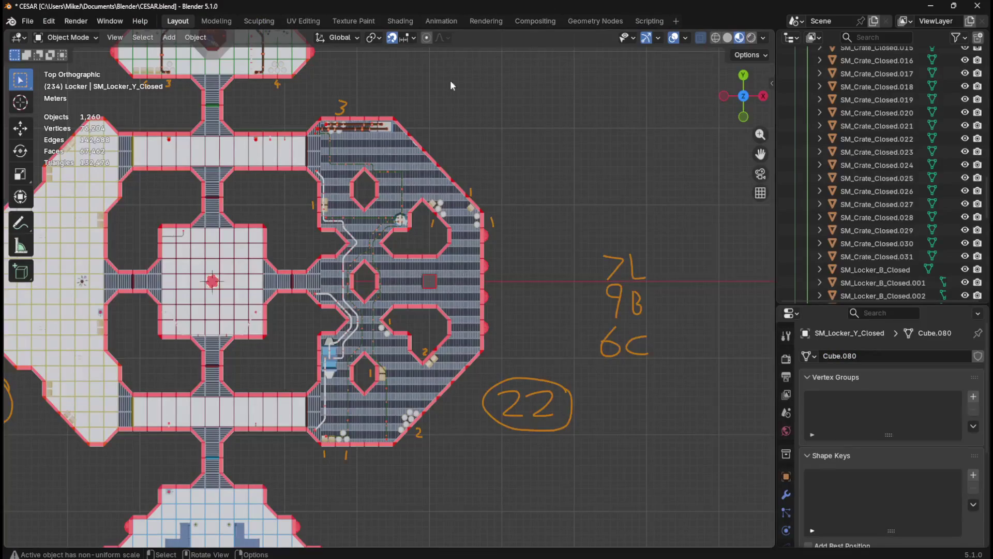
# Step: Zoom in on area 3 of the Blender map, then switch back to Unreal Editor
pyautogui.scroll(8, 427, 129)
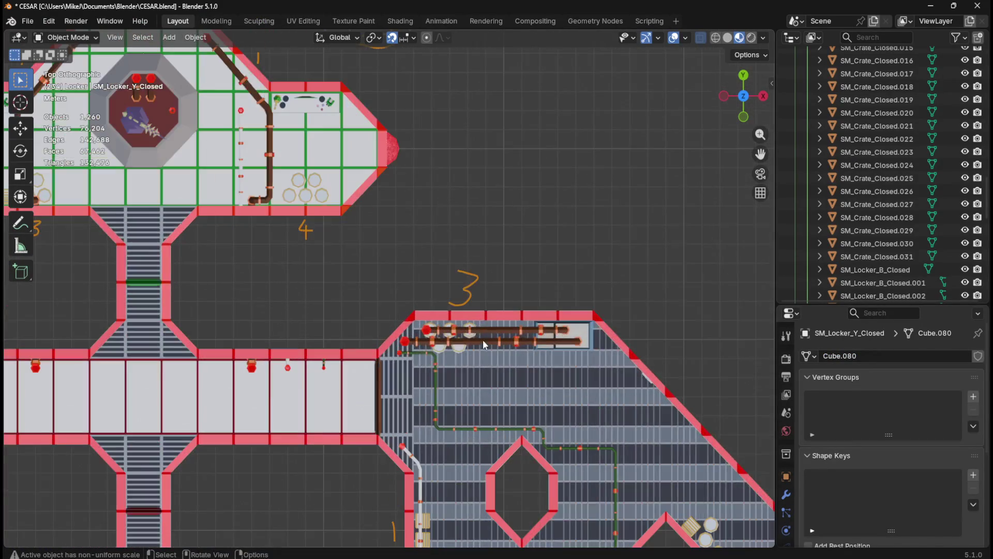
pyautogui.scroll(-3, 484, 339)
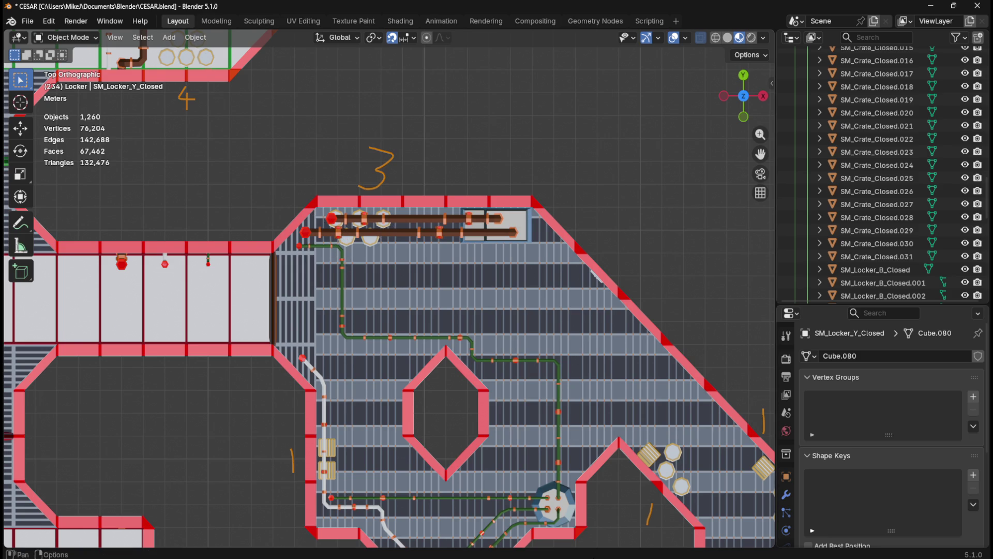
pyautogui.click(636, 517)
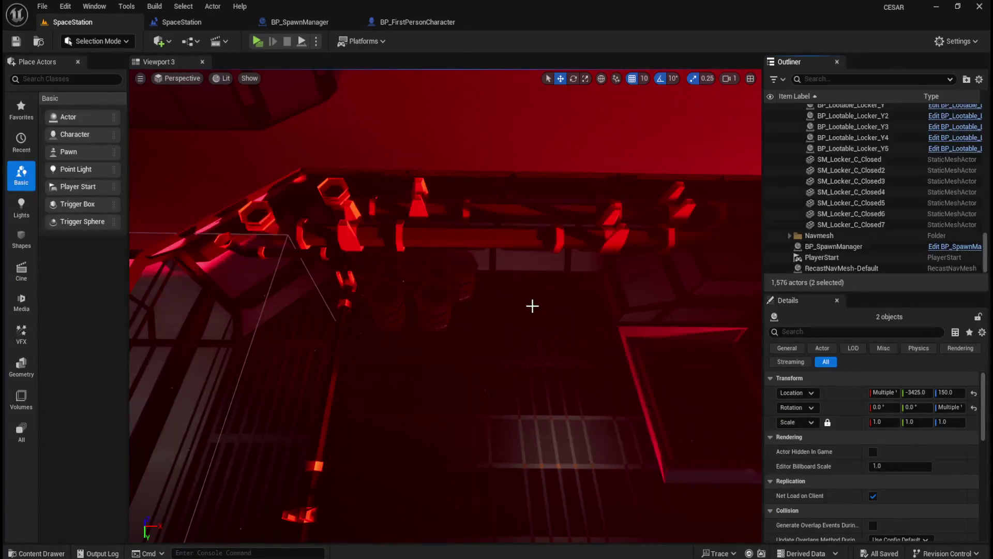
# Step: Replace SM_Barrel_Closed3 with BP_Lootable_Barrel9 at the same location
pyautogui.scroll(10, 456, 378)
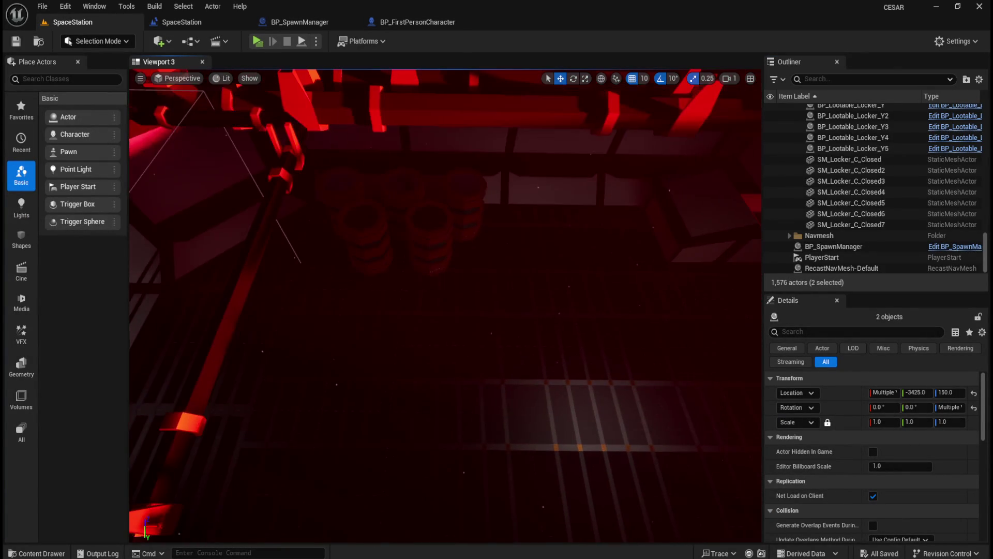
pyautogui.hotkey('ctrl', 'space')
pyautogui.moveTo(598, 398)
pyautogui.mouseDown()
pyautogui.moveTo(479, 271)
pyautogui.moveTo(378, 347)
pyautogui.mouseUp()
pyautogui.click(465, 209)
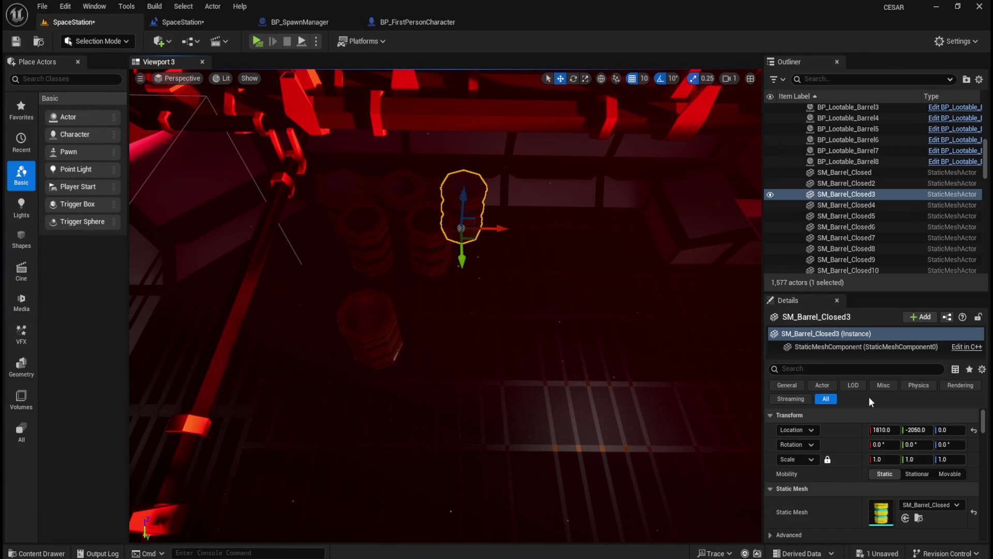
pyautogui.rightClick(843, 429)
pyautogui.click(859, 446)
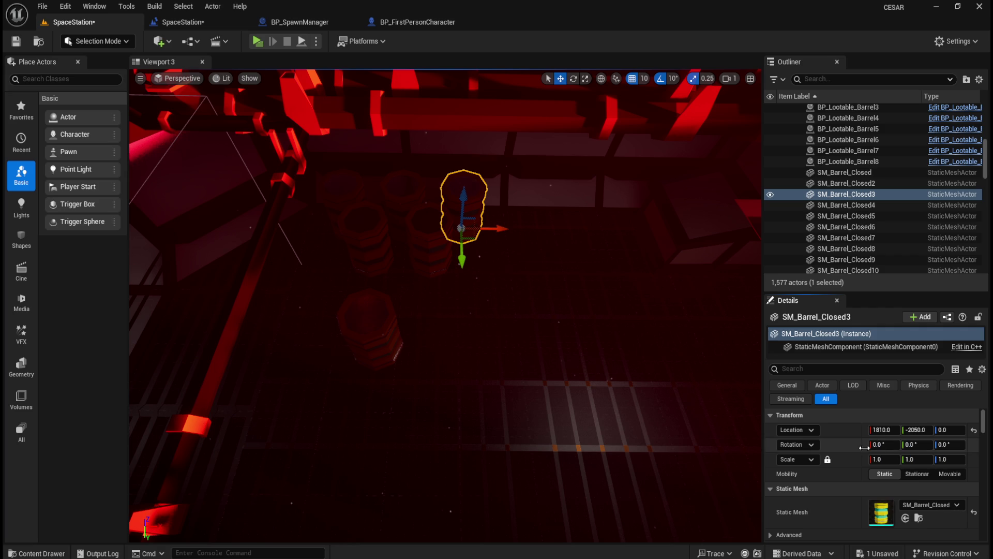
pyautogui.press('Delete')
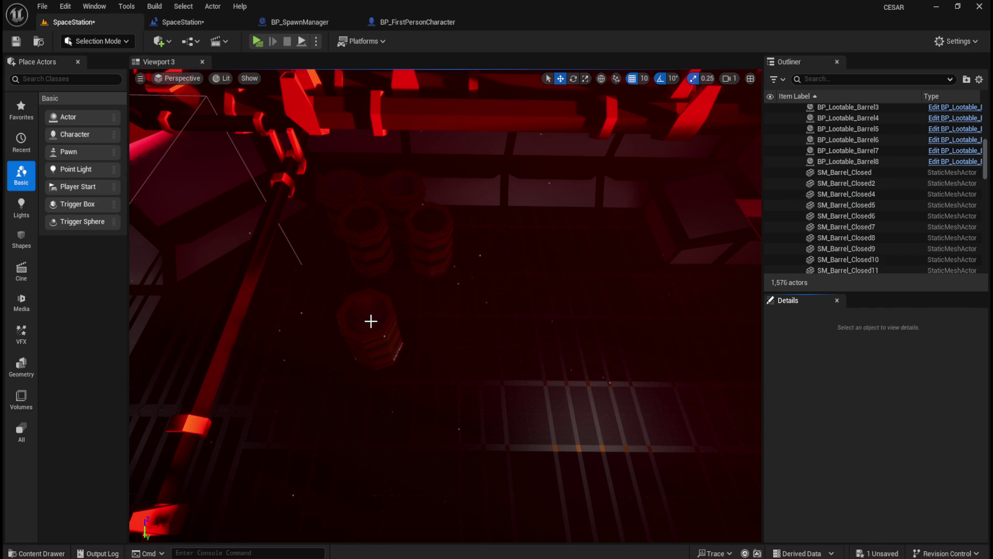
pyautogui.click(371, 321)
pyautogui.rightClick(845, 427)
pyautogui.click(874, 467)
# Step: Replace SM_Barrel_Closed2 with BP_Lootable_Barrel10 at the same location
pyautogui.hotkey('ctrl', 'space')
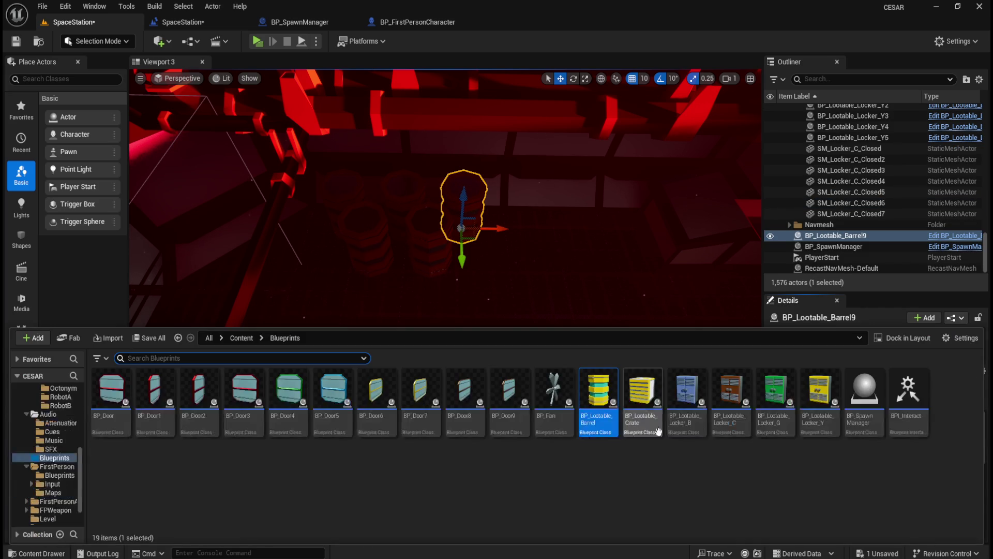
pyautogui.moveTo(599, 414)
pyautogui.mouseDown()
pyautogui.moveTo(435, 357)
pyautogui.moveTo(423, 372)
pyautogui.mouseUp()
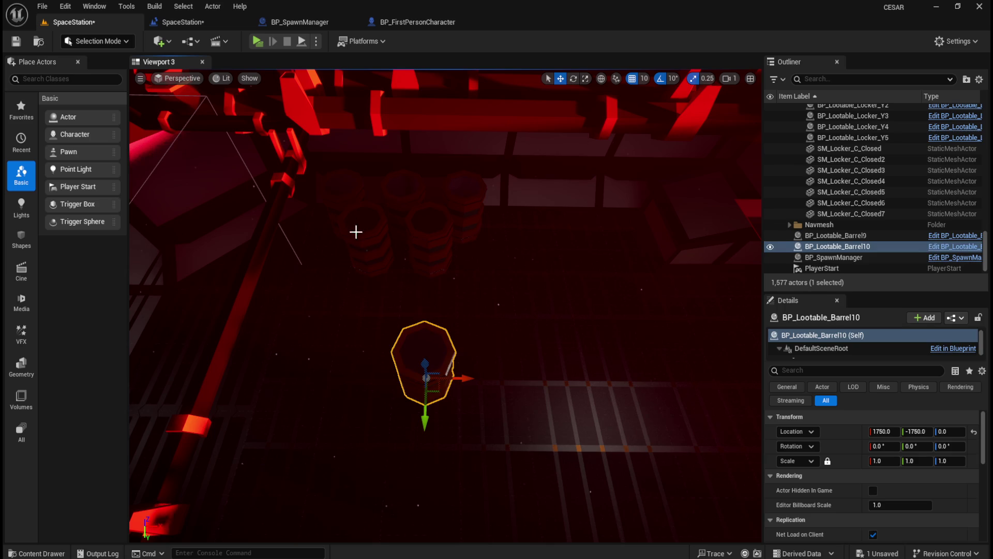
pyautogui.click(344, 207)
pyautogui.rightClick(841, 427)
pyautogui.click(874, 452)
pyautogui.press('Delete')
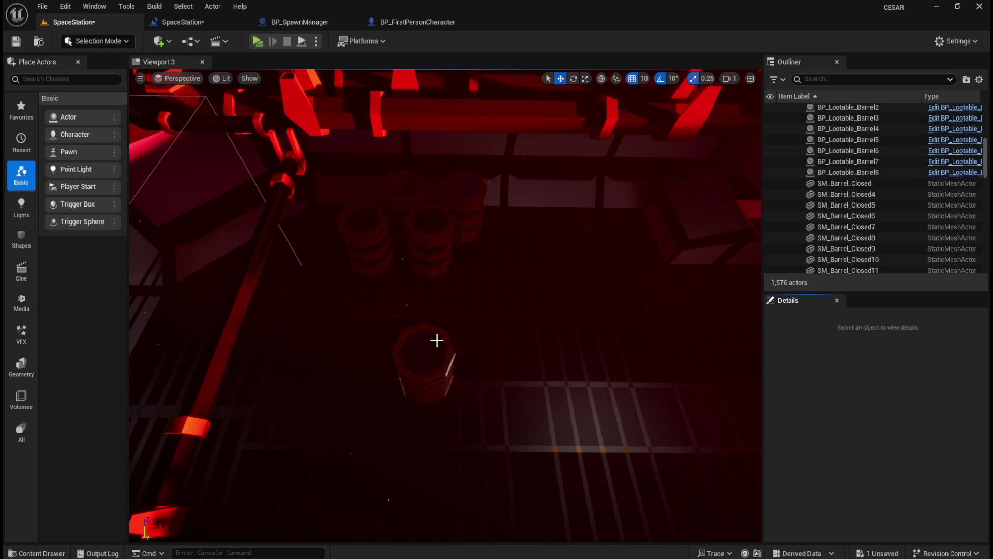
pyautogui.click(439, 334)
pyautogui.rightClick(840, 428)
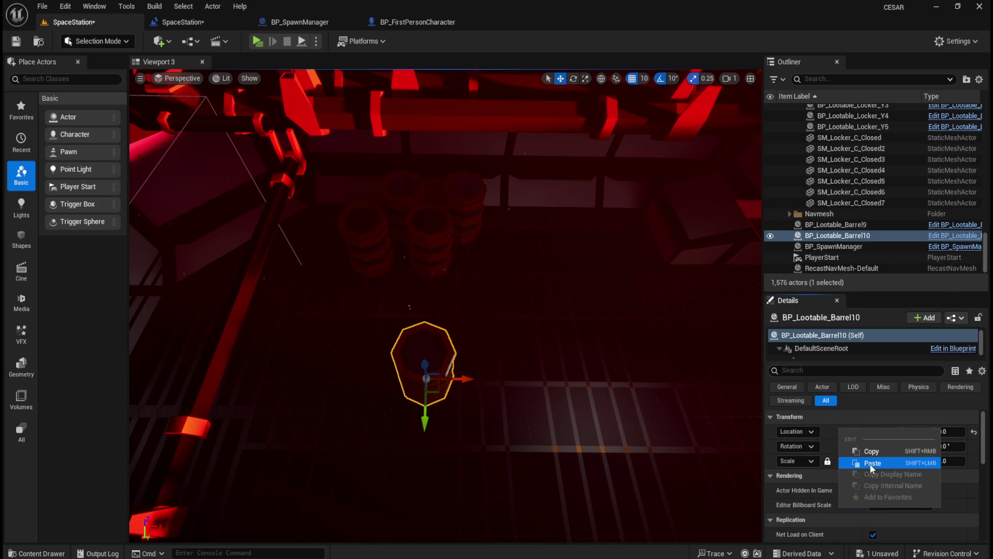
pyautogui.click(870, 464)
# Step: Replace SM_Barrel_Closed4 with BP_Lootable_Barrel11 at its location, then switch to Blender
pyautogui.hotkey('ctrl', 'space')
pyautogui.moveTo(602, 392)
pyautogui.mouseDown()
pyautogui.moveTo(452, 351)
pyautogui.moveTo(386, 348)
pyautogui.mouseUp()
pyautogui.click(381, 262)
pyautogui.rightClick(851, 426)
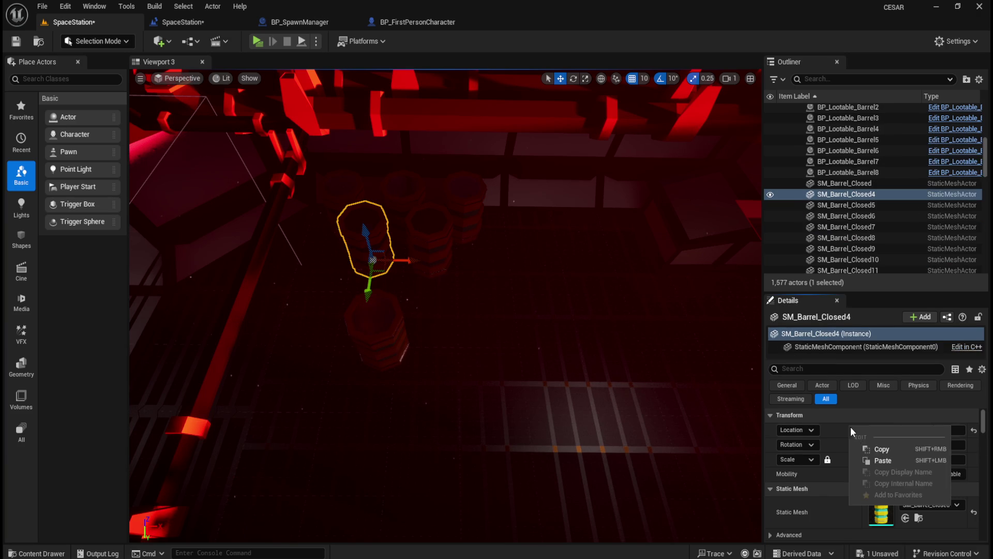
pyautogui.click(880, 449)
pyautogui.press('Delete')
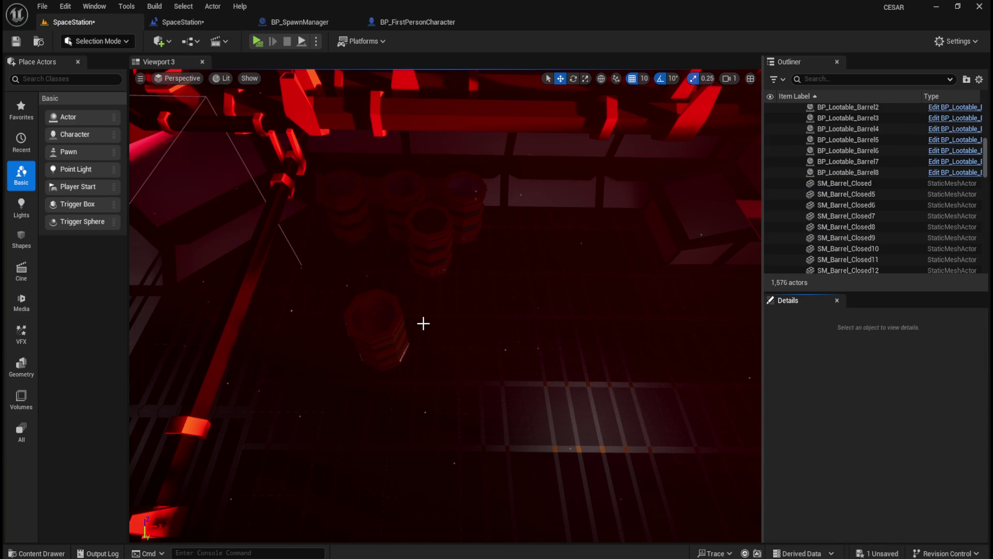
pyautogui.click(387, 334)
pyautogui.rightClick(851, 434)
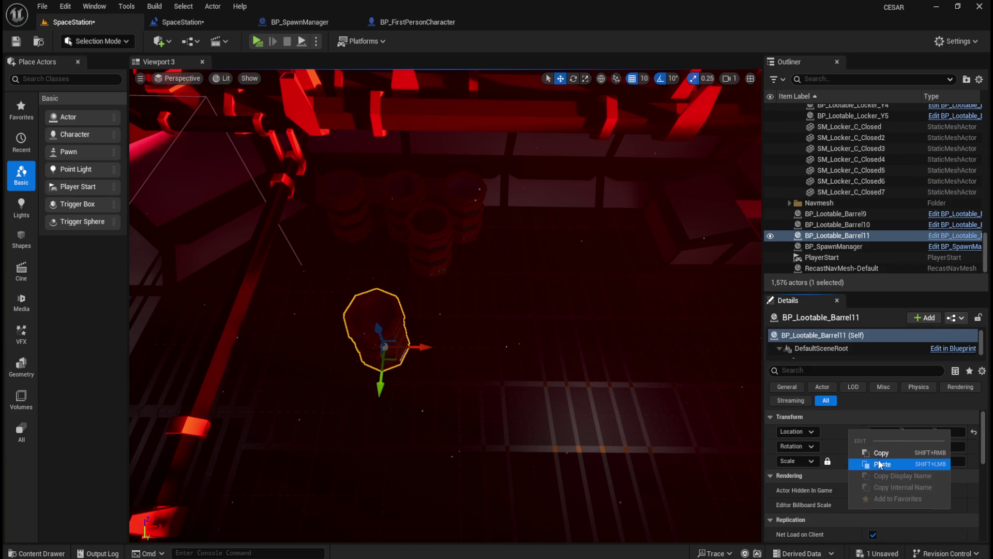
pyautogui.click(879, 460)
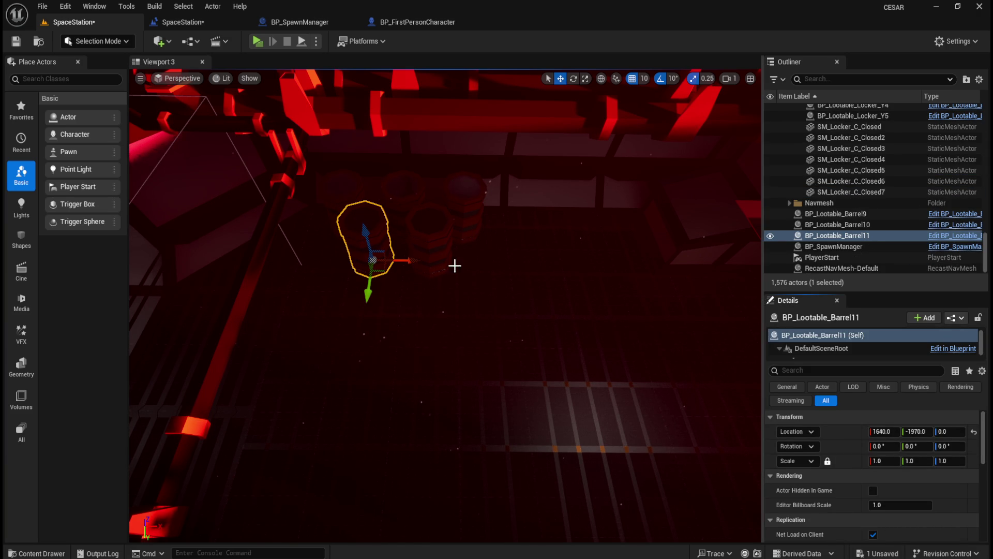
pyautogui.hotkey('alt', 'Tab')
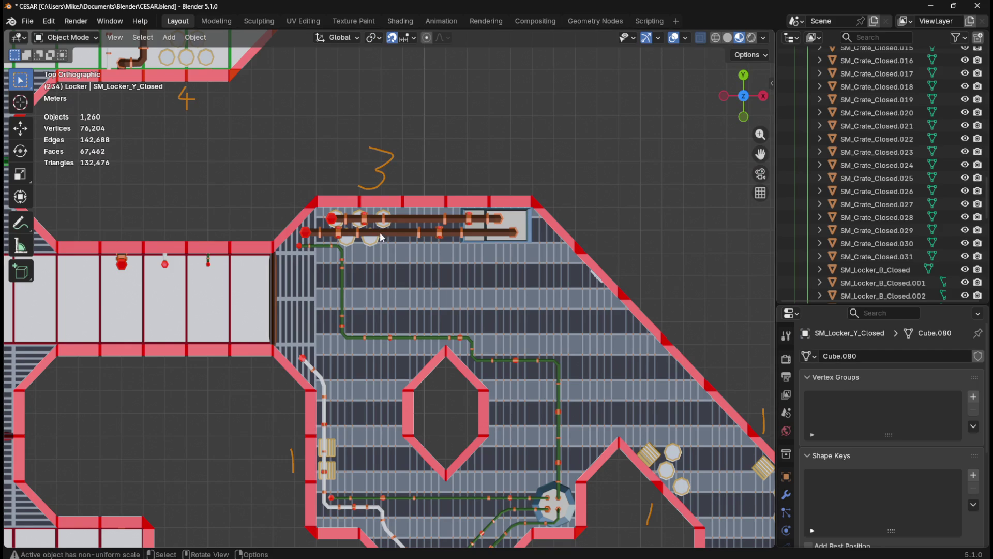
# Step: Check area 3's barrel positions on the map, then orbit around BP_Lootable_Barrel11 in Unreal
pyautogui.scroll(-3, 379, 232)
pyautogui.moveTo(496, 390)
pyautogui.mouseDown()
pyautogui.moveTo(443, 275)
pyautogui.moveTo(456, 225)
pyautogui.moveTo(449, 266)
pyautogui.mouseUp()
pyautogui.scroll(2, 390, 303)
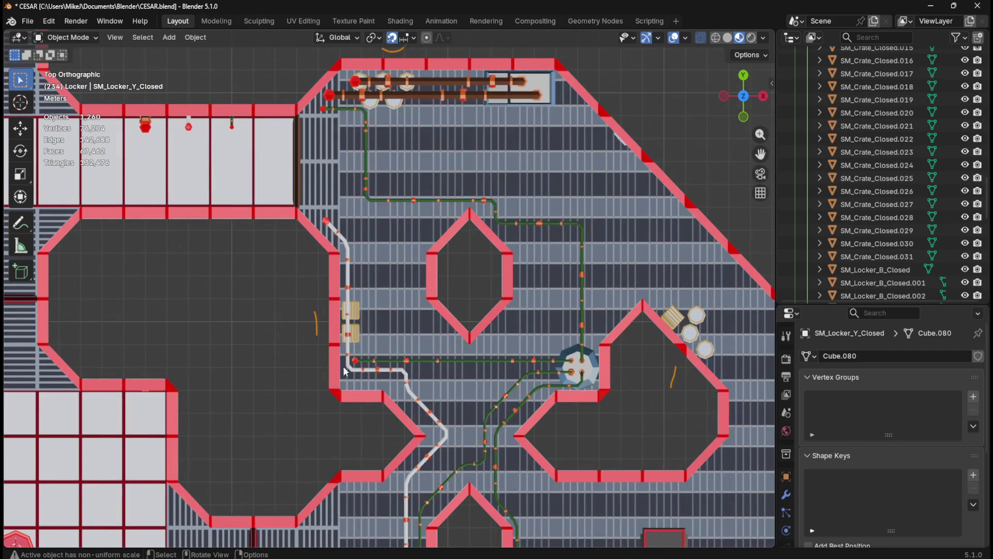
pyautogui.hotkey('alt', 'Tab')
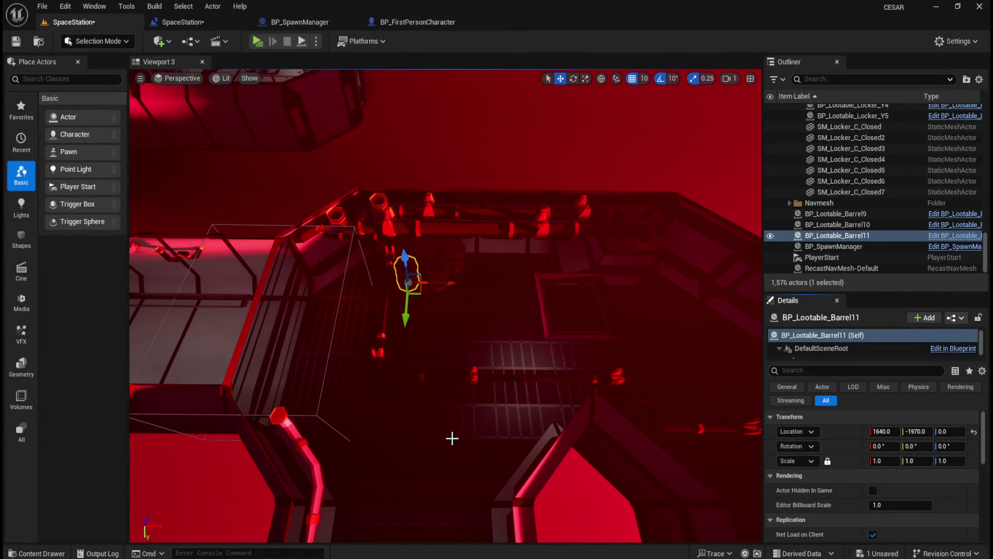
pyautogui.moveTo(452, 438); pyautogui.dragTo(448, 421)
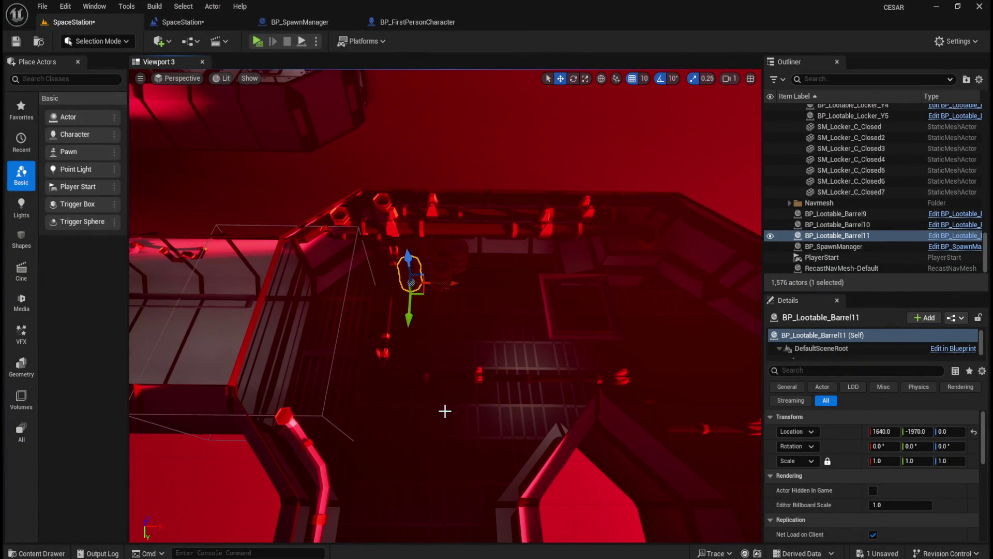
# Step: Place a lootable crate beside SM_Crate_Closed18 and give it the closed crate's 270° rotation
pyautogui.moveTo(463, 346)
pyautogui.mouseDown()
pyautogui.moveTo(456, 297)
pyautogui.moveTo(483, 359)
pyautogui.mouseUp()
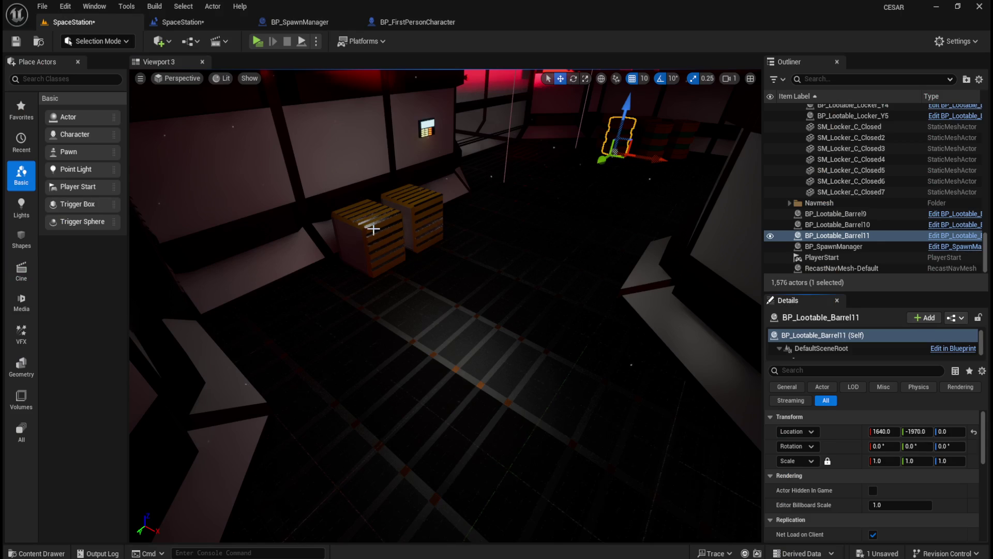
pyautogui.click(373, 229)
pyautogui.hotkey('ctrl', 'space')
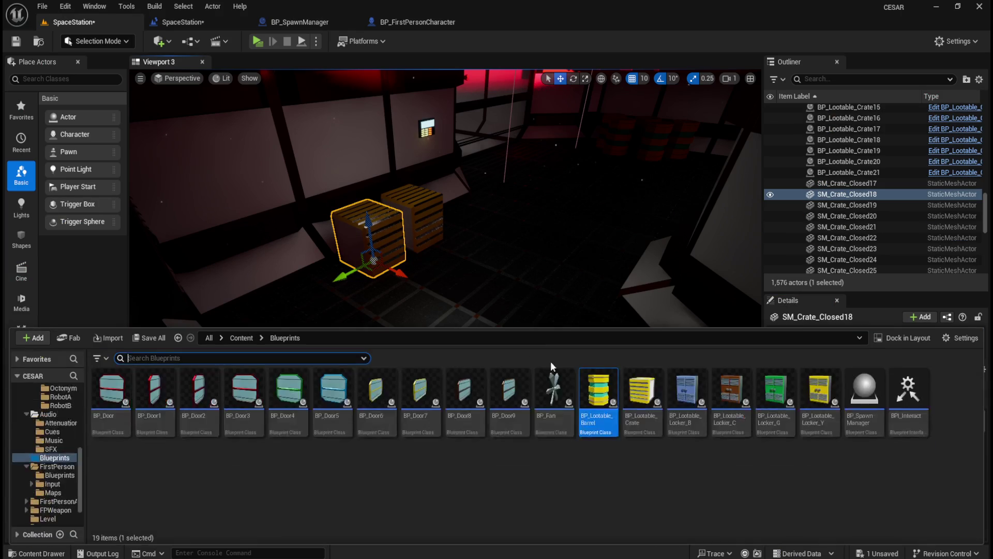
pyautogui.moveTo(645, 394); pyautogui.dragTo(481, 300)
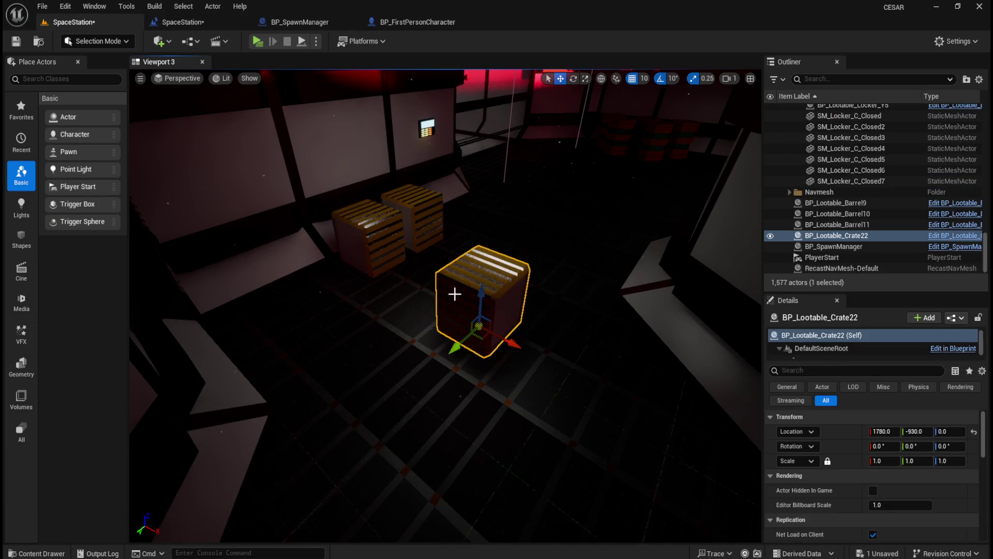
pyautogui.rightClick(852, 445)
pyautogui.click(890, 471)
pyautogui.click(481, 289)
pyautogui.rightClick(847, 445)
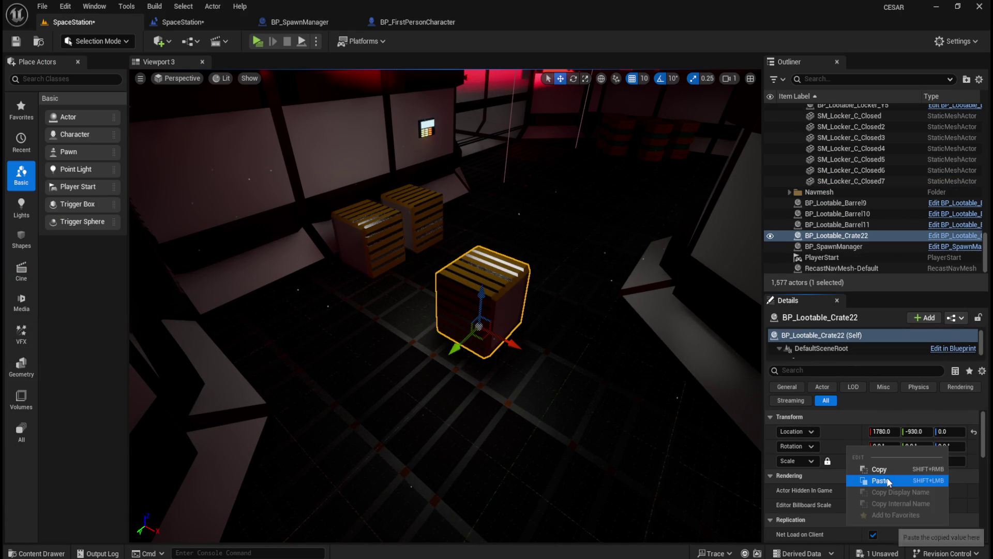
pyautogui.click(887, 477)
# Step: Delete SM_Crate_Closed18 and move the lootable crate to its location, 1550, -950, 0
pyautogui.click(368, 233)
pyautogui.rightClick(842, 432)
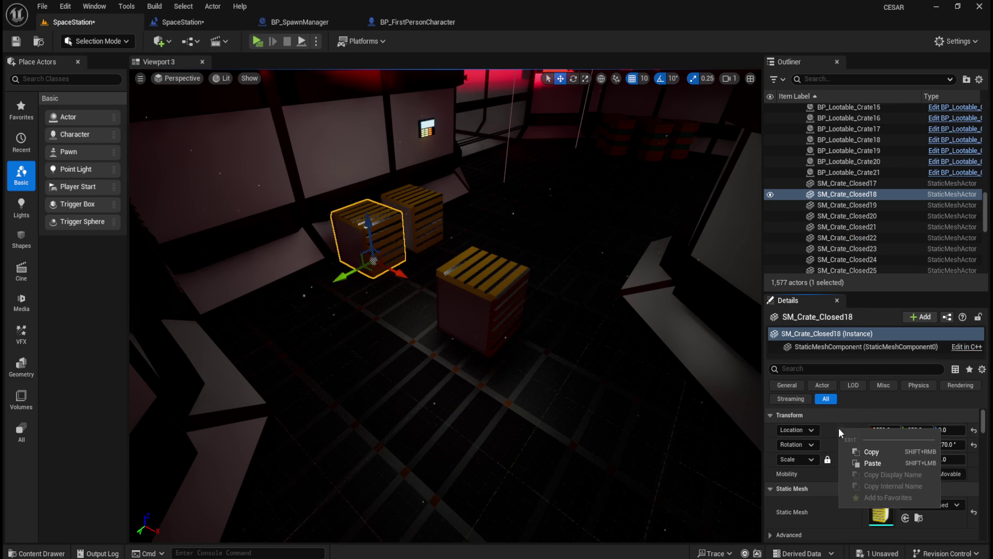
pyautogui.click(879, 454)
pyautogui.press('Delete')
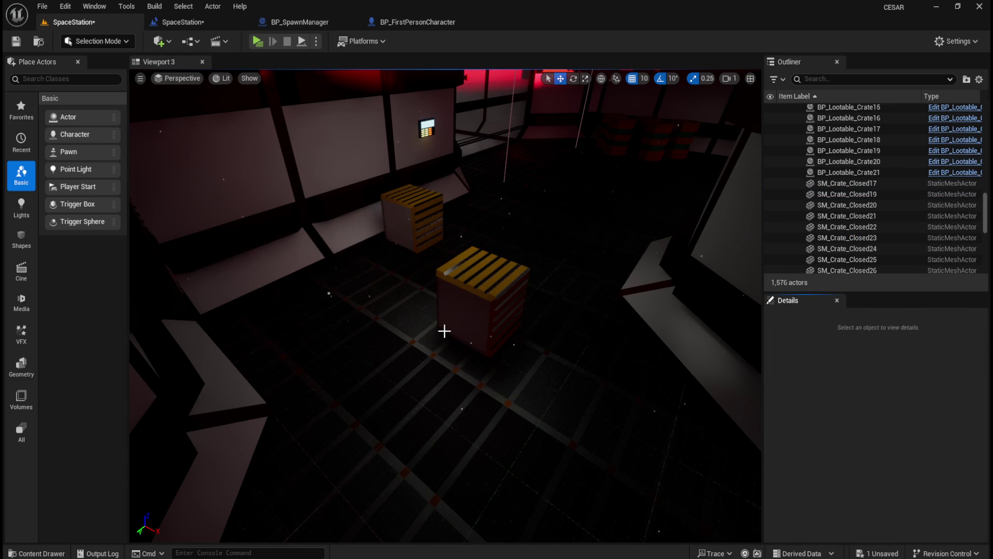
pyautogui.click(479, 304)
pyautogui.rightClick(841, 432)
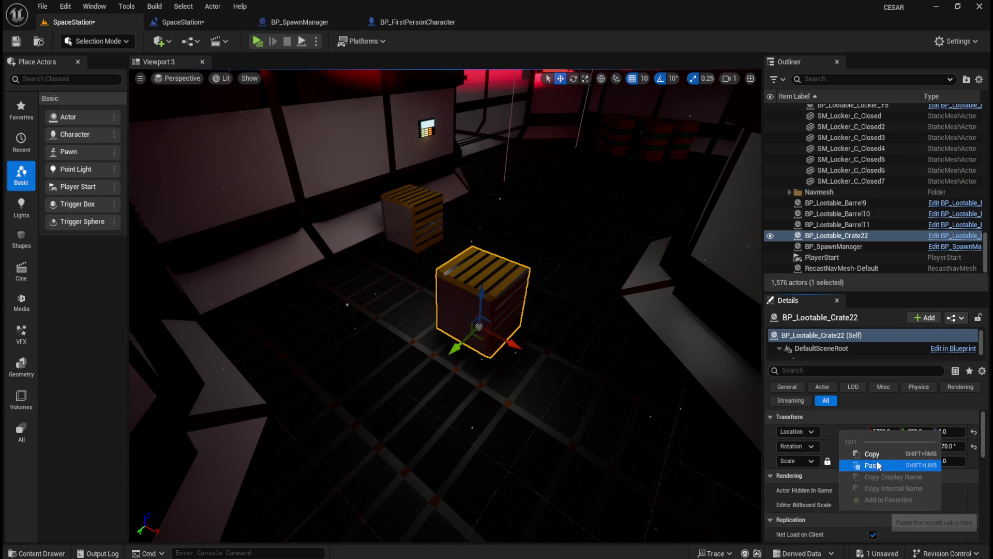
pyautogui.click(859, 465)
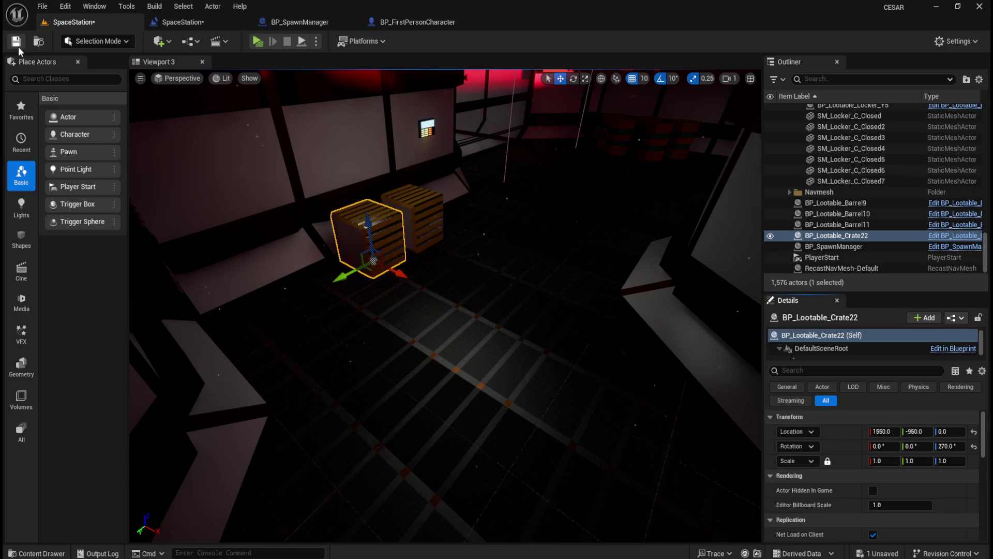
pyautogui.scroll(-10, 563, 307)
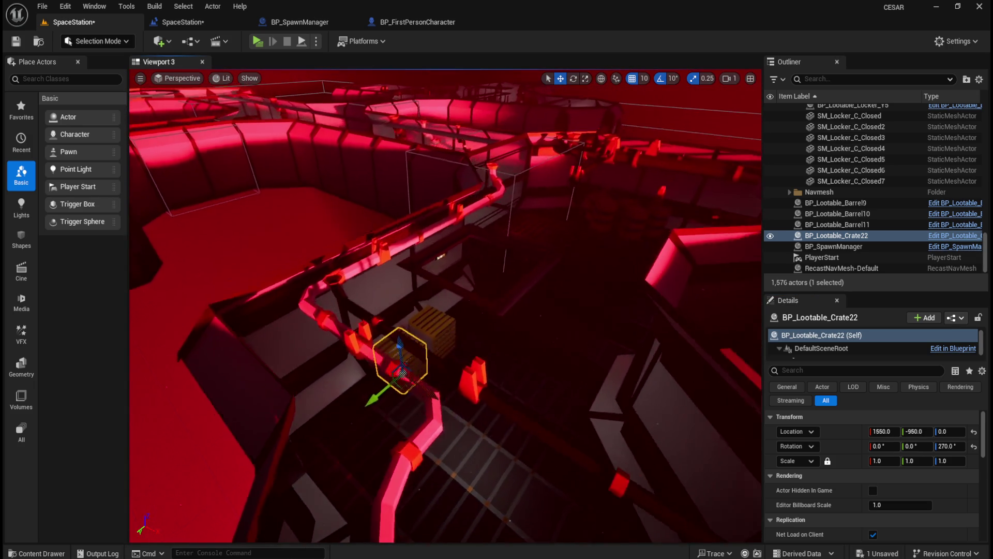
# Step: Pan and zoom Blender's top view to area 3's crate and barrel placements beside the 7L, 9B tallies
pyautogui.moveTo(524, 367); pyautogui.dragTo(559, 331)
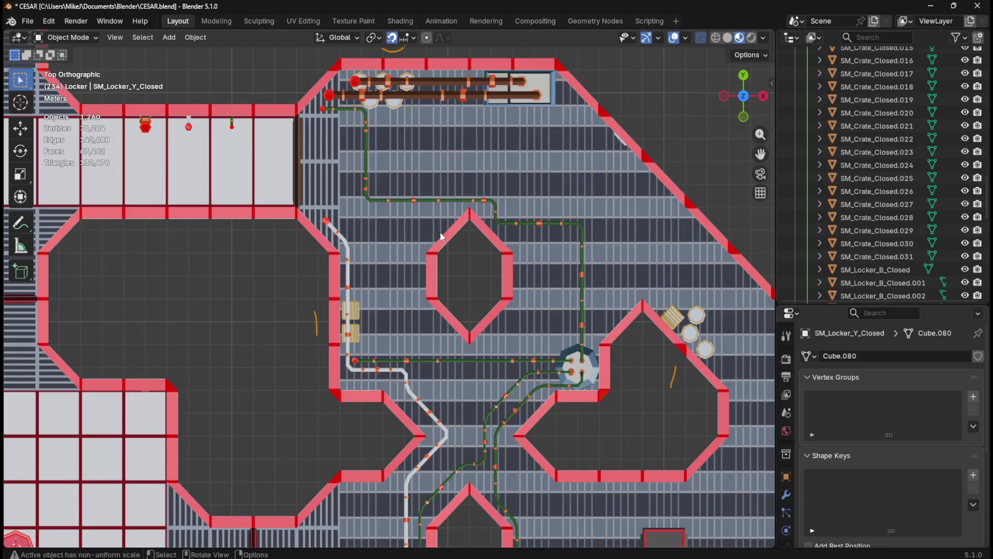
pyautogui.scroll(-1, 421, 93)
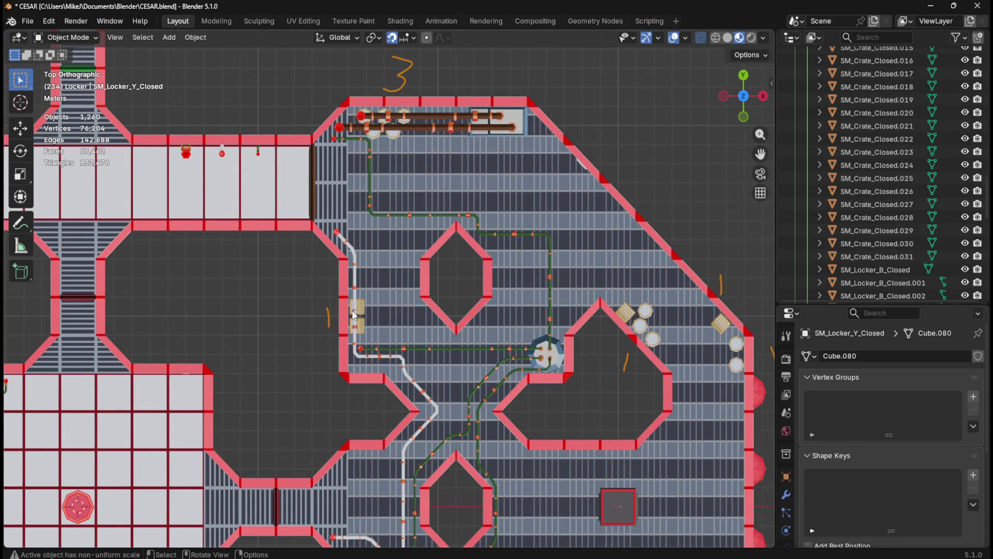
pyautogui.scroll(-2, 354, 314)
pyautogui.moveTo(468, 452)
pyautogui.mouseDown()
pyautogui.moveTo(475, 254)
pyautogui.moveTo(464, 441)
pyautogui.moveTo(446, 214)
pyautogui.mouseUp()
pyautogui.moveTo(616, 110)
pyautogui.mouseDown()
pyautogui.moveTo(594, 241)
pyautogui.moveTo(574, 282)
pyautogui.moveTo(443, 367)
pyautogui.moveTo(434, 394)
pyautogui.mouseUp()
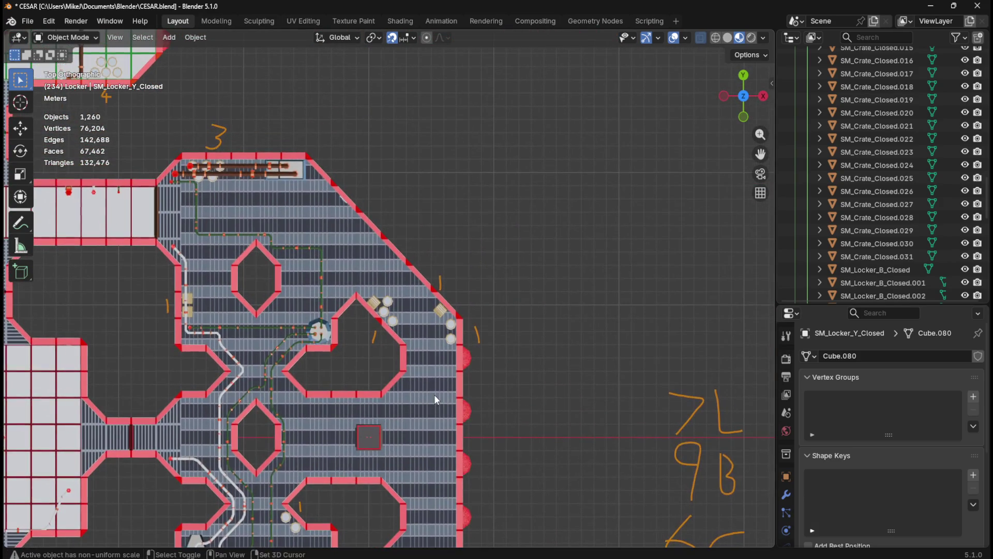
pyautogui.scroll(2, 435, 396)
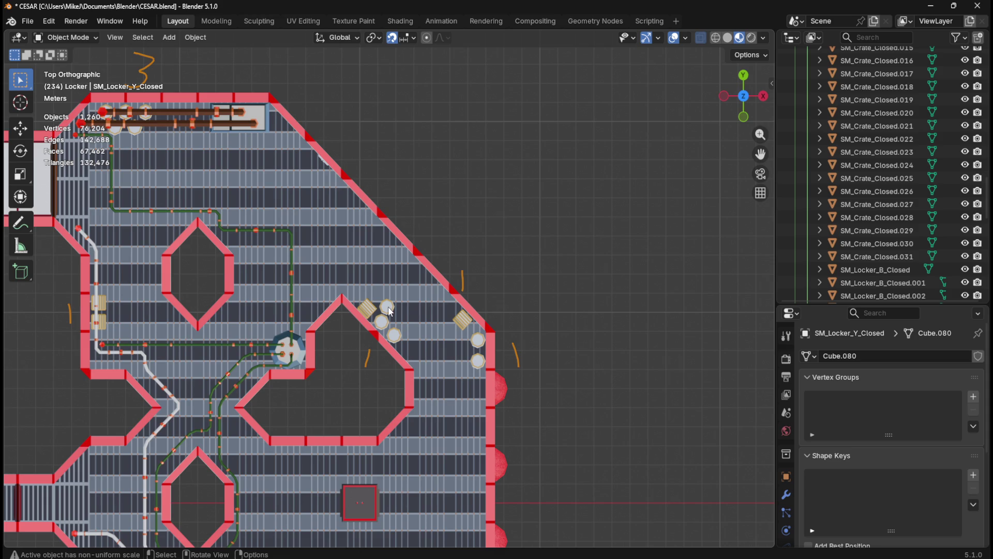
# Step: Return to the Unreal SpaceStation level after checking the crate and barrel map
pyautogui.hotkey('alt', 'Tab')
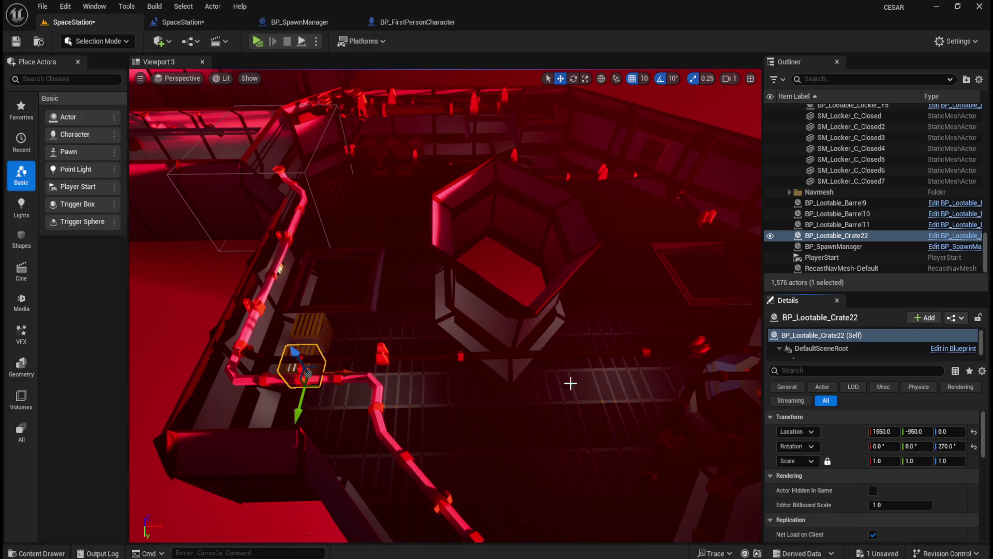
# Step: Replace SM_Barrel_Closed12 with BP_Lootable_Barrel12 at 3150, -1030, 0
pyautogui.moveTo(391, 346)
pyautogui.mouseDown()
pyautogui.moveTo(409, 339)
pyautogui.moveTo(428, 360)
pyautogui.mouseUp()
pyautogui.hotkey('ctrl', 'space')
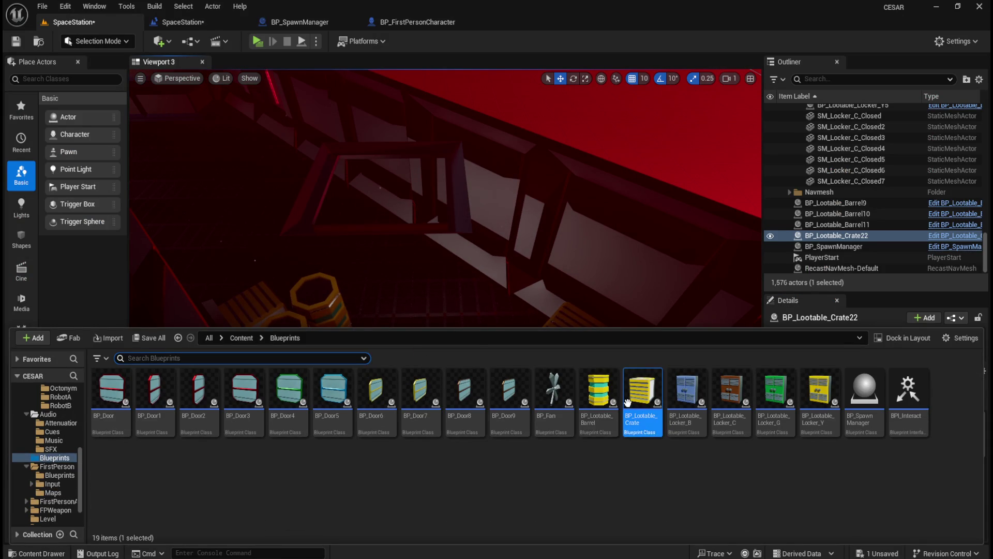
pyautogui.moveTo(598, 391)
pyautogui.mouseDown()
pyautogui.moveTo(454, 288)
pyautogui.moveTo(432, 324)
pyautogui.mouseUp()
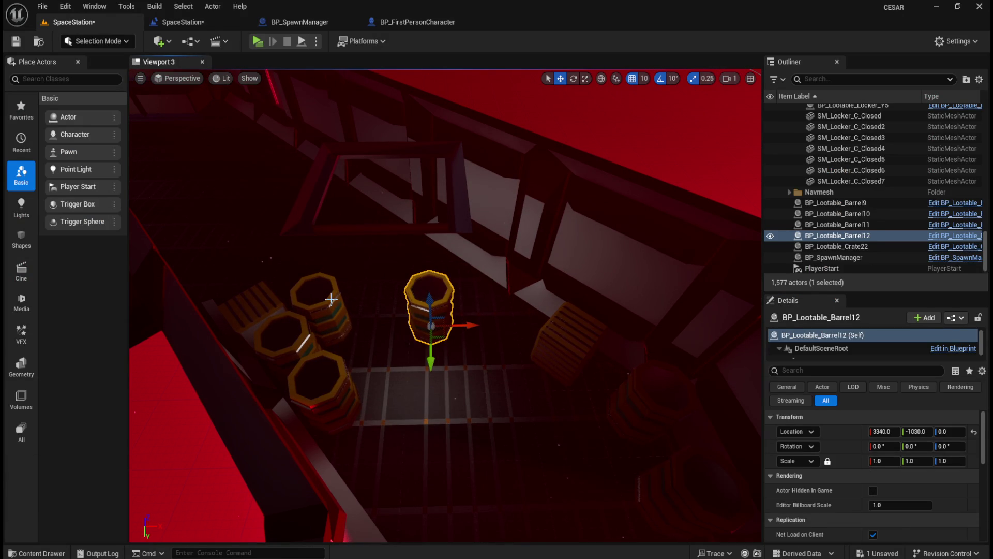
pyautogui.click(331, 300)
pyautogui.rightClick(846, 430)
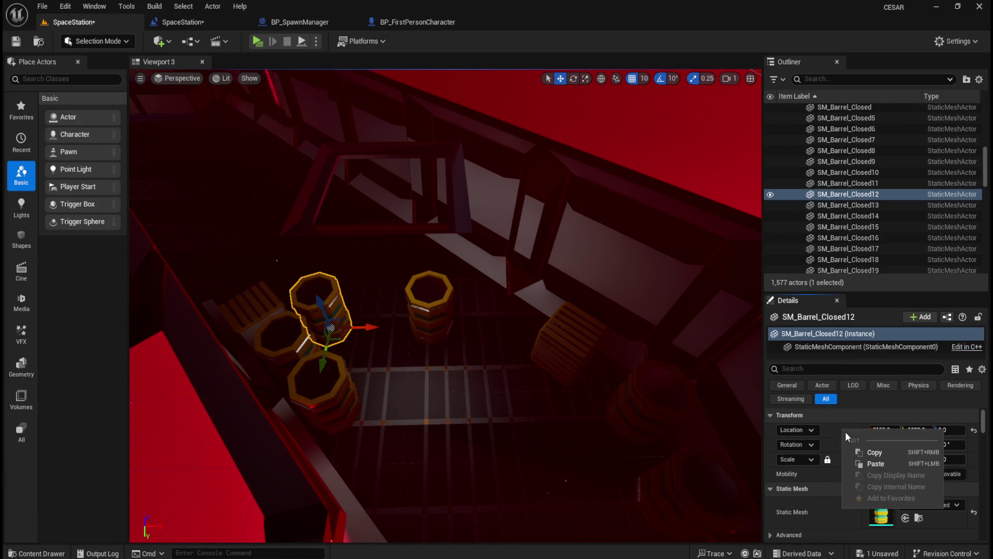
pyautogui.click(872, 451)
pyautogui.press('Delete')
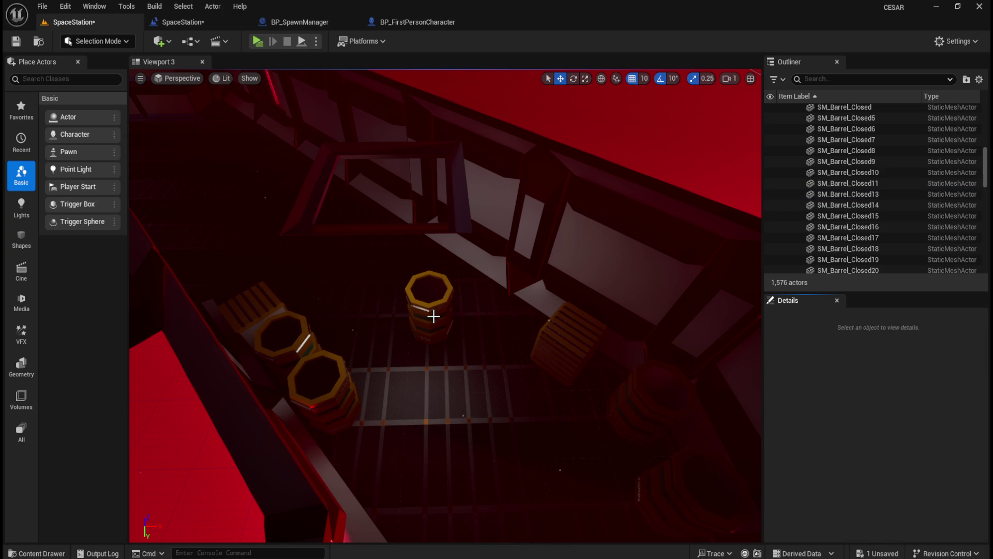
pyautogui.click(433, 315)
pyautogui.rightClick(852, 429)
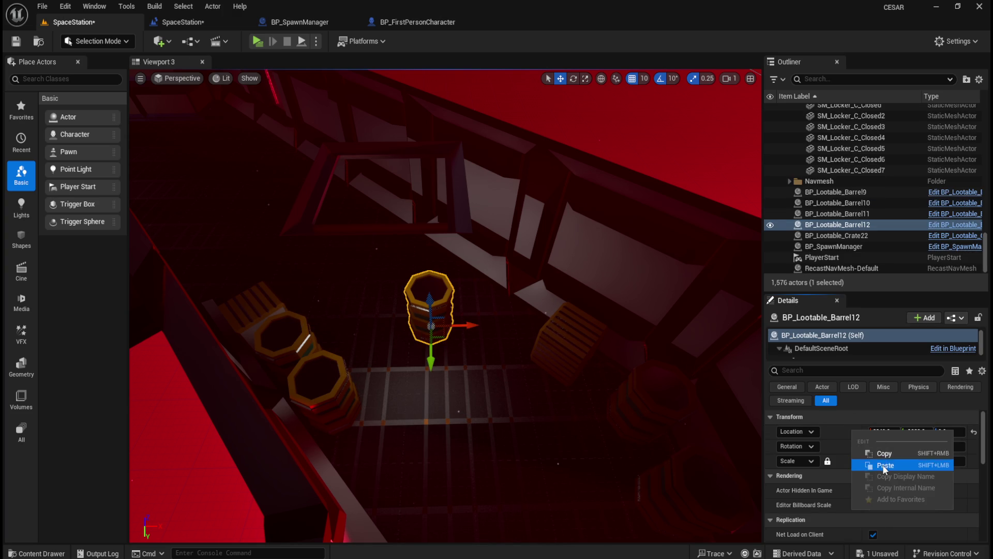
pyautogui.click(883, 464)
pyautogui.moveTo(461, 390); pyautogui.dragTo(461, 390)
pyautogui.hotkey('ctrl', 'space')
pyautogui.hotkey('ctrl', 'space')
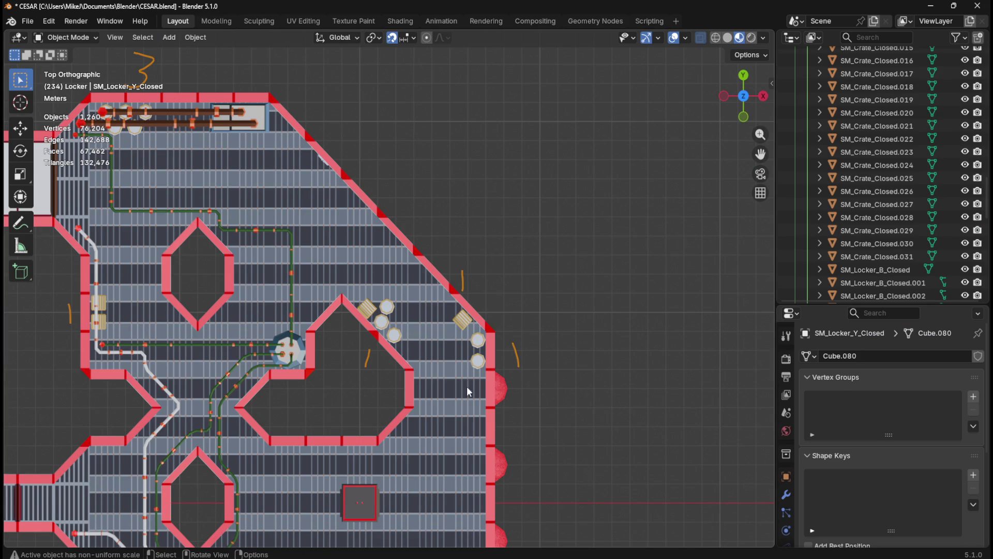
pyautogui.scroll(2, 484, 354)
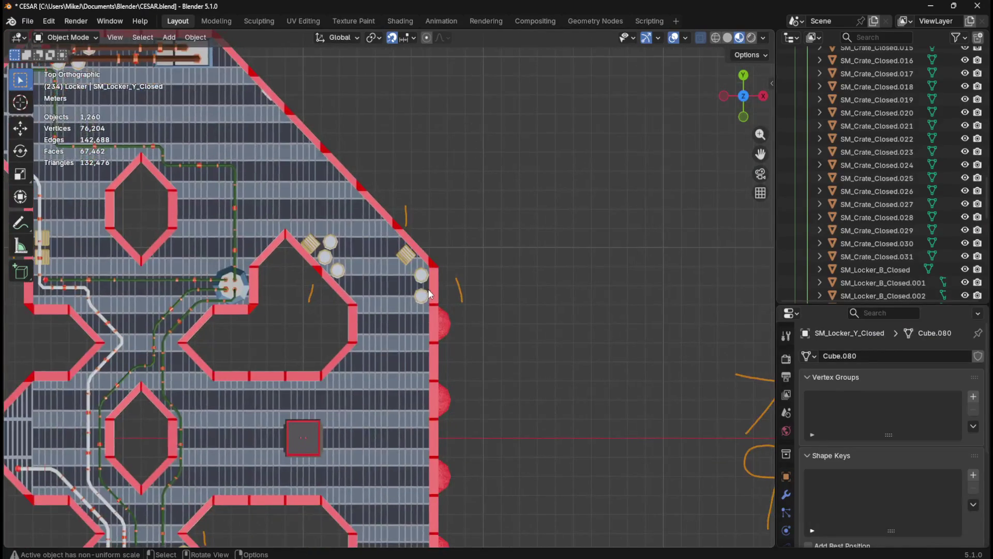
pyautogui.scroll(1, 435, 283)
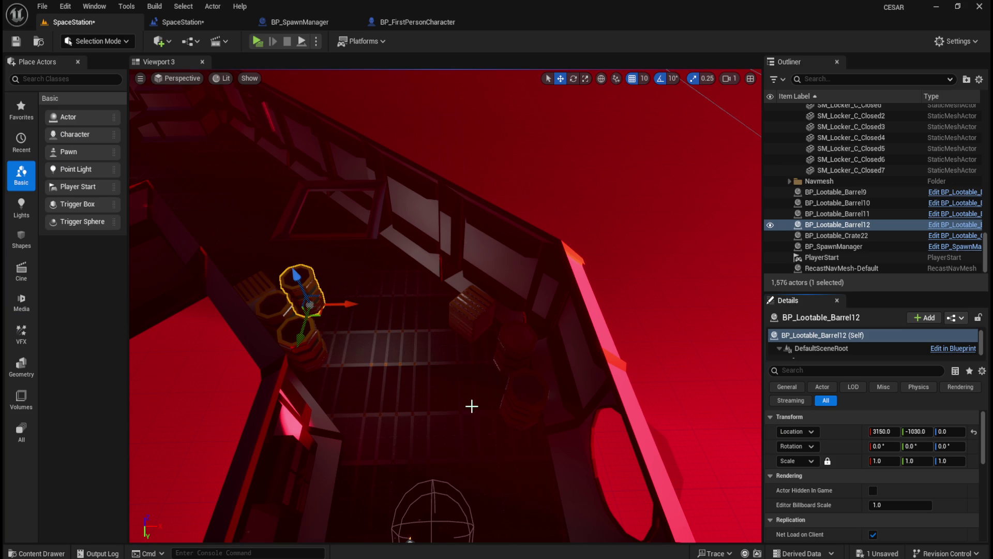
pyautogui.hotkey('ctrl', 'space')
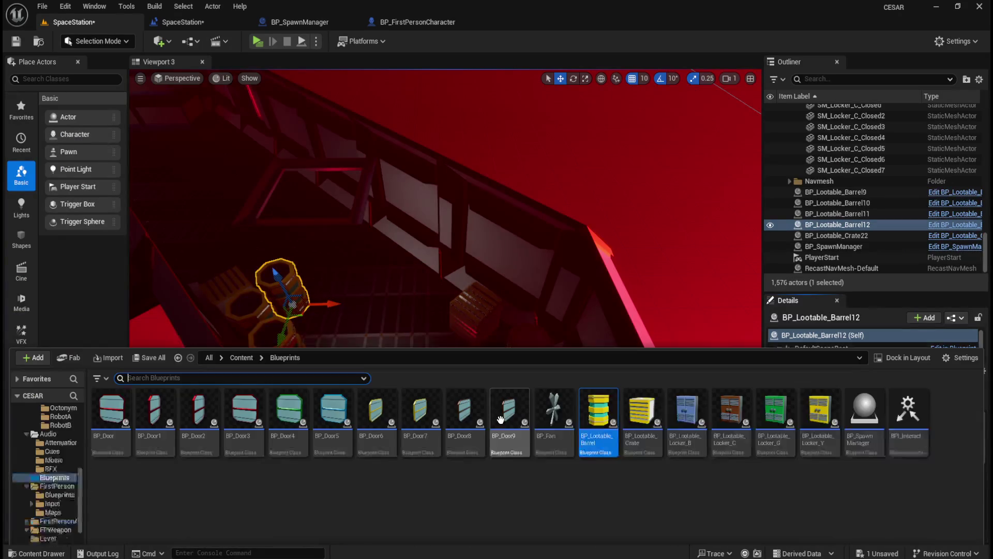
# Step: Place another lootable crate and give it the nearby closed crate's rotation
pyautogui.moveTo(642, 393)
pyautogui.mouseDown()
pyautogui.moveTo(407, 369)
pyautogui.moveTo(403, 381)
pyautogui.mouseUp()
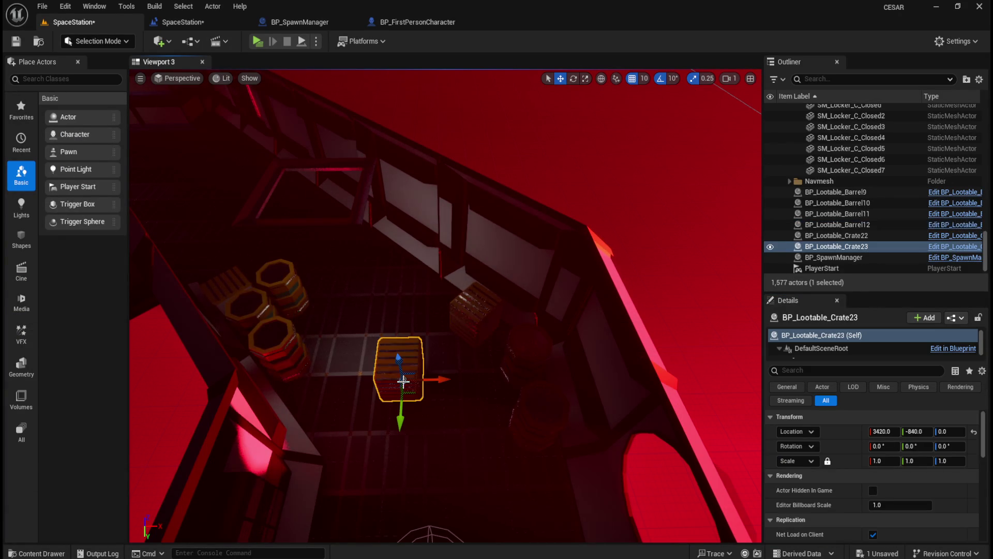
pyautogui.click(482, 316)
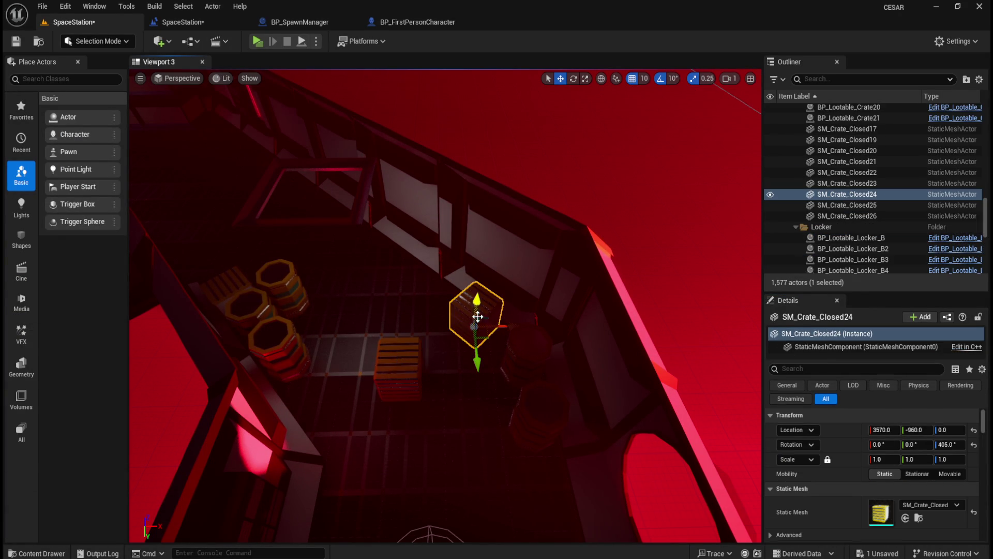
pyautogui.rightClick(851, 445)
pyautogui.click(881, 466)
pyautogui.click(401, 369)
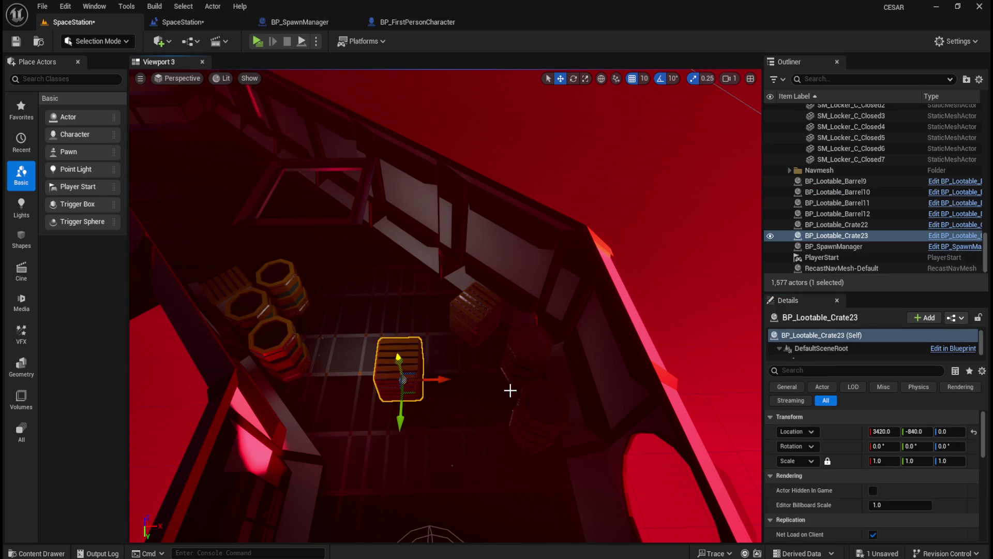
pyautogui.rightClick(841, 446)
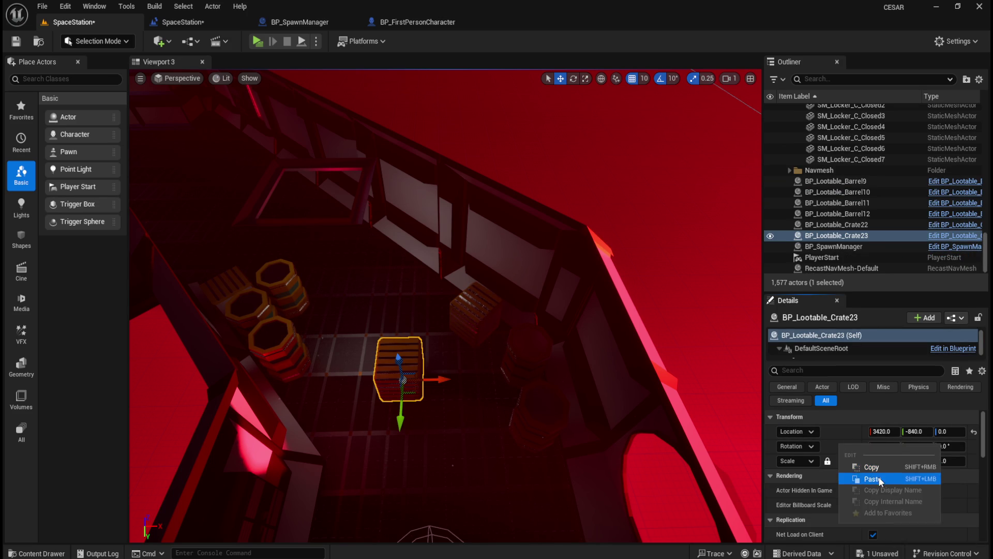
pyautogui.click(873, 478)
# Step: Delete the closed crate and move the lootable crate to its old location
pyautogui.click(488, 313)
pyautogui.rightClick(844, 445)
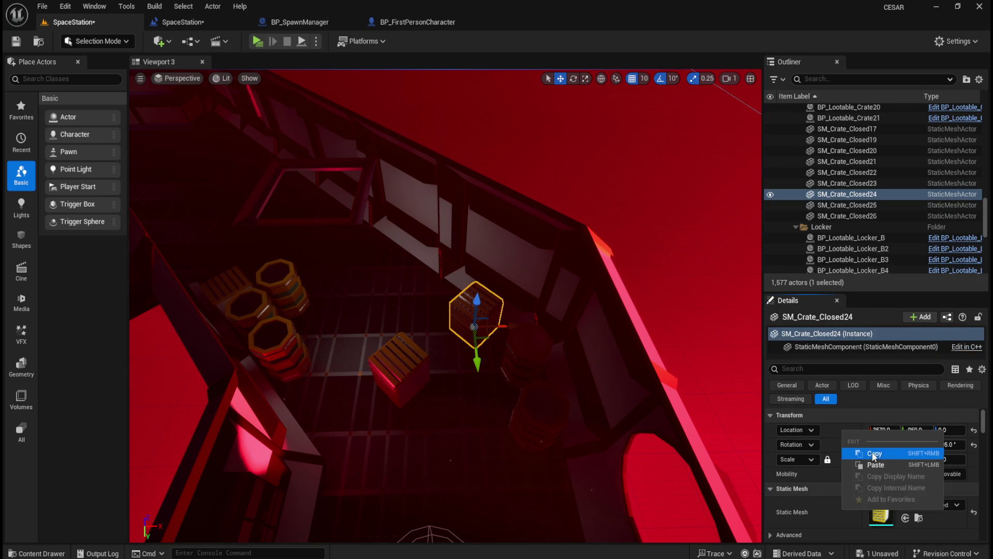
pyautogui.click(875, 460)
pyautogui.press('Delete')
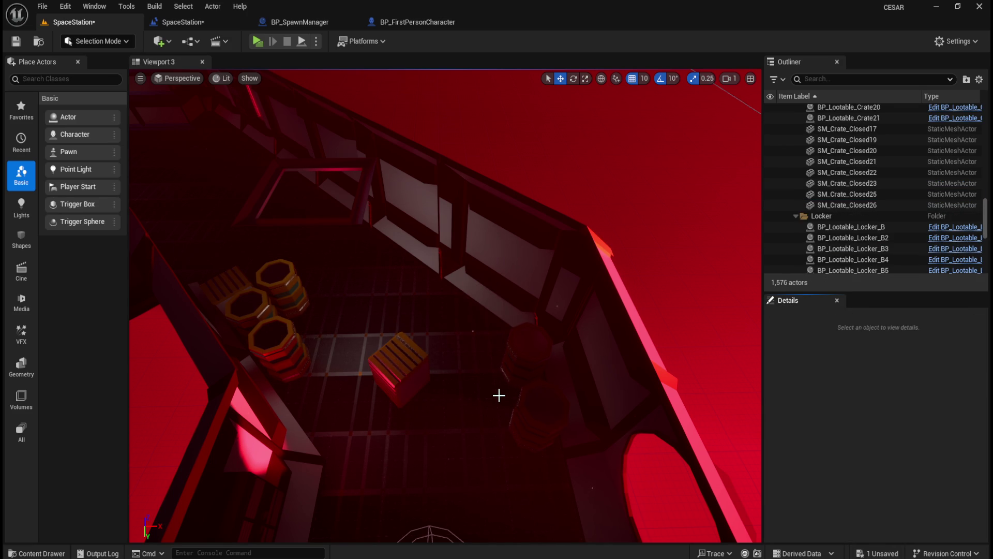
pyautogui.click(413, 368)
pyautogui.rightClick(846, 435)
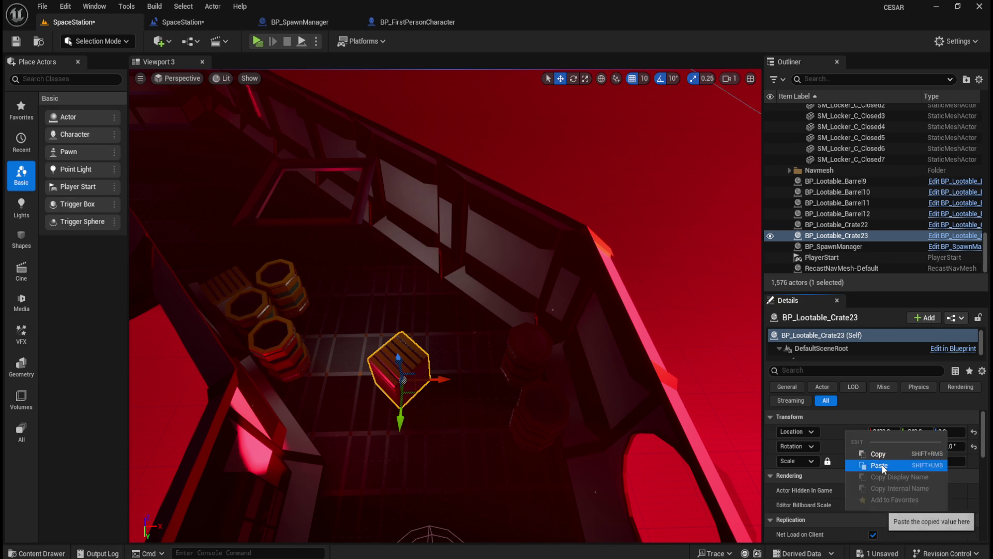
pyautogui.click(875, 463)
# Step: Replace SM_Barrel_Closed15 with BP_Lootable_Barrel13 at 3655, -745, 0
pyautogui.hotkey('ctrl', 'space')
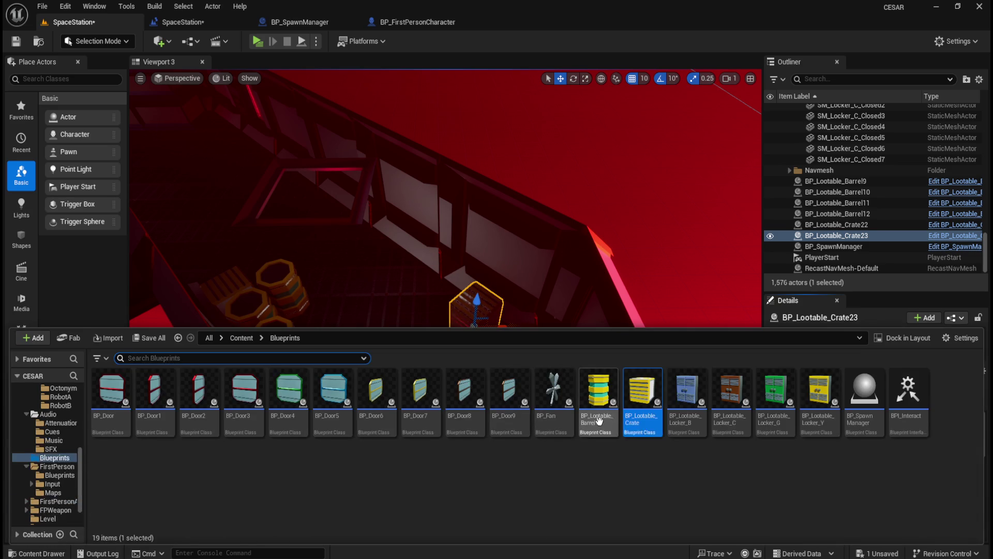
pyautogui.moveTo(641, 420)
pyautogui.mouseDown()
pyautogui.moveTo(406, 395)
pyautogui.moveTo(405, 436)
pyautogui.mouseUp()
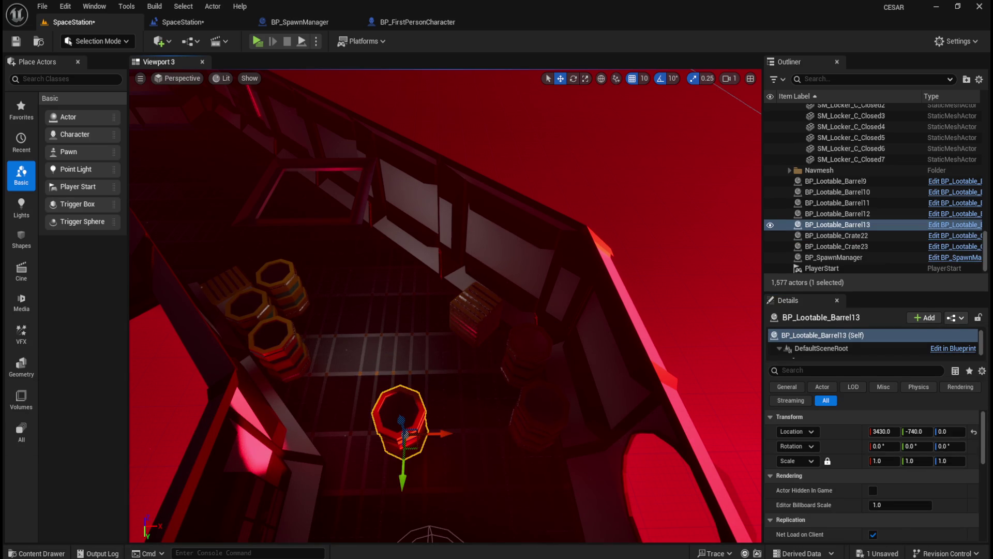
pyautogui.click(538, 422)
pyautogui.rightClick(848, 432)
pyautogui.click(880, 452)
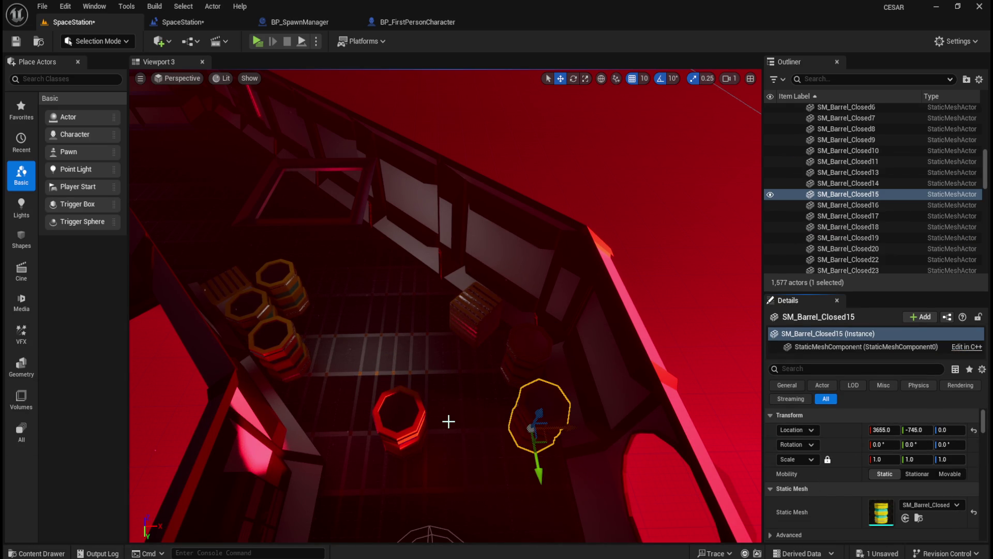
pyautogui.press('Delete')
pyautogui.click(411, 419)
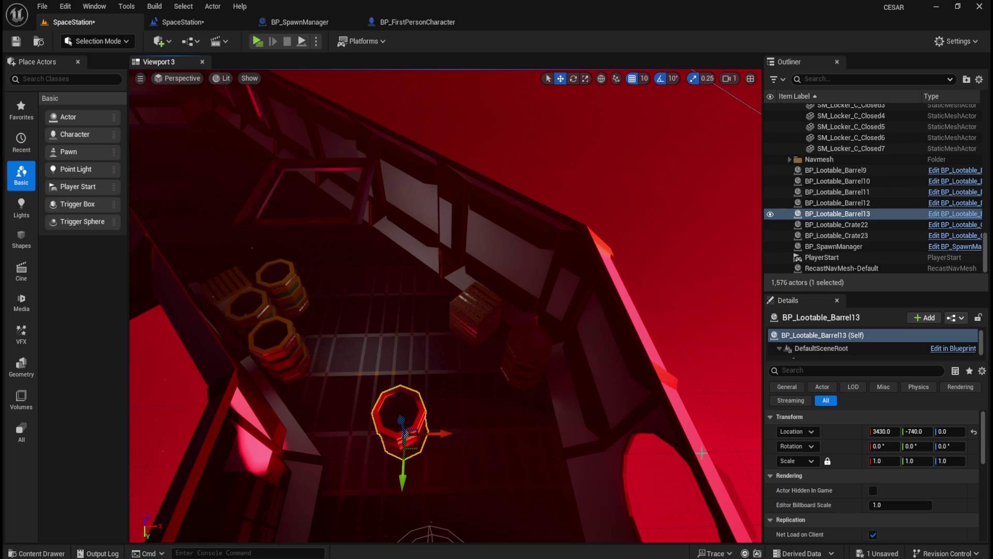
pyautogui.rightClick(842, 437)
pyautogui.click(869, 468)
pyautogui.scroll(-2, 569, 394)
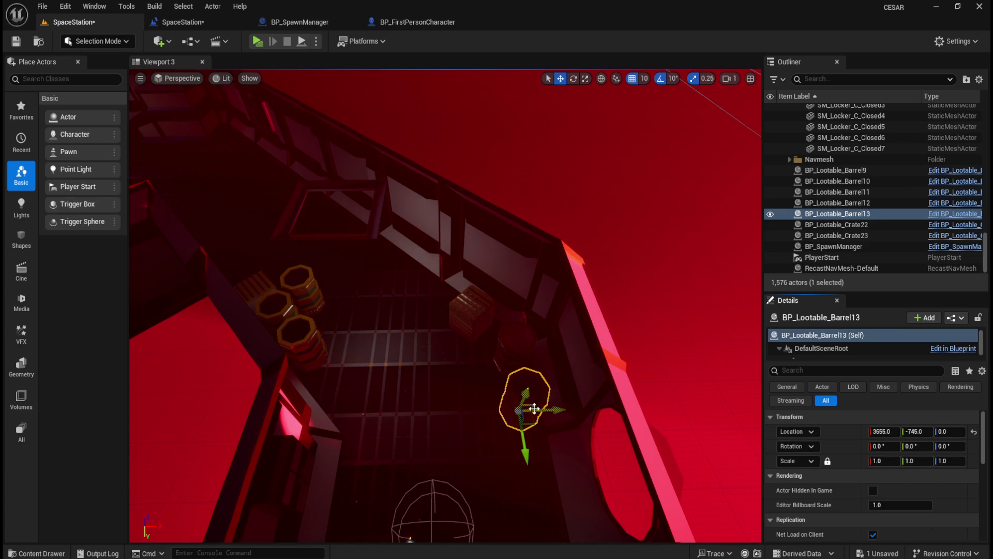
pyautogui.hotkey('alt', 'Tab')
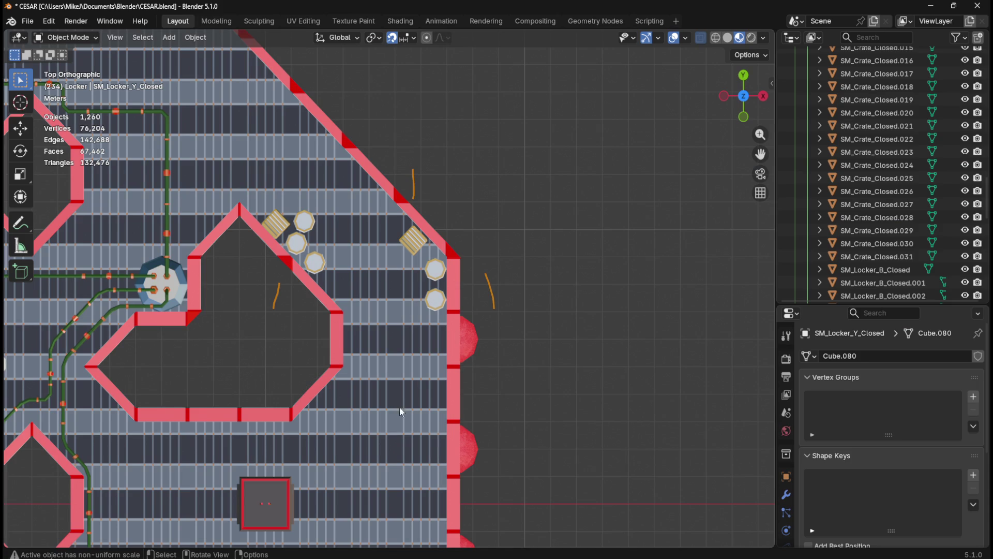
pyautogui.scroll(-4, 609, 436)
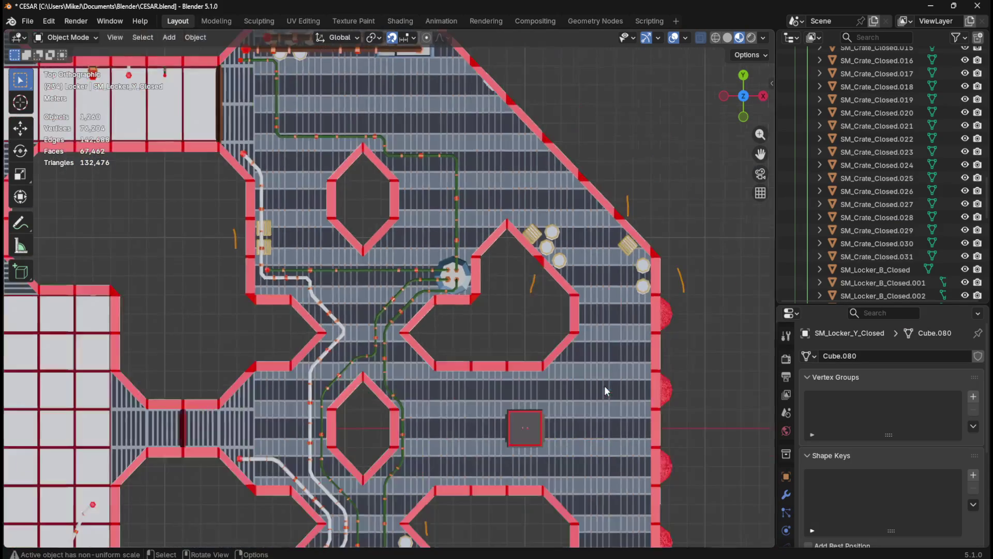
pyautogui.press('shift')
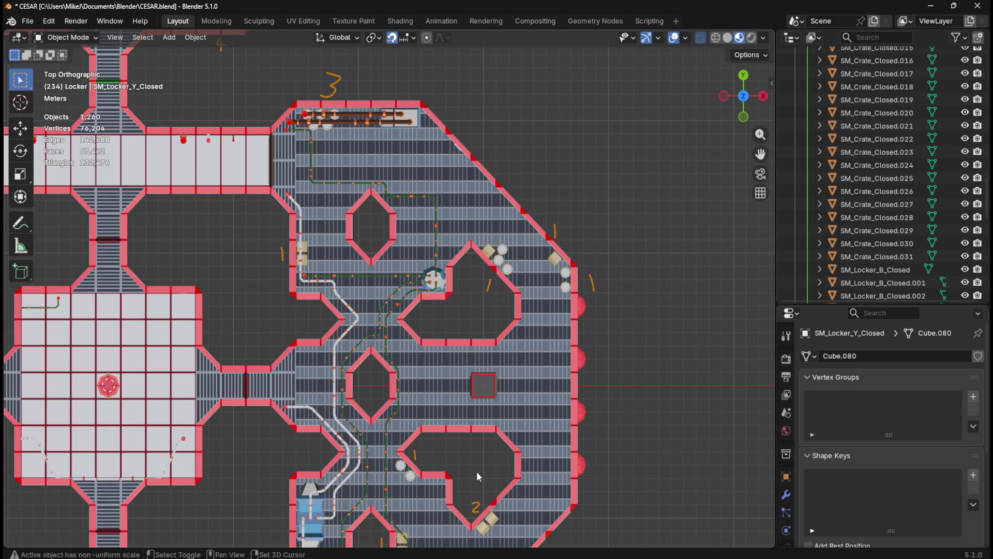
pyautogui.moveTo(472, 477)
pyautogui.mouseDown()
pyautogui.moveTo(472, 428)
pyautogui.moveTo(444, 330)
pyautogui.moveTo(452, 357)
pyautogui.moveTo(459, 318)
pyautogui.moveTo(452, 486)
pyautogui.moveTo(434, 386)
pyautogui.moveTo(452, 350)
pyautogui.moveTo(474, 235)
pyautogui.moveTo(487, 253)
pyautogui.mouseUp()
pyautogui.scroll(2, 499, 249)
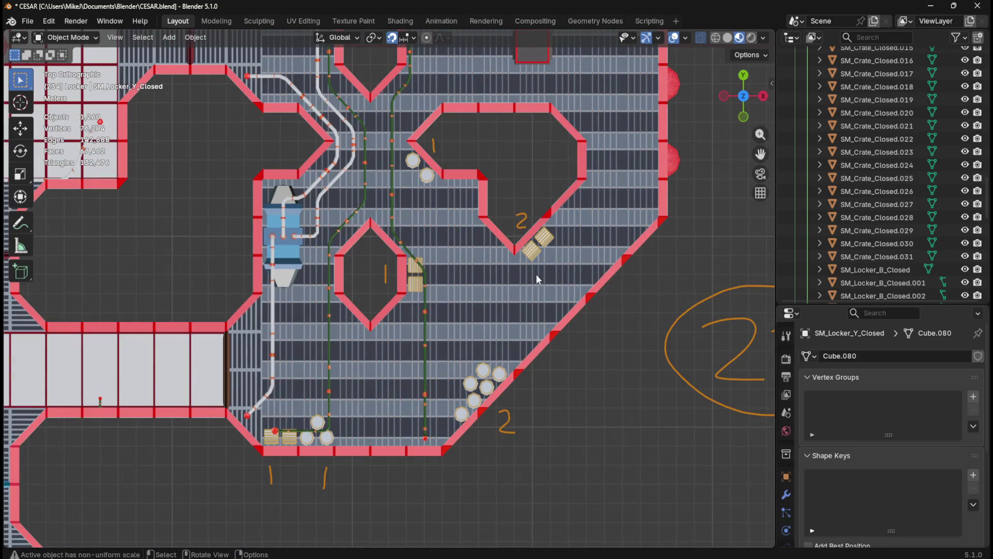
pyautogui.moveTo(600, 556)
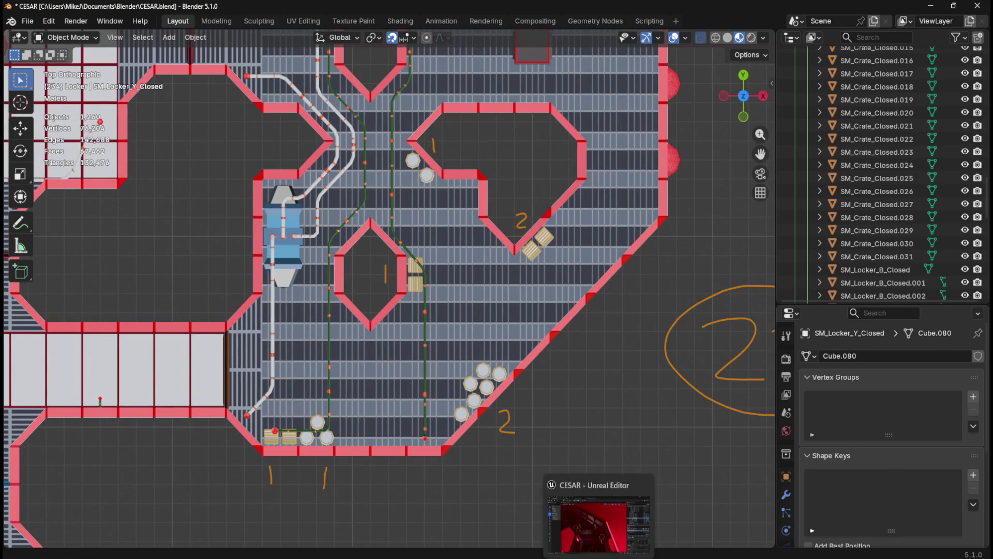
pyautogui.click(600, 517)
# Step: Place a new lootable barrel in the corridor near SM_Barrel_Closed6
pyautogui.moveTo(481, 373)
pyautogui.mouseDown()
pyautogui.moveTo(414, 426)
pyautogui.moveTo(363, 404)
pyautogui.moveTo(324, 362)
pyautogui.moveTo(480, 434)
pyautogui.mouseUp()
pyautogui.scroll(5, 474, 408)
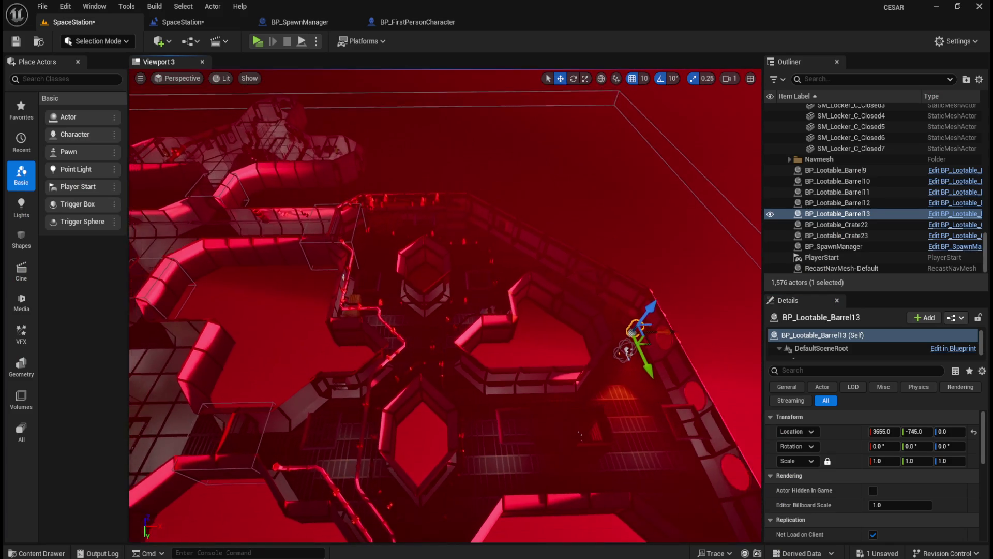
pyautogui.scroll(-5, 494, 388)
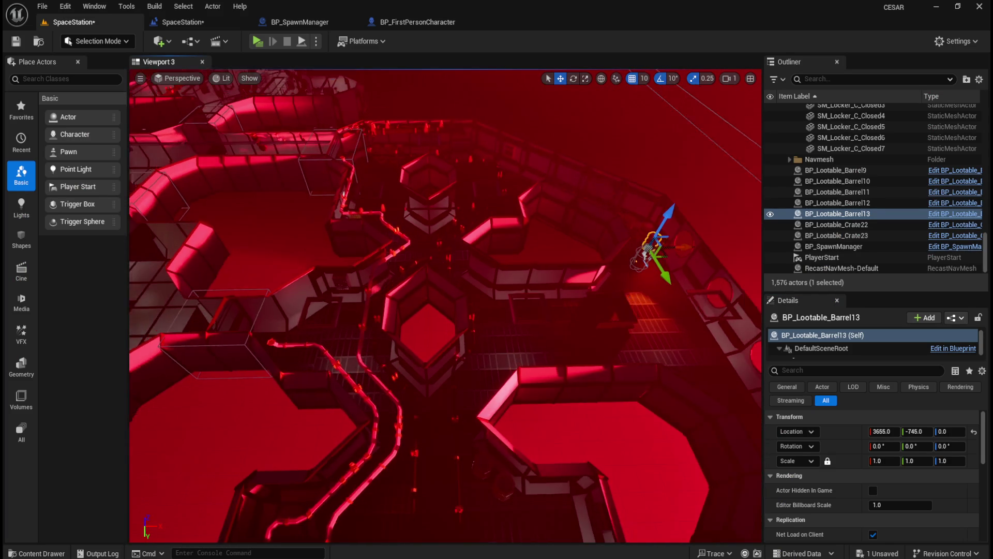
pyautogui.scroll(5, 507, 258)
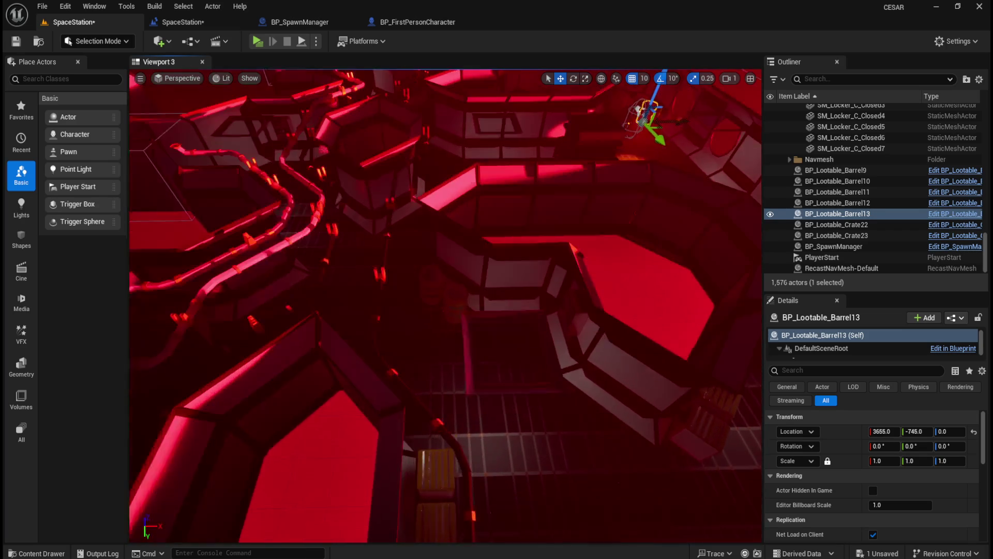
pyautogui.scroll(4, 437, 316)
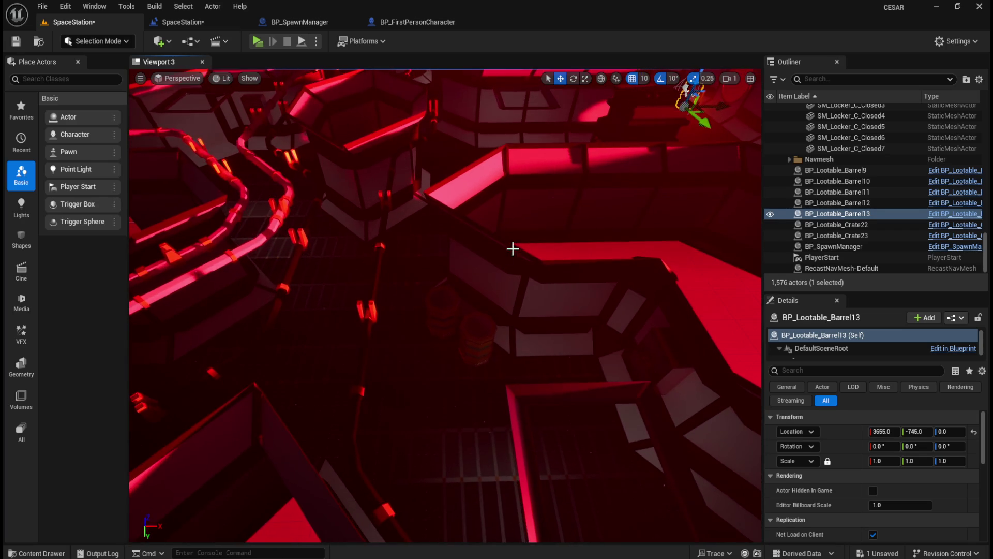
pyautogui.hotkey('ctrl', 'space')
pyautogui.moveTo(597, 409)
pyautogui.mouseDown()
pyautogui.moveTo(381, 406)
pyautogui.moveTo(376, 414)
pyautogui.mouseUp()
# Step: Delete SM_Barrel_Closed6 and move BP_Lootable_Barrel14 to its spot, 2336.1, 601.11, 0
pyautogui.click(441, 318)
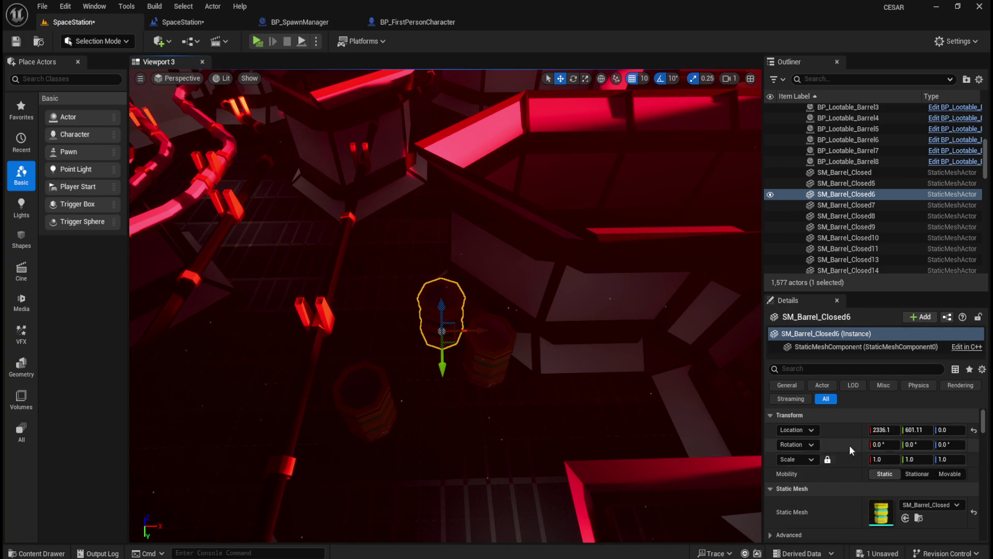
pyautogui.rightClick(842, 417)
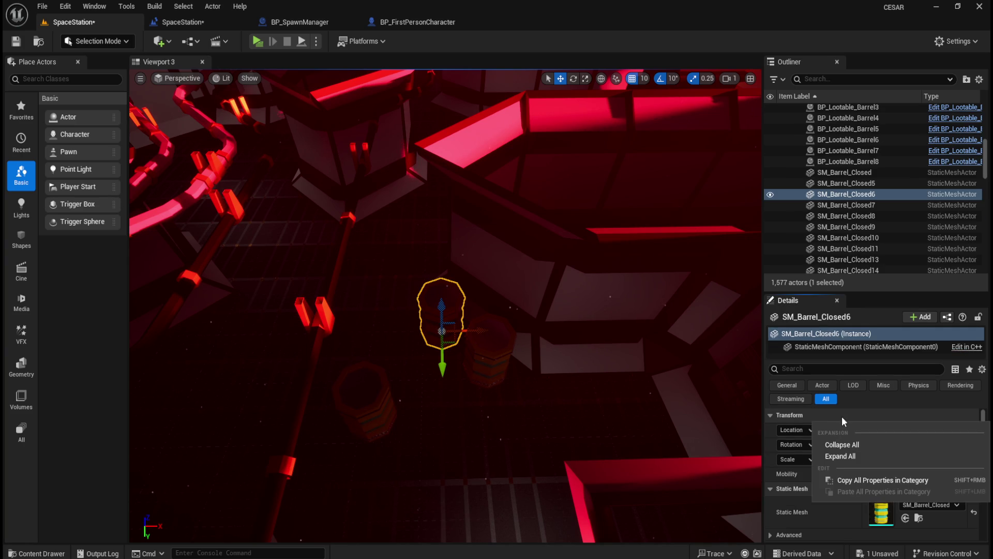
pyautogui.click(983, 418)
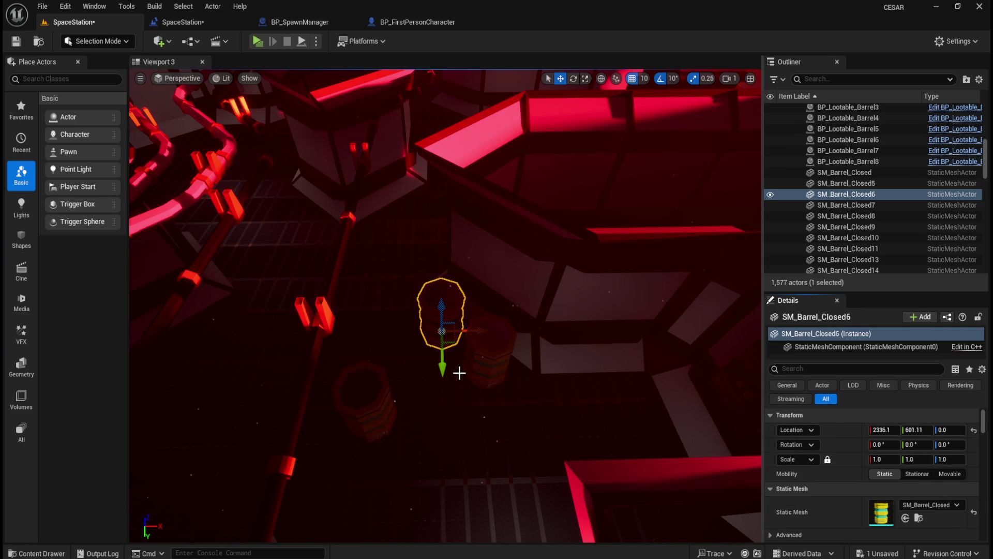
pyautogui.press('Delete')
pyautogui.click(361, 397)
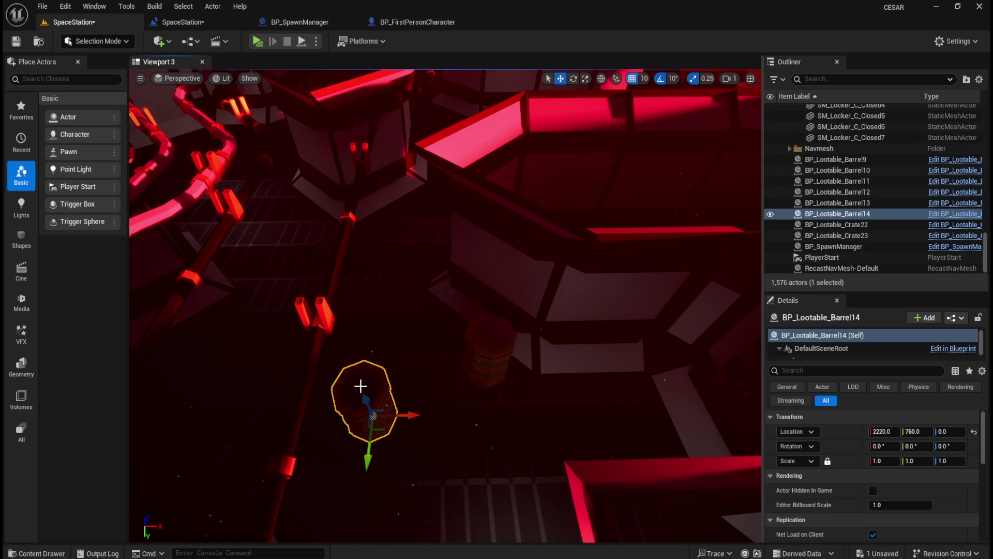
pyautogui.rightClick(833, 427)
pyautogui.click(867, 463)
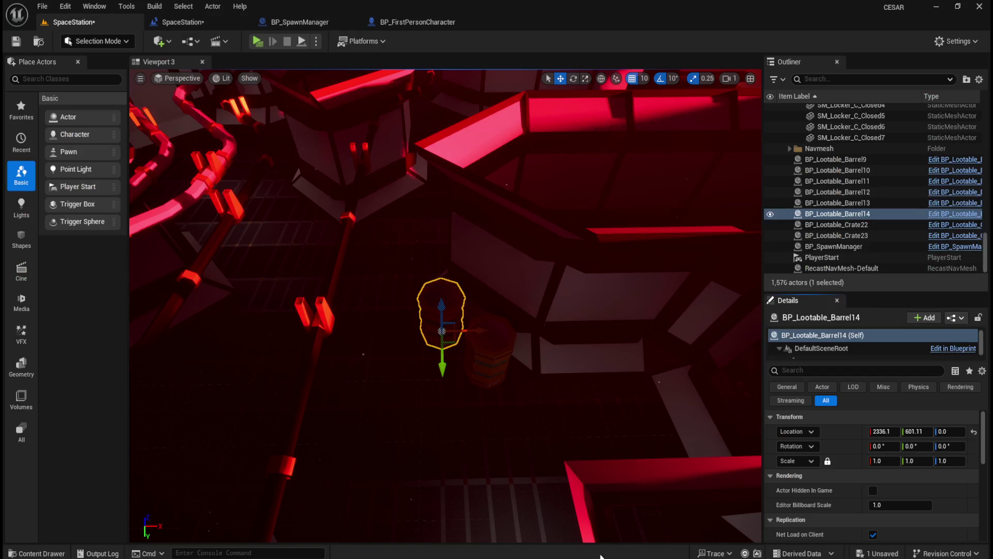
pyautogui.moveTo(445, 352); pyautogui.dragTo(443, 379)
pyautogui.hotkey('ctrl', 'space')
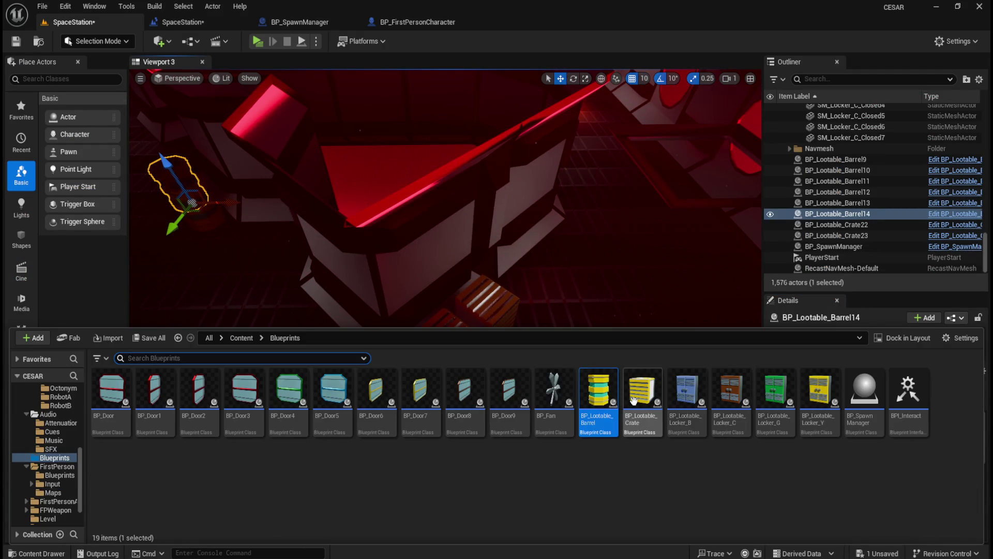
# Step: Place BP_Lootable_Crate24 and give it SM_Crate_Closed25's 315° rotation
pyautogui.moveTo(642, 314); pyautogui.dragTo(600, 338)
pyautogui.click(504, 315)
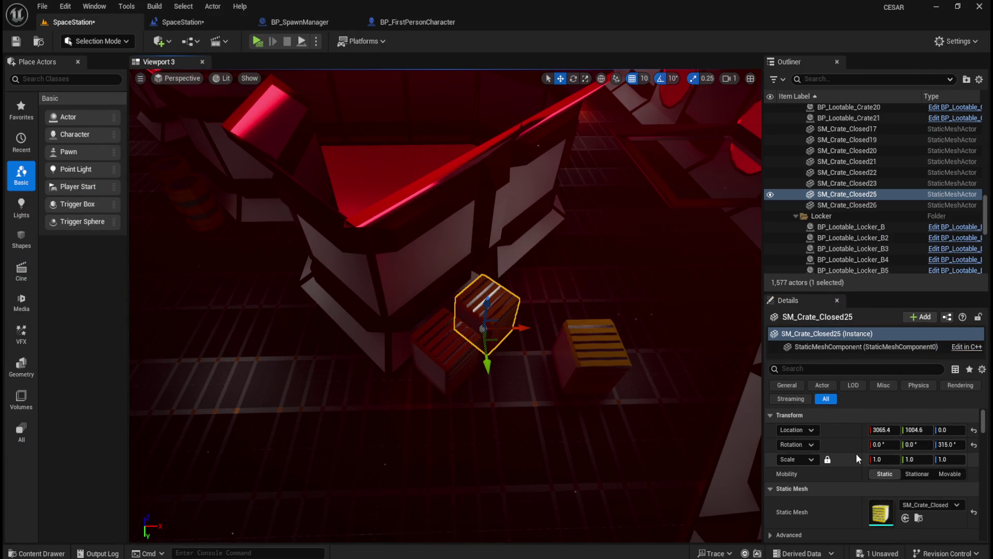
pyautogui.rightClick(842, 443)
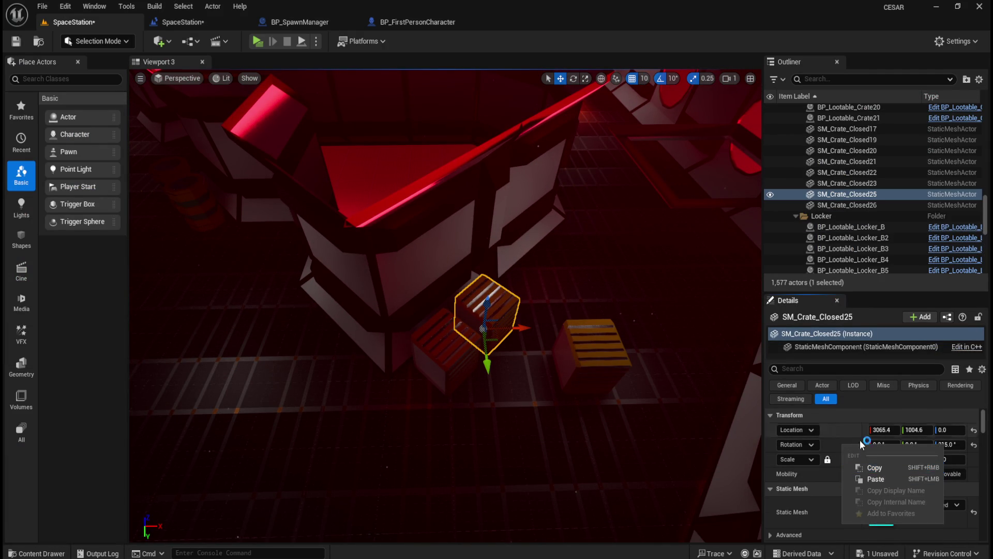
pyautogui.click(871, 468)
pyautogui.click(584, 346)
pyautogui.rightClick(844, 445)
pyautogui.click(888, 480)
# Step: Delete SM_Crate_Closed25 and move BP_Lootable_Crate24 to 3065.4, 1004.6, 0
pyautogui.click(498, 320)
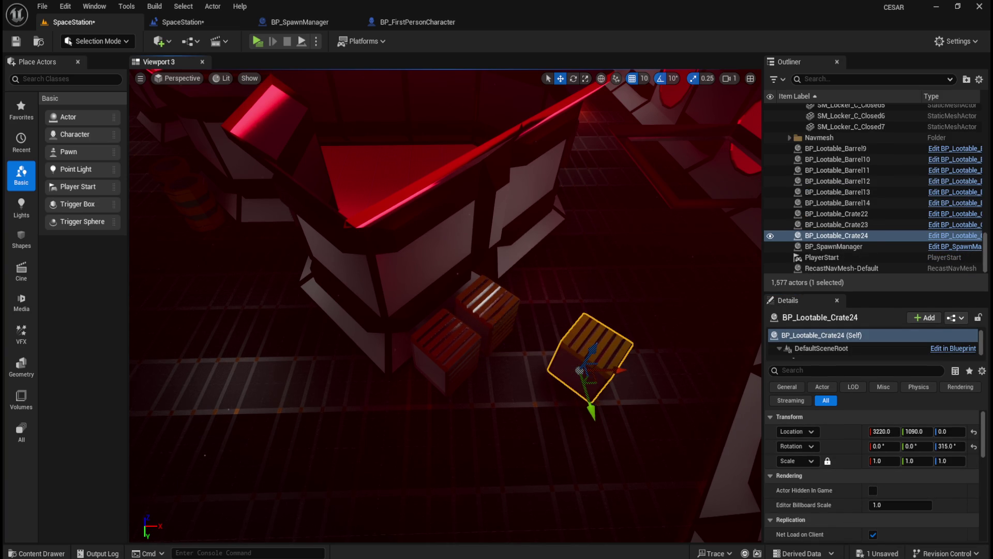
pyautogui.rightClick(843, 431)
pyautogui.click(871, 455)
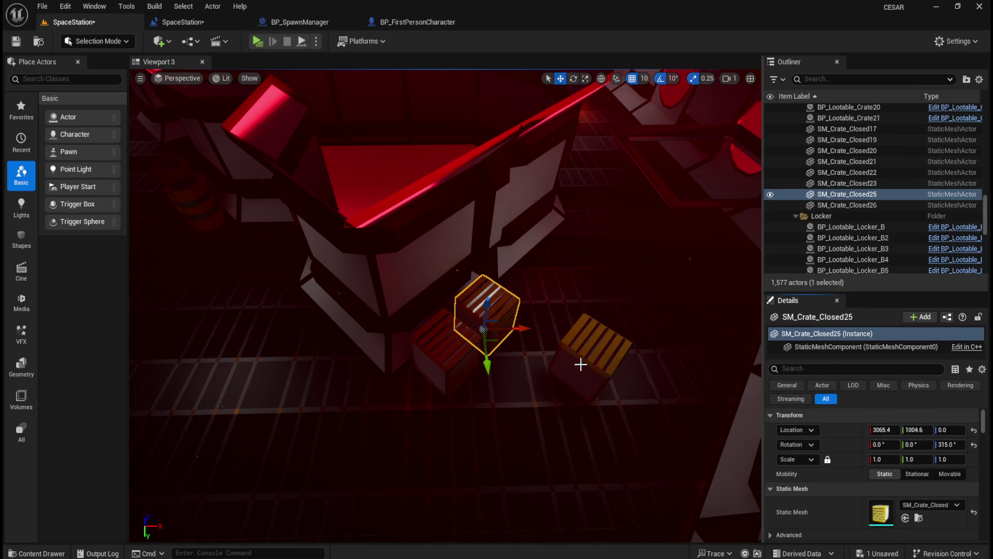
pyautogui.press('Delete')
pyautogui.click(580, 361)
pyautogui.rightClick(840, 432)
pyautogui.click(868, 462)
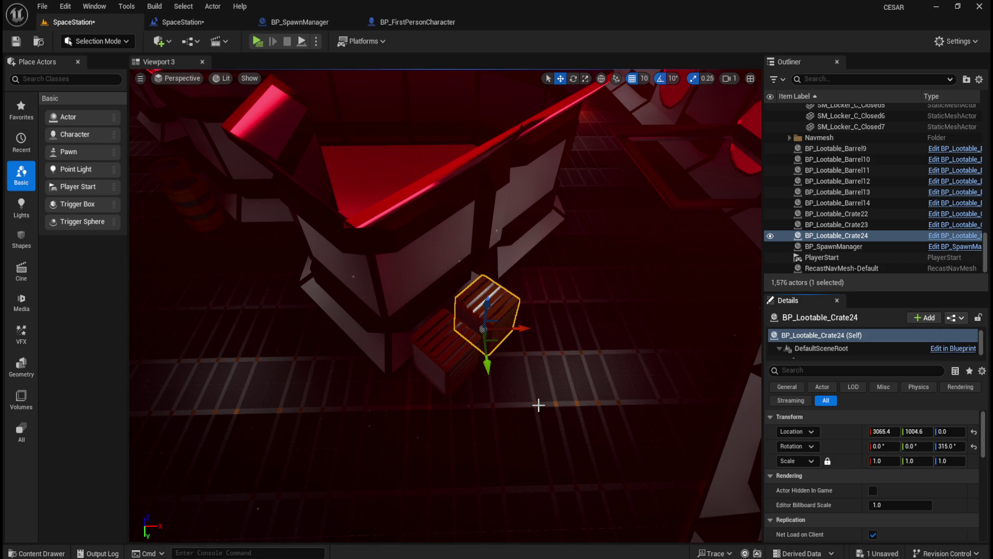
# Step: Place BP_Lootable_Crate25 and give it the closed crate's 315° rotation
pyautogui.hotkey('ctrl', 'space')
pyautogui.moveTo(644, 414)
pyautogui.mouseDown()
pyautogui.moveTo(623, 284)
pyautogui.moveTo(569, 402)
pyautogui.moveTo(437, 370)
pyautogui.mouseUp()
pyautogui.rightClick(851, 446)
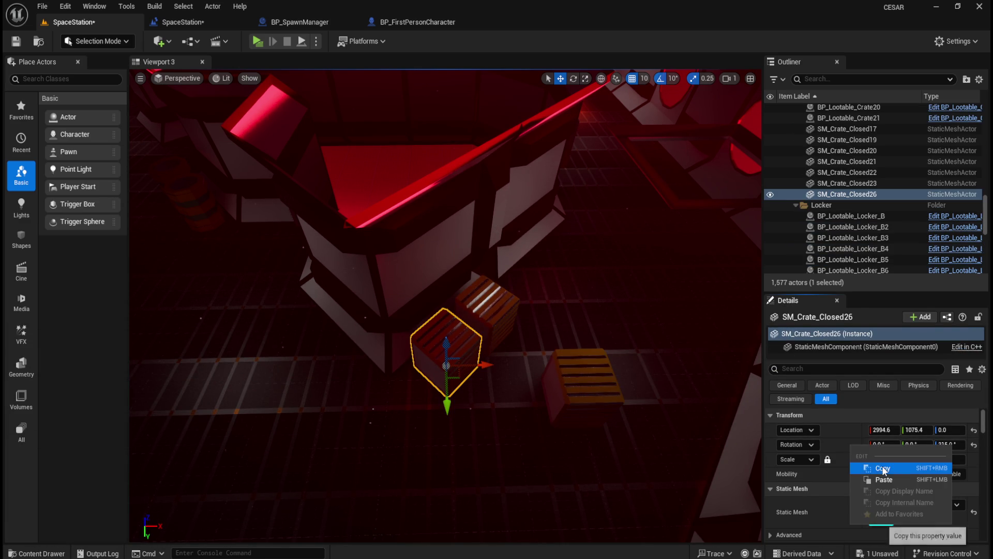
pyautogui.click(883, 468)
pyautogui.click(572, 374)
pyautogui.rightClick(848, 446)
pyautogui.click(880, 478)
# Step: Delete SM_Crate_Closed26 and move BP_Lootable_Crate25 to 2994.6, 1075.4, 0
pyautogui.click(440, 349)
pyautogui.rightClick(830, 431)
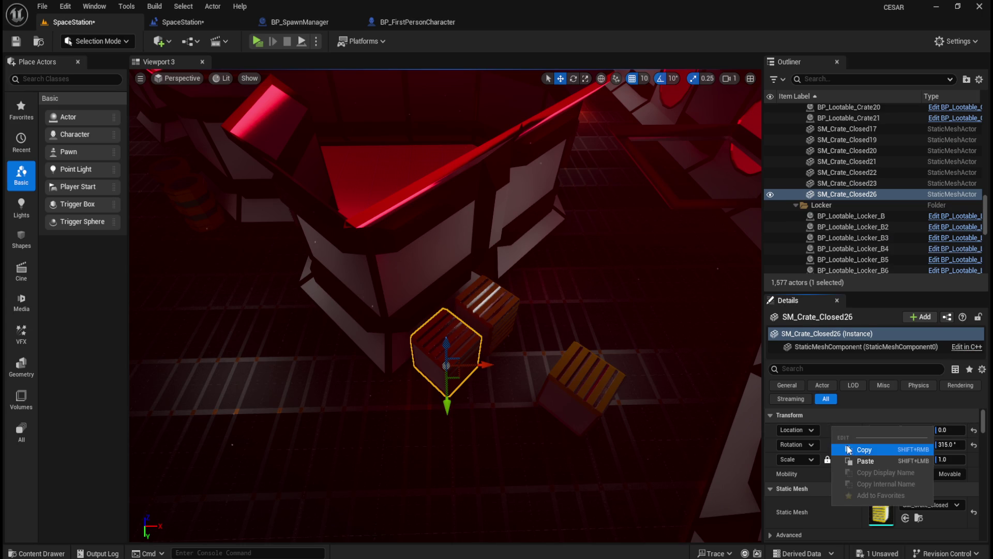
pyautogui.click(862, 452)
pyautogui.press('Delete')
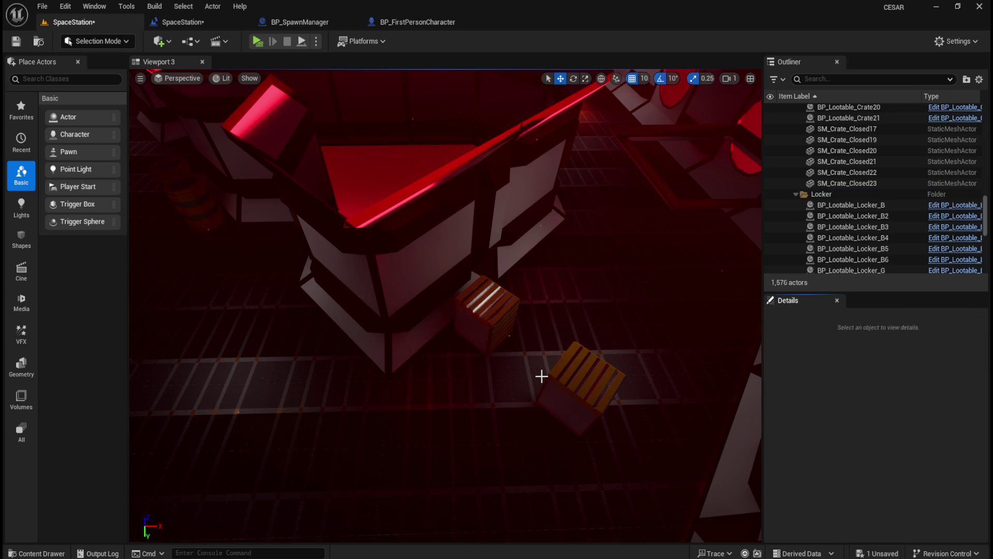
pyautogui.click(568, 384)
pyautogui.rightClick(829, 431)
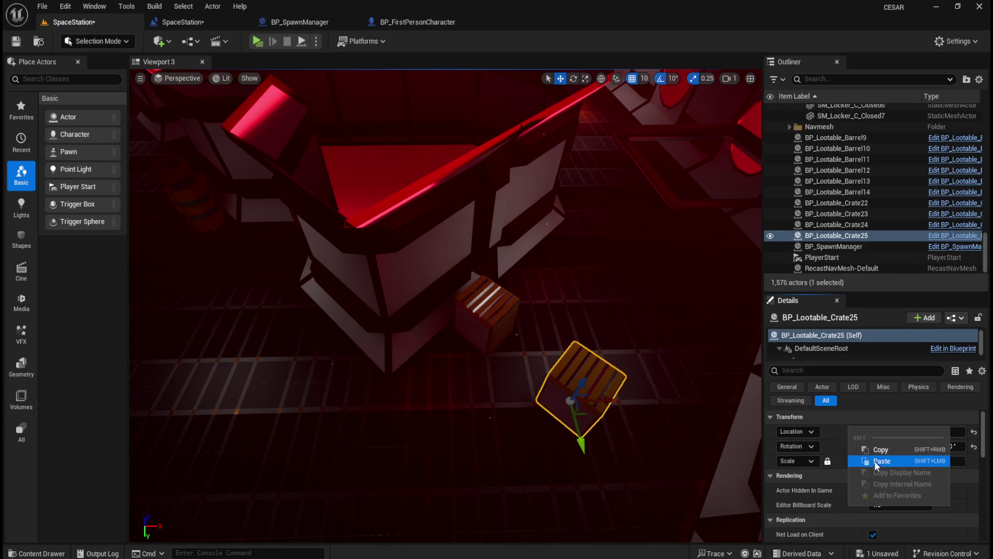
pyautogui.click(874, 462)
# Step: Check the crate placements against the Blender map, then turn toward the next crates
pyautogui.hotkey('alt', 'Tab')
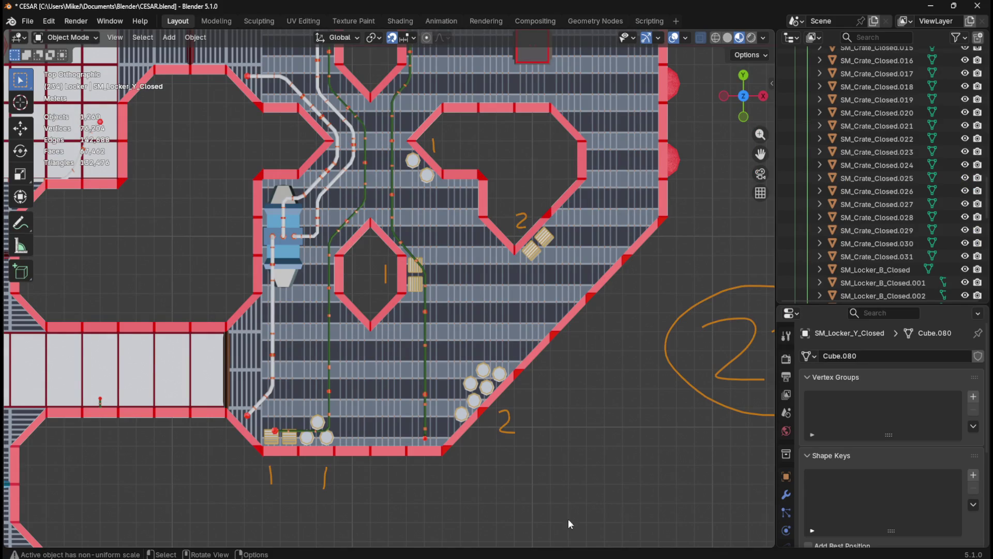
pyautogui.hotkey('alt', 'Tab')
pyautogui.moveTo(492, 406)
pyautogui.mouseDown()
pyautogui.moveTo(486, 358)
pyautogui.moveTo(459, 377)
pyautogui.mouseUp()
pyautogui.hotkey('ctrl', 'space')
# Step: Place BP_Lootable_Crate26 and give it SM_Crate_Closed20's 270° rotation
pyautogui.moveTo(632, 394); pyautogui.dragTo(443, 395)
pyautogui.click(328, 392)
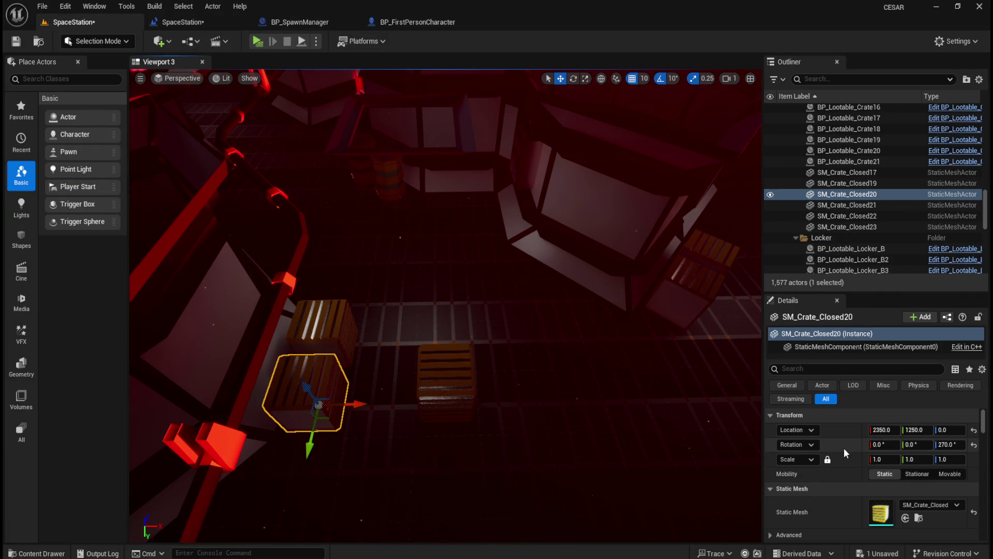
pyautogui.rightClick(843, 448)
pyautogui.click(874, 468)
pyautogui.click(451, 359)
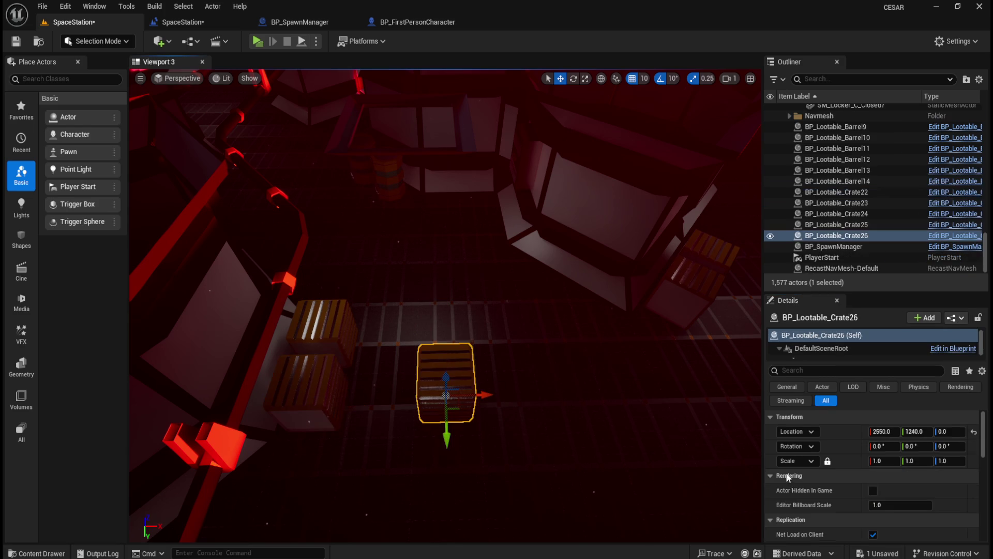
pyautogui.rightClick(844, 448)
pyautogui.click(874, 478)
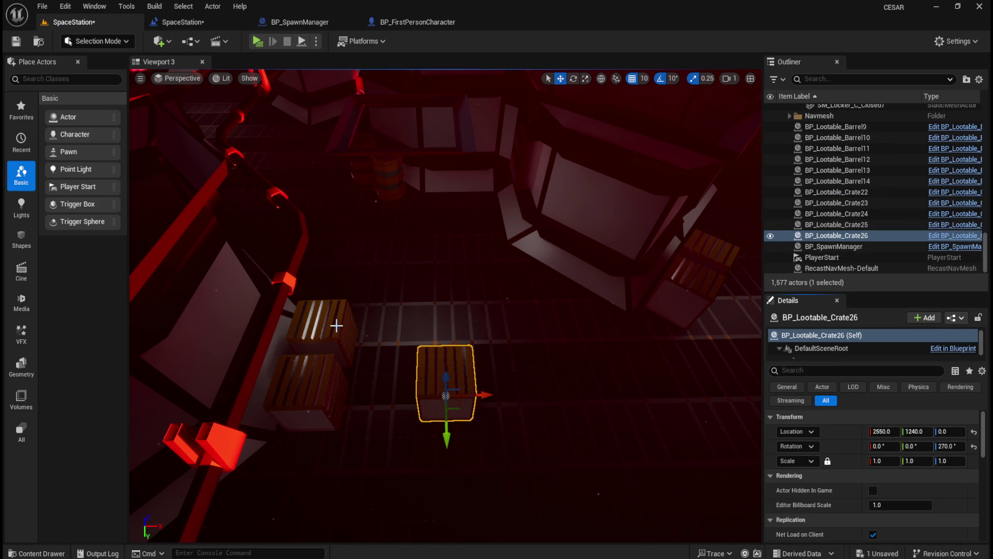
# Step: Delete SM_Crate_Closed20 and move BP_Lootable_Crate26 to 2350, 1250, 0
pyautogui.click(319, 380)
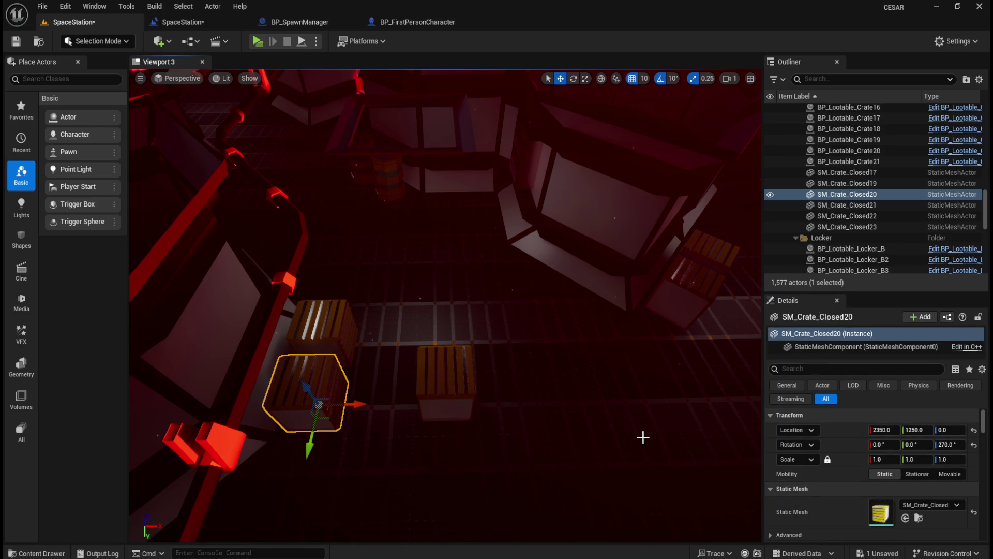
pyautogui.rightClick(834, 430)
pyautogui.click(867, 453)
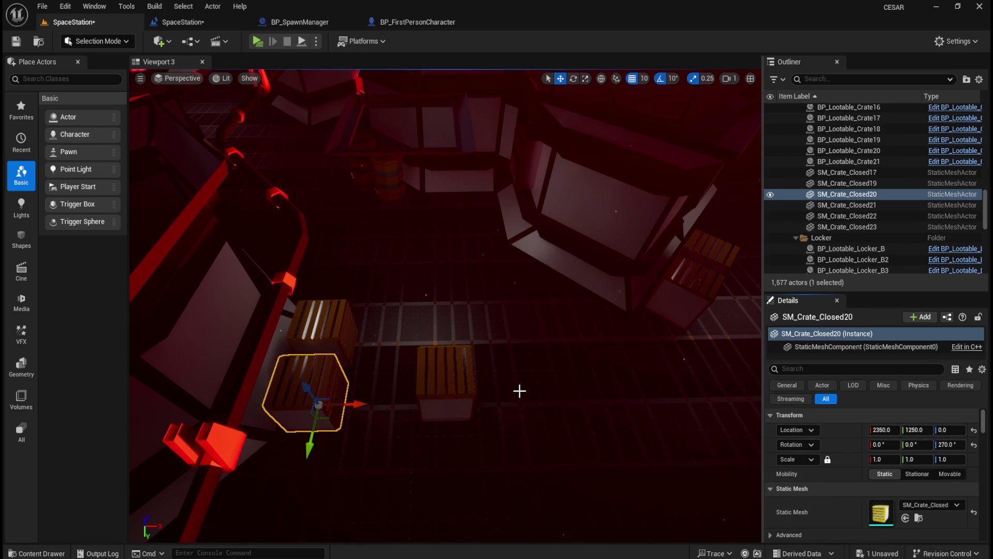
pyautogui.press('Delete')
pyautogui.click(466, 390)
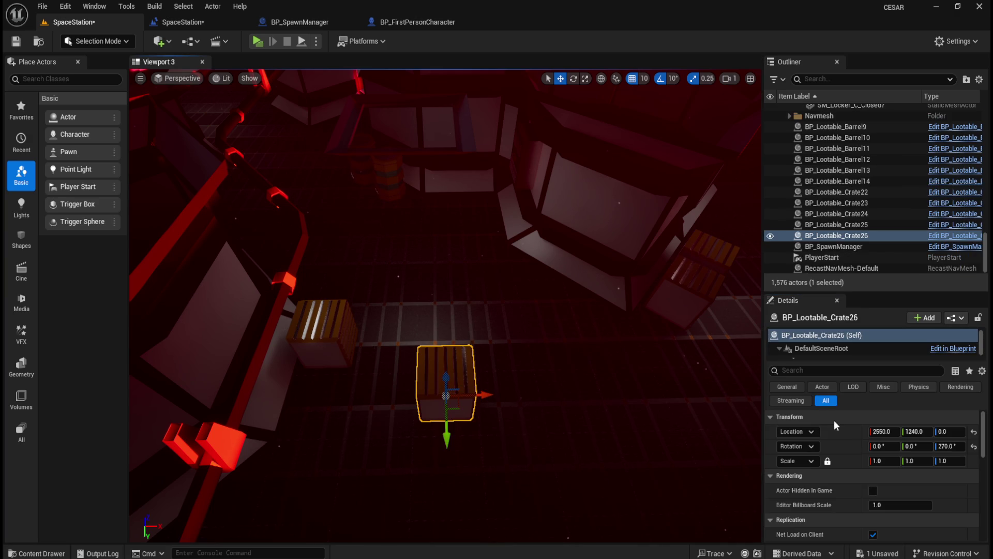
pyautogui.rightClick(837, 427)
pyautogui.click(861, 462)
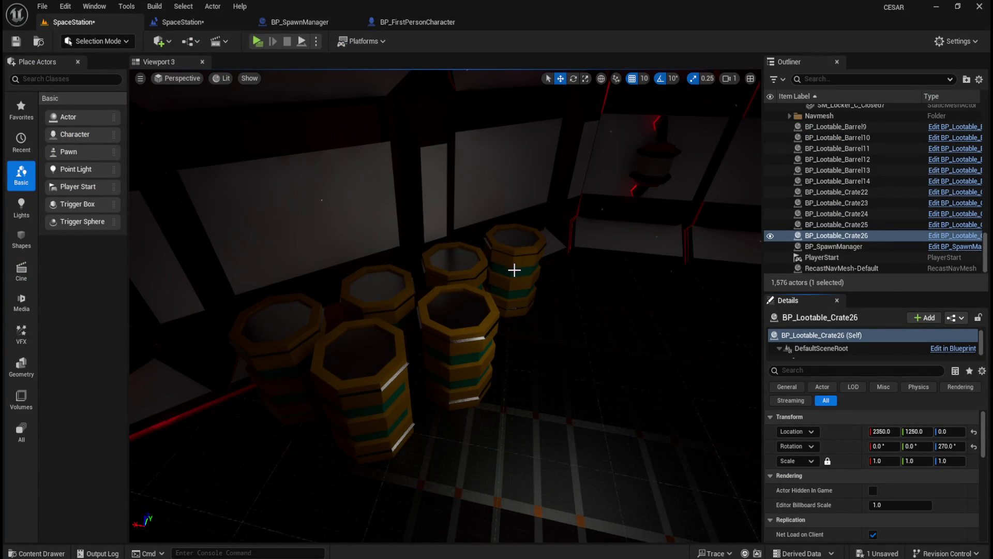
# Step: Replace closed barrel SM_Barrel_Closed20 with BP_Lootable_Barrel15 at the same location
pyautogui.moveTo(552, 306)
pyautogui.mouseDown()
pyautogui.moveTo(523, 377)
pyautogui.moveTo(543, 411)
pyautogui.mouseUp()
pyautogui.hotkey('ctrl', 'space')
pyautogui.click(598, 398)
pyautogui.moveTo(542, 257)
pyautogui.mouseDown()
pyautogui.moveTo(448, 402)
pyautogui.moveTo(443, 373)
pyautogui.mouseUp()
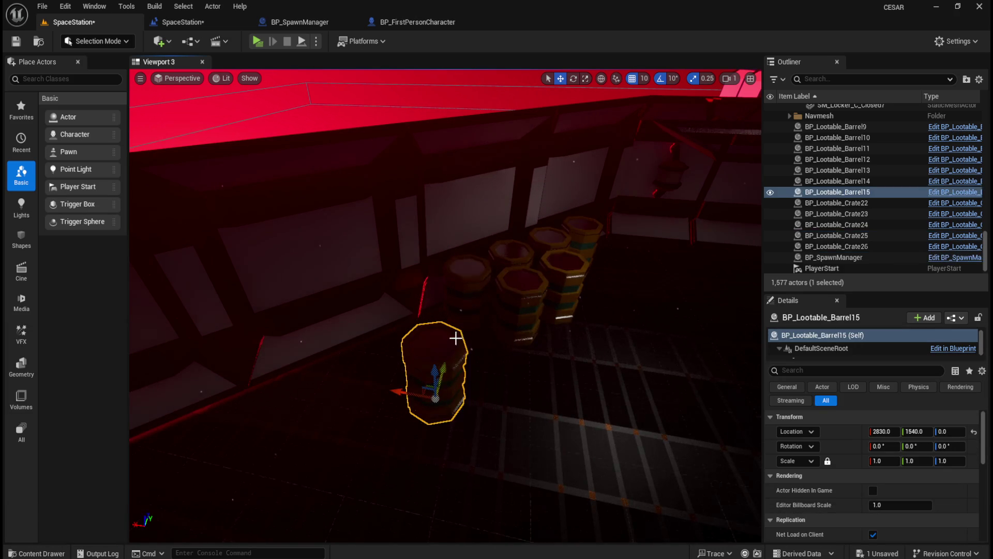
pyautogui.click(468, 288)
pyautogui.rightClick(875, 434)
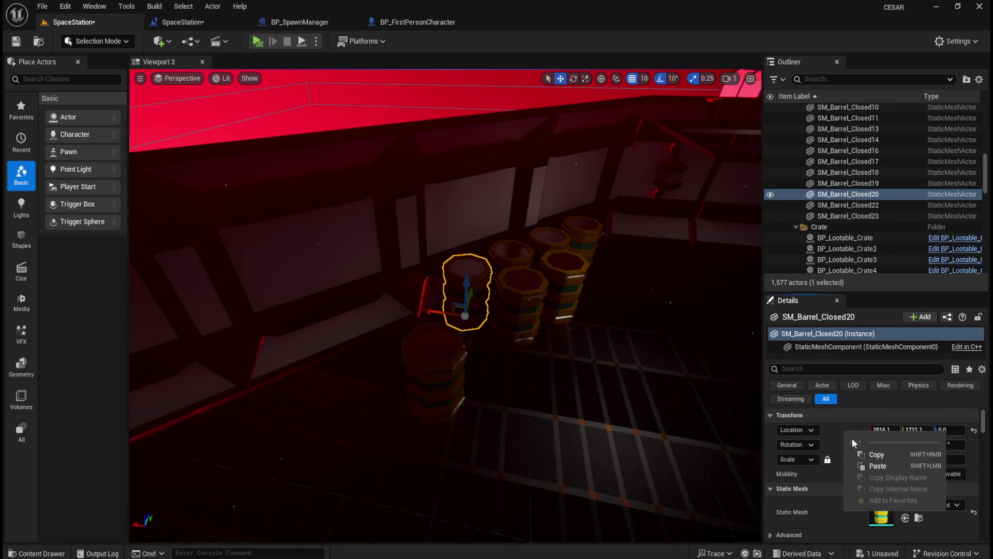
pyautogui.click(875, 454)
pyautogui.press('Delete')
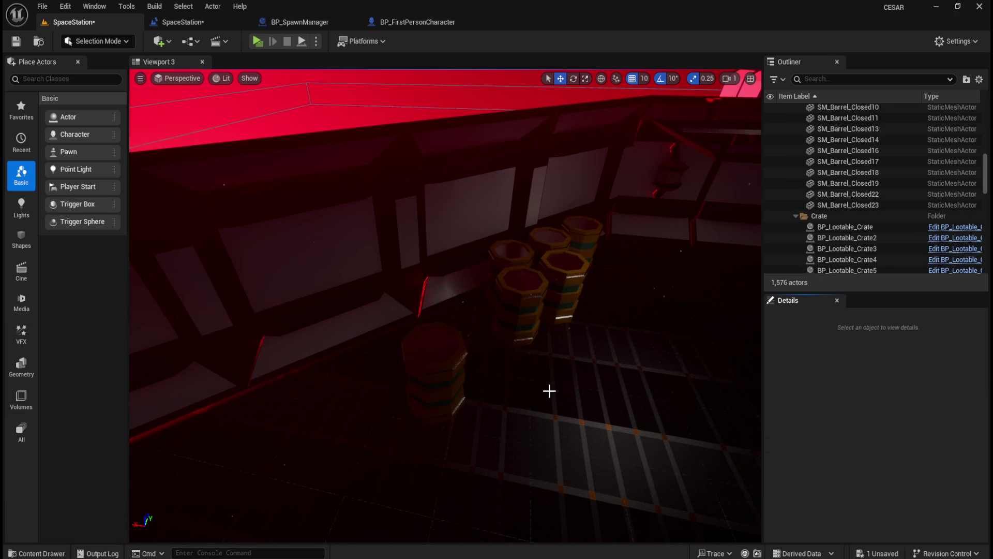
pyautogui.click(432, 353)
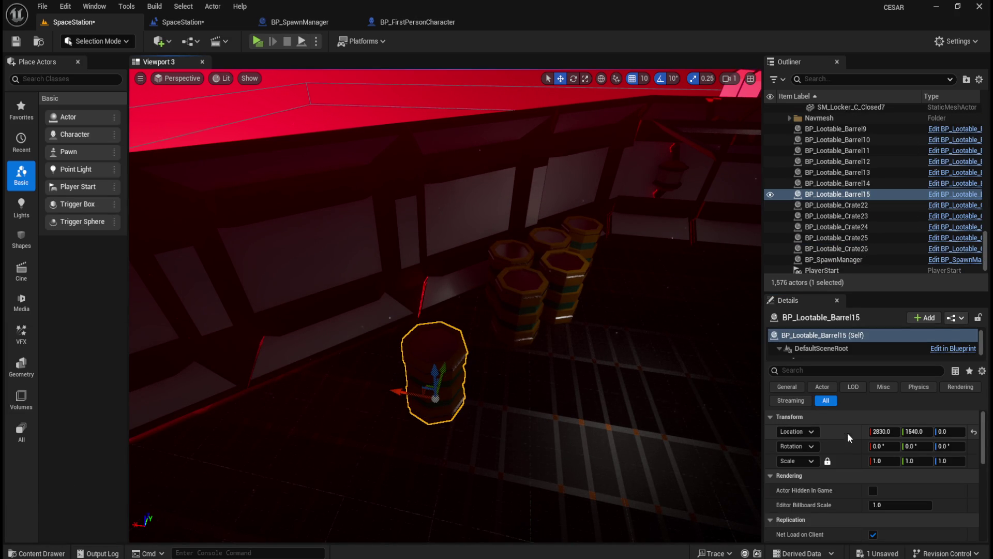
pyautogui.rightClick(838, 432)
pyautogui.click(849, 452)
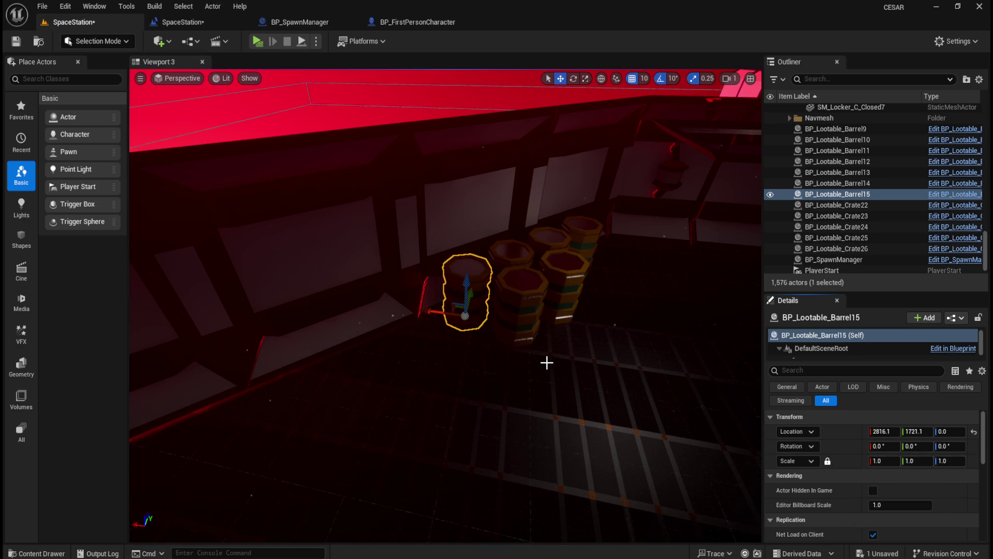
# Step: Replace SM_Barrel_Closed17 with BP_Lootable_Barrel16 at 2606.1, 1931.1, 0 and save the level
pyautogui.hotkey('ctrl', 'space')
pyautogui.click(610, 399)
pyautogui.moveTo(610, 398)
pyautogui.mouseDown()
pyautogui.moveTo(483, 266)
pyautogui.moveTo(519, 320)
pyautogui.mouseUp()
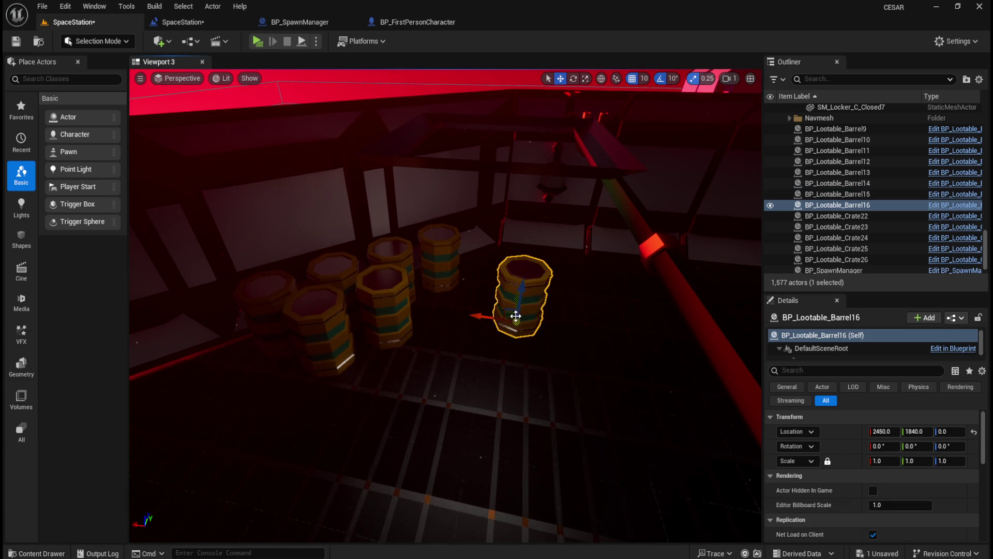
pyautogui.click(440, 259)
pyautogui.rightClick(841, 431)
pyautogui.click(869, 456)
pyautogui.press('Delete')
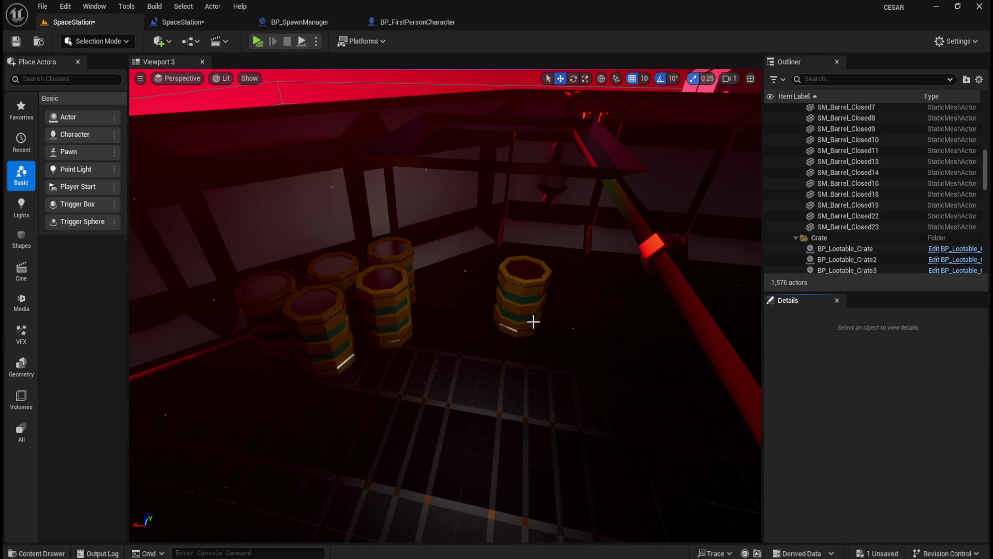
pyautogui.click(523, 309)
pyautogui.rightClick(844, 431)
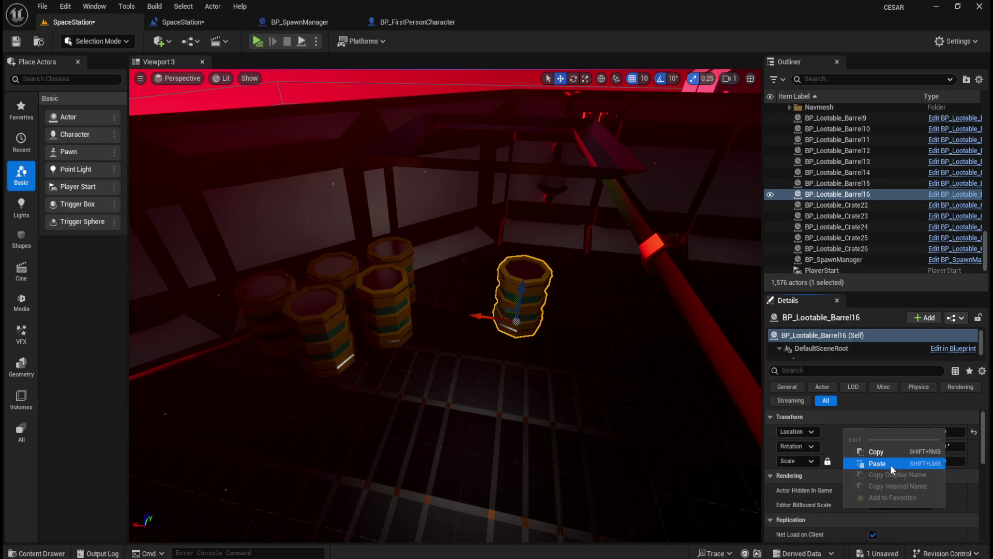
pyautogui.click(879, 463)
pyautogui.click(16, 41)
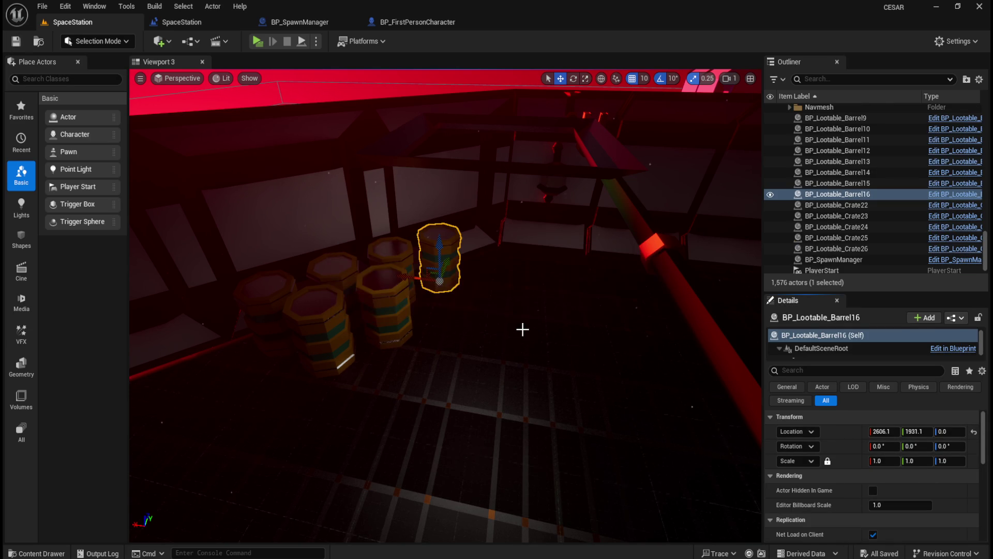
pyautogui.hotkey('alt', 'Tab')
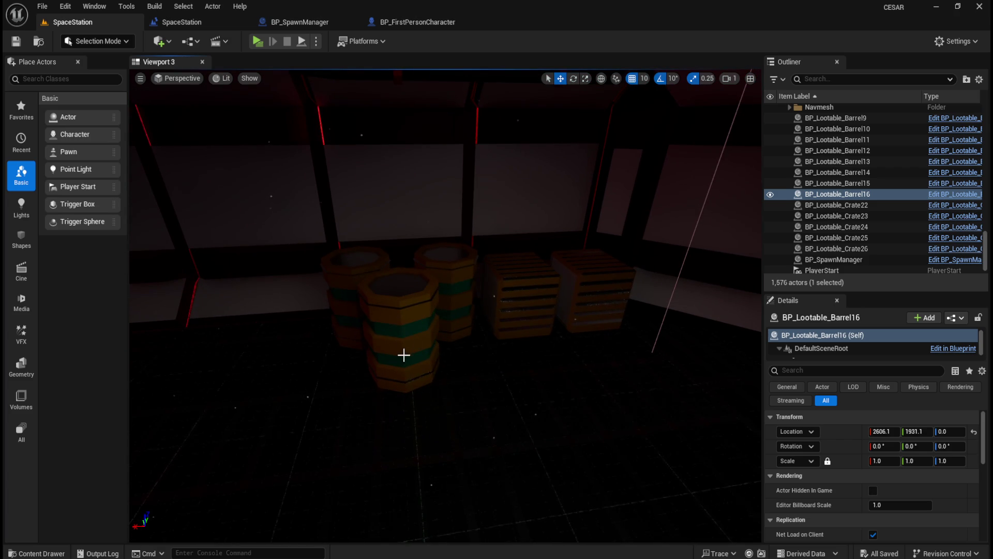
# Step: Replace closed barrel SM_Barrel_Closed10 with BP_Lootable_Barrel17 at its location
pyautogui.hotkey('ctrl', 'b')
pyautogui.moveTo(599, 400); pyautogui.dragTo(512, 408)
pyautogui.click(399, 331)
pyautogui.rightClick(834, 440)
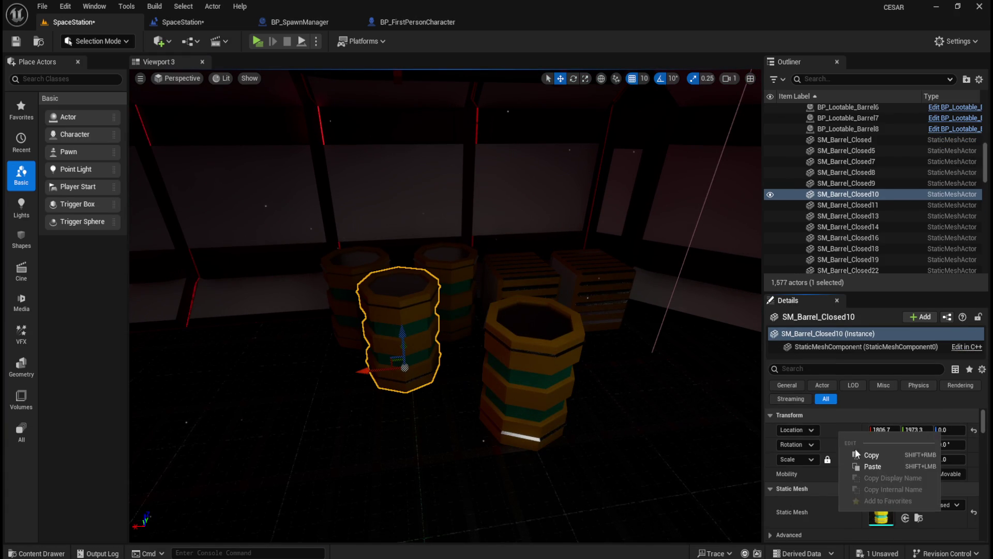
pyautogui.click(866, 455)
pyautogui.press('Delete')
pyautogui.click(561, 373)
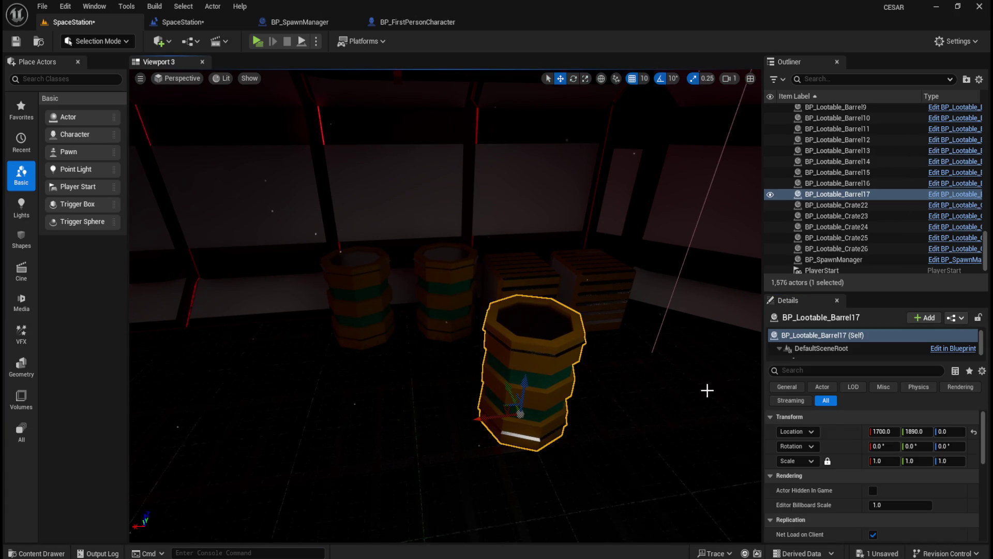
pyautogui.rightClick(844, 435)
pyautogui.click(879, 465)
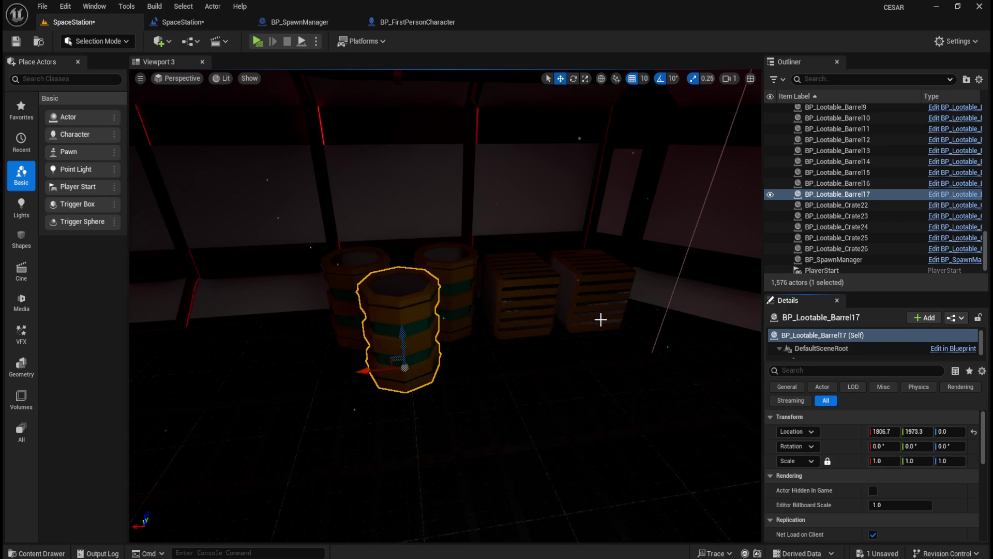
# Step: Add lootable crate BP_Lootable_Crate27 and paste SM_Crate_Closed21's location onto it
pyautogui.hotkey('ctrl', 'space')
pyautogui.moveTo(629, 396)
pyautogui.mouseDown()
pyautogui.moveTo(566, 355)
pyautogui.moveTo(550, 410)
pyautogui.moveTo(590, 283)
pyautogui.mouseUp()
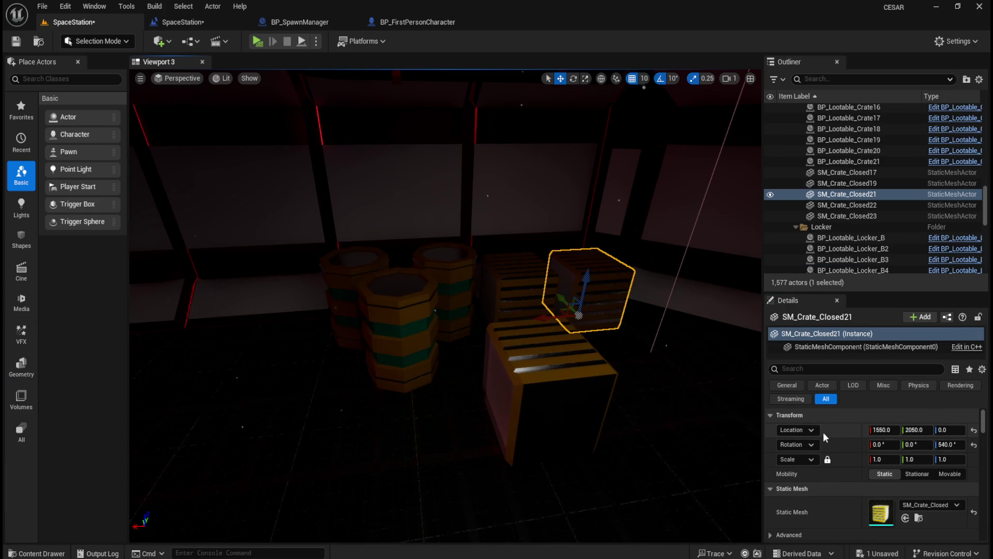
pyautogui.rightClick(820, 439)
pyautogui.click(856, 468)
pyautogui.click(558, 403)
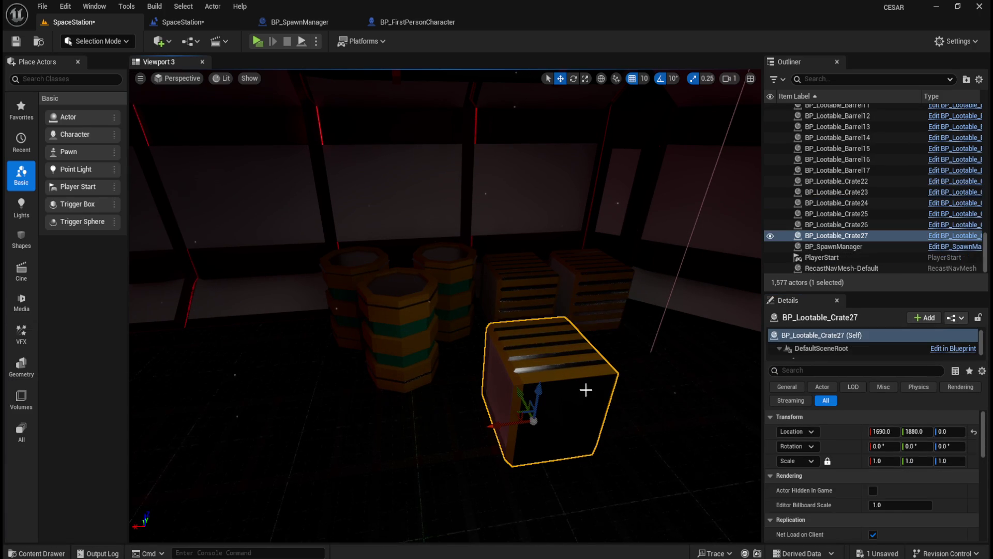
pyautogui.rightClick(840, 448)
pyautogui.click(877, 480)
# Step: Move SM_Crate_Closed21's transform onto Crate27 (1550, 2050, 0, 540° rotation) and delete the original
pyautogui.click(602, 287)
pyautogui.rightClick(849, 436)
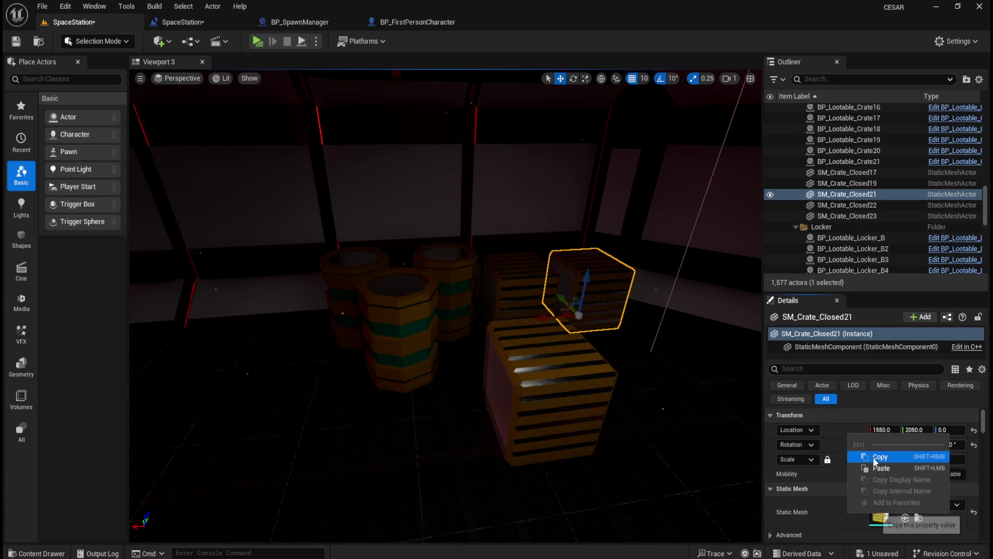
pyautogui.click(876, 456)
pyautogui.rightClick(837, 430)
pyautogui.click(870, 453)
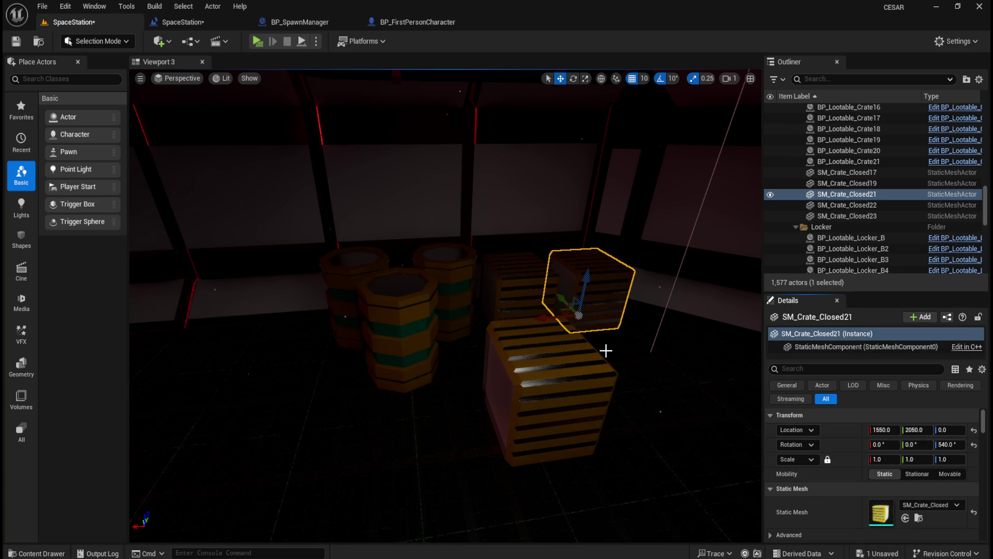
pyautogui.press('Delete')
pyautogui.click(559, 375)
pyautogui.rightClick(826, 423)
pyautogui.click(879, 466)
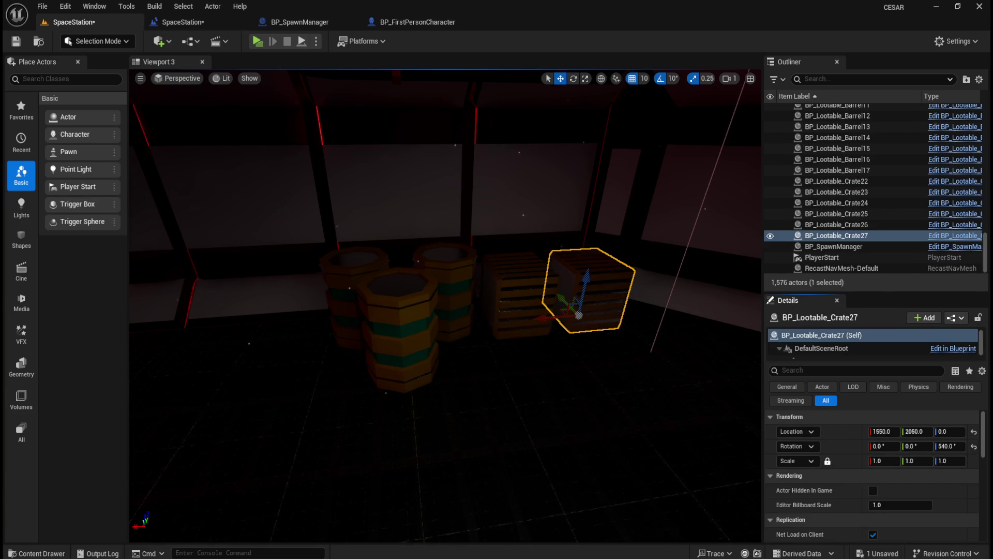
pyautogui.hotkey('alt', 'Tab')
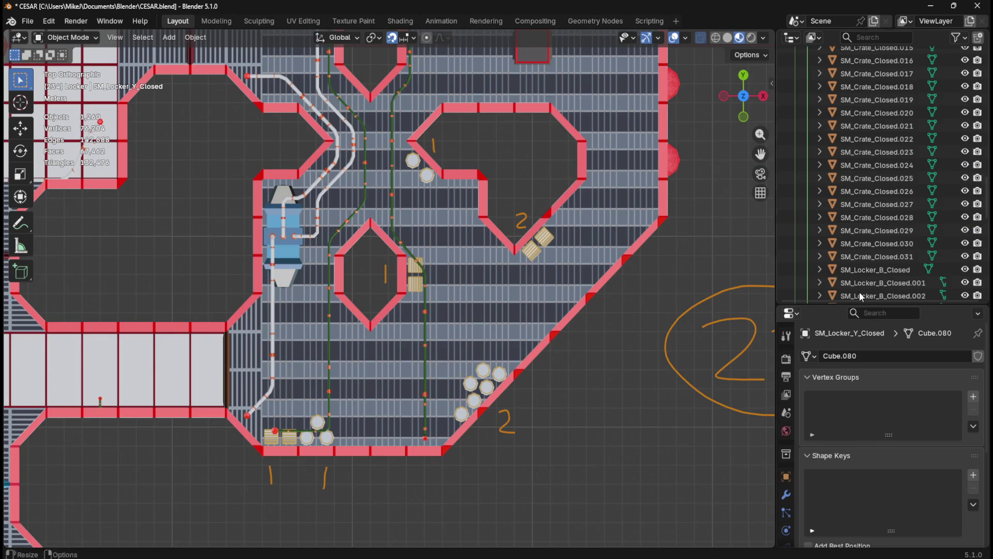
# Step: Select SM_Locker_C_Closed through SM_Locker_C_Closed.006 and review the locker area on the map
pyautogui.scroll(-5, 880, 241)
pyautogui.click(900, 198)
pyautogui.keyDown('shift'); pyautogui.click(905, 273); pyautogui.keyUp('shift')
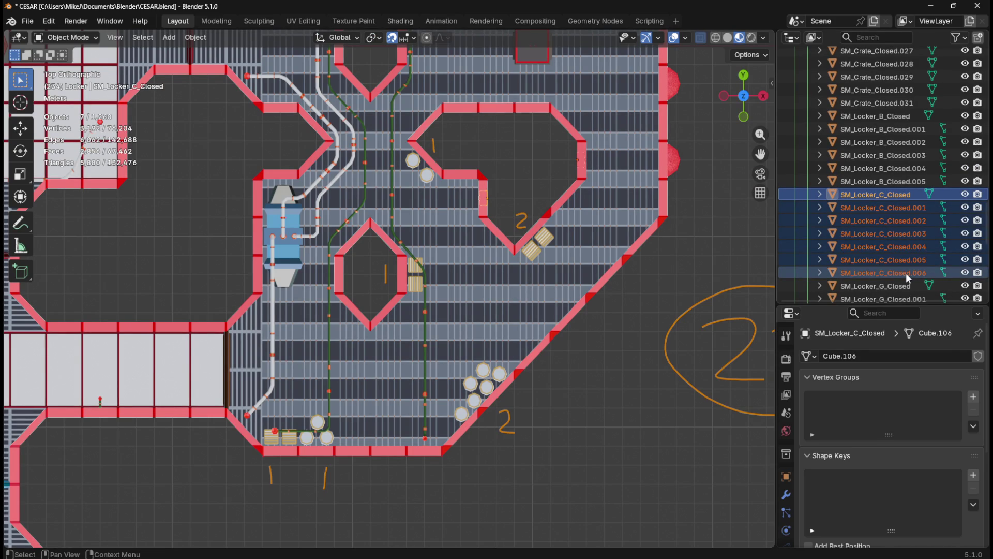
pyautogui.scroll(-3, 526, 421)
pyautogui.scroll(-2, 525, 423)
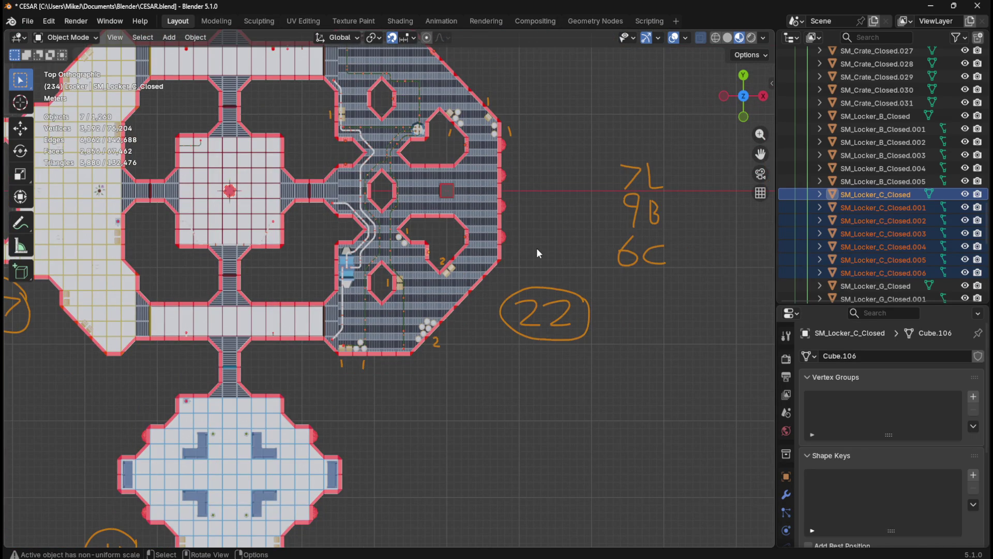
pyautogui.scroll(3, 537, 253)
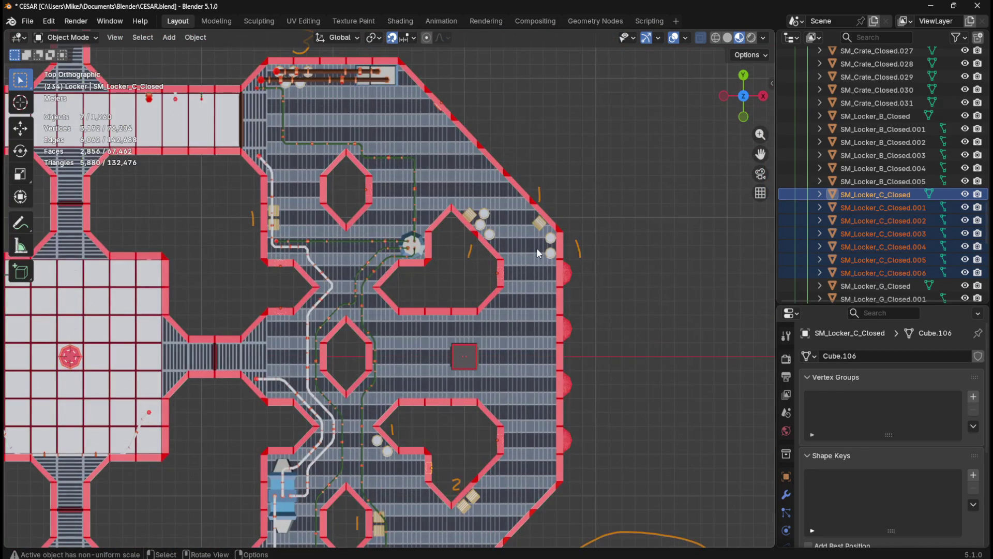
pyautogui.scroll(-2, 537, 252)
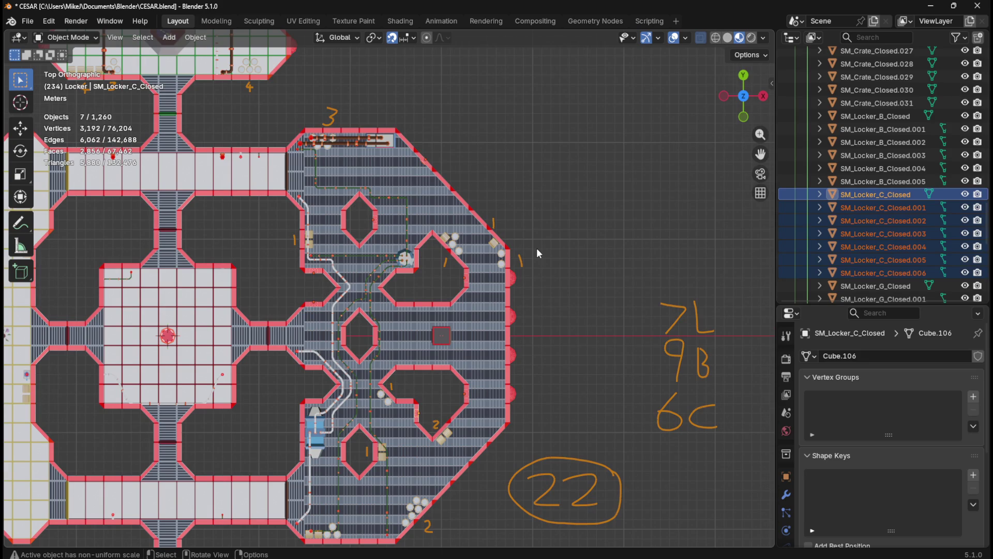
pyautogui.scroll(-1, 520, 329)
pyautogui.moveTo(520, 329)
pyautogui.mouseDown()
pyautogui.moveTo(532, 288)
pyautogui.moveTo(555, 295)
pyautogui.mouseUp()
pyautogui.scroll(1, 554, 295)
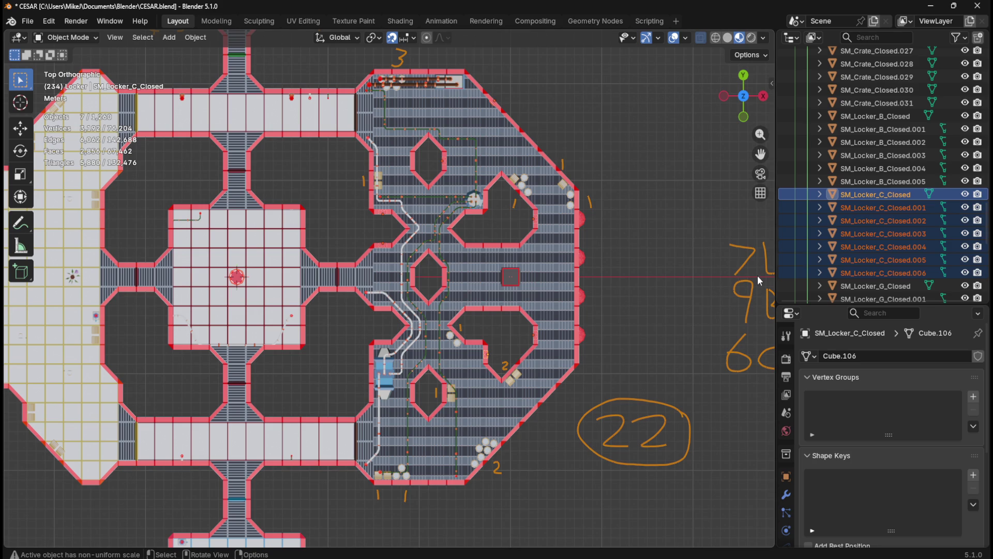
pyautogui.hscroll(3, 649, 315)
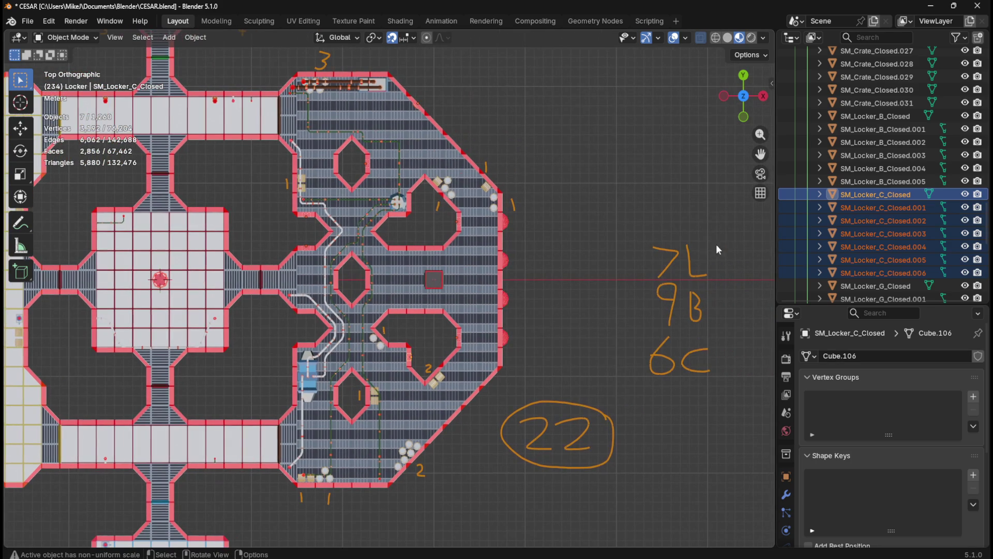
pyautogui.hscroll(-3, 529, 359)
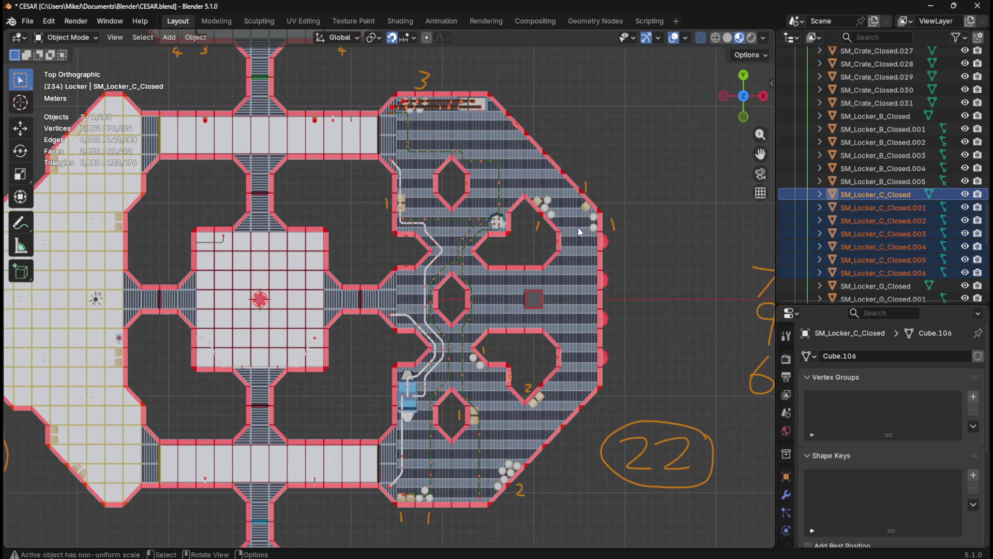
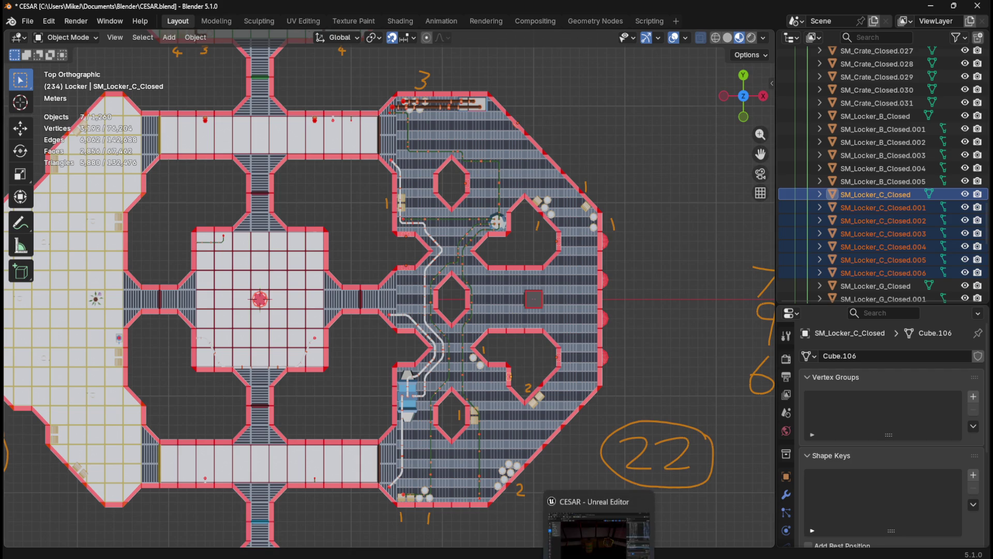
# Step: Back in Unreal Editor, fly into the wall-locker room and drag in a lootable locker blueprint
pyautogui.click(599, 518)
pyautogui.scroll(-10, 486, 350)
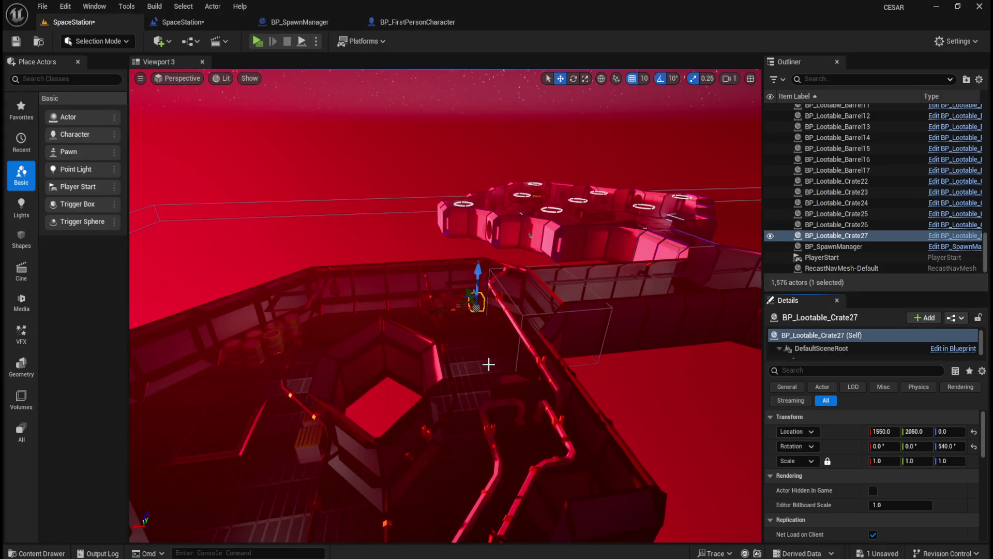
pyautogui.scroll(10, 510, 360)
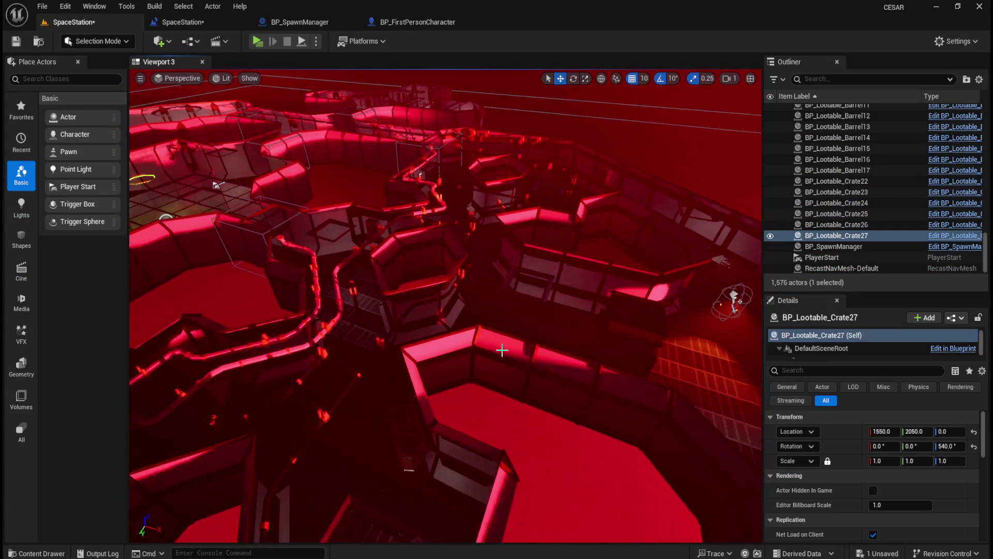
pyautogui.scroll(-10, 538, 284)
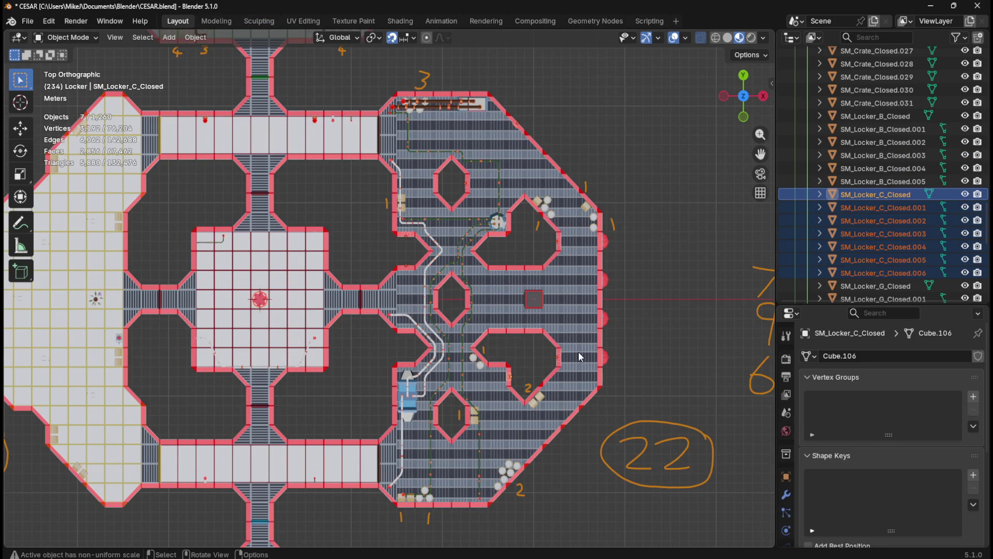
pyautogui.click(601, 518)
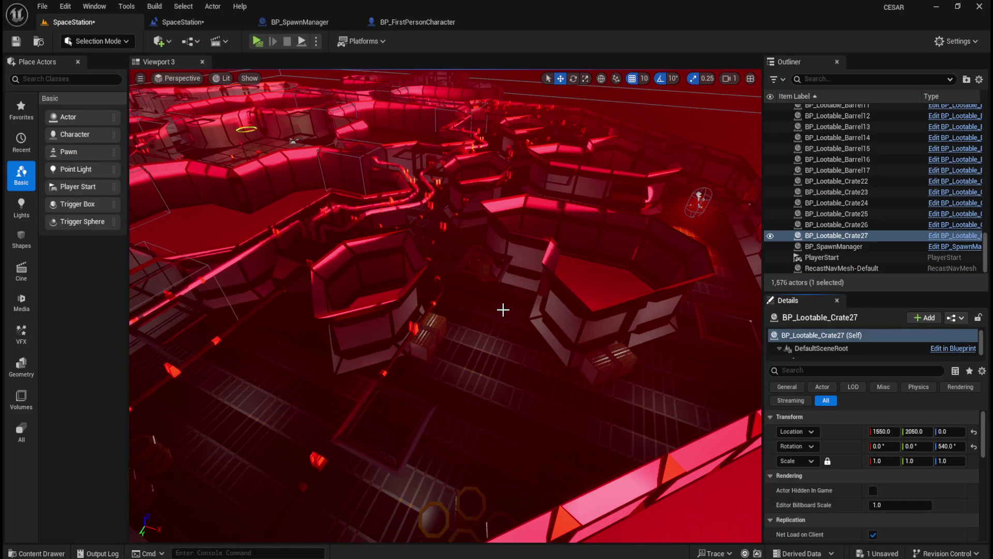
pyautogui.scroll(10, 524, 314)
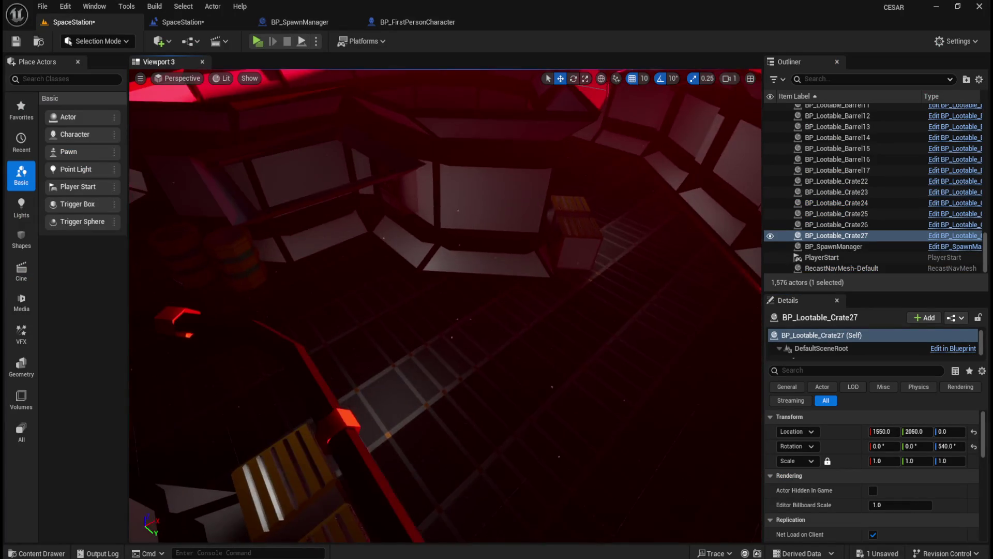
pyautogui.scroll(-8, 522, 285)
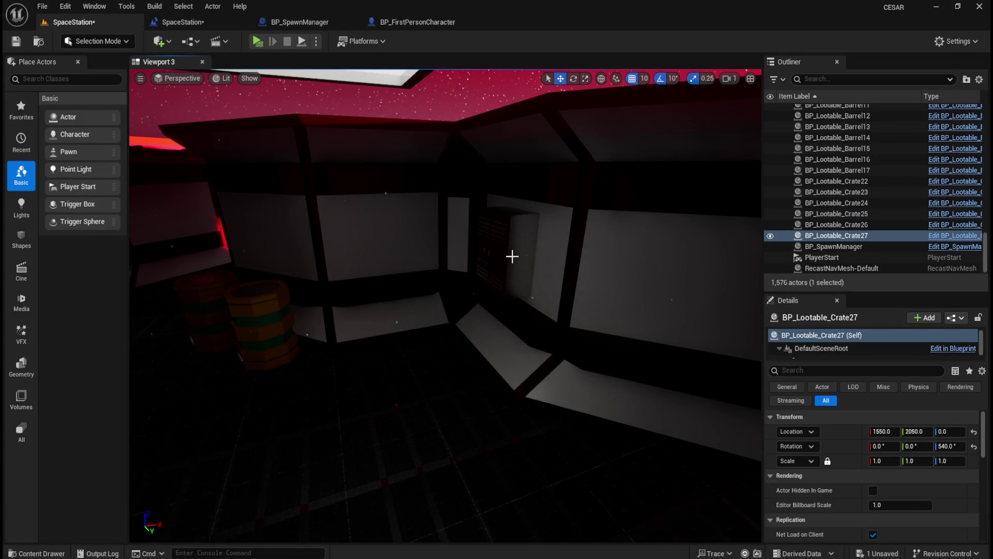
pyautogui.hotkey('ctrl', 'space')
pyautogui.moveTo(642, 393)
pyautogui.mouseDown()
pyautogui.moveTo(719, 395)
pyautogui.moveTo(415, 388)
pyautogui.moveTo(401, 377)
pyautogui.mouseUp()
# Step: Give BP_Lootable_Locker_C the 90° rotation of SM_Locker_C_Closed
pyautogui.click(510, 252)
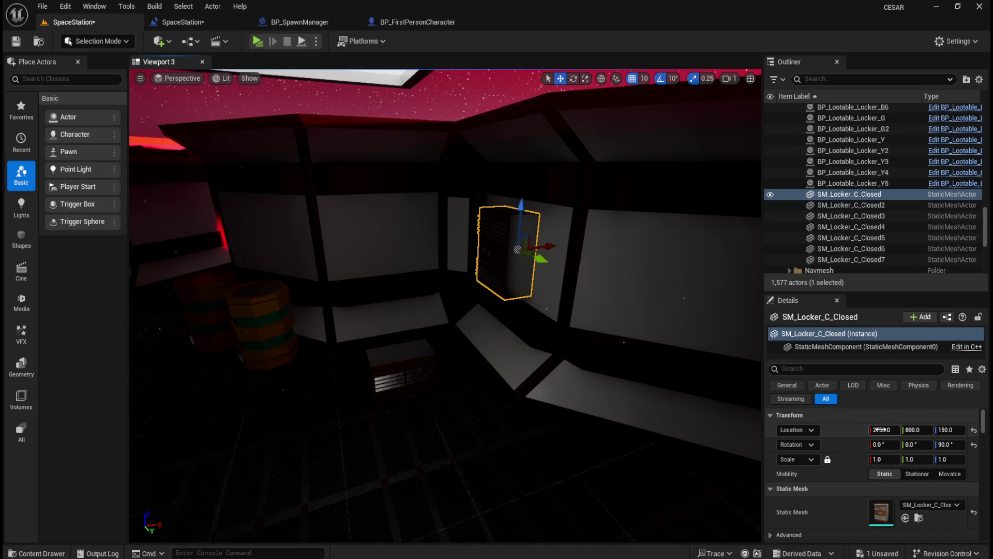
pyautogui.rightClick(847, 448)
pyautogui.click(869, 468)
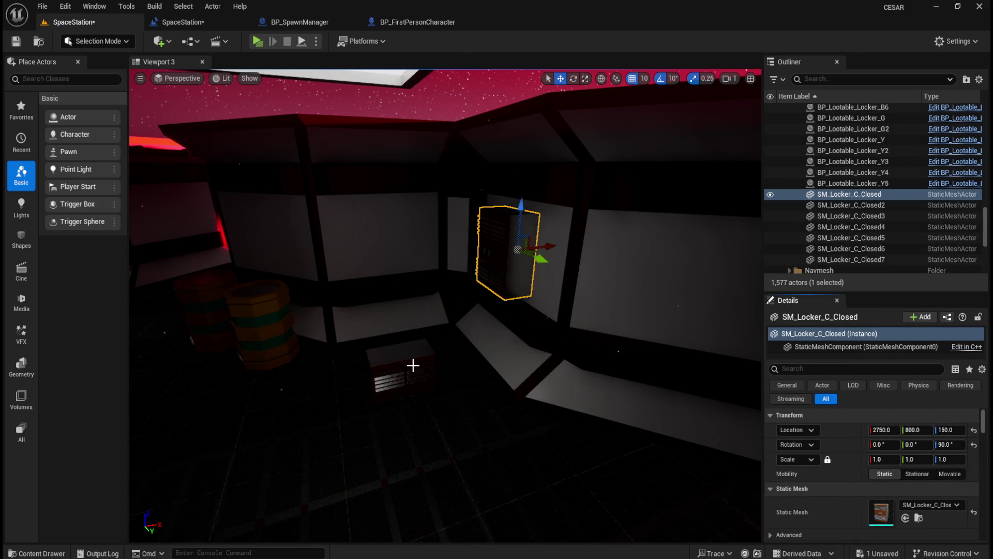
pyautogui.click(412, 368)
pyautogui.rightClick(847, 448)
pyautogui.click(876, 481)
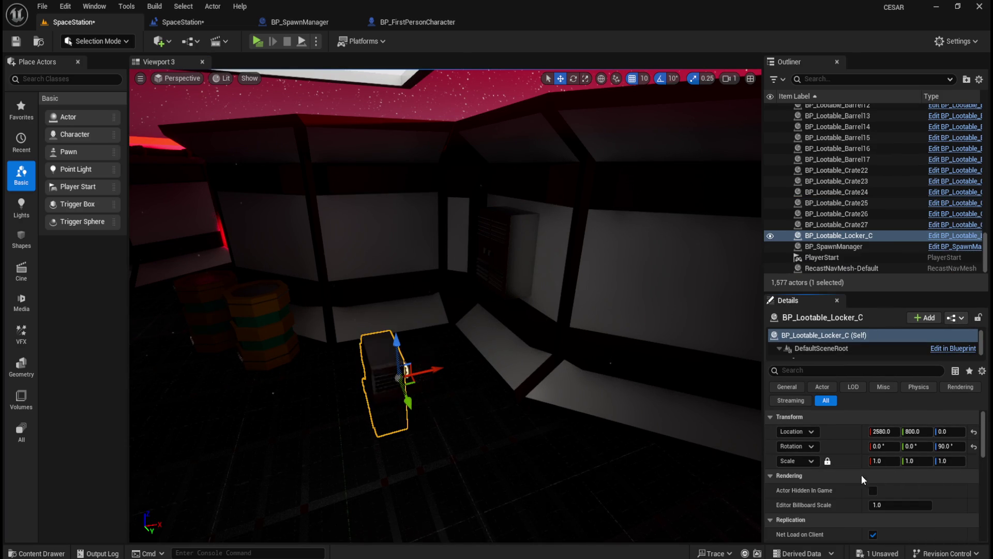
# Step: Move BP_Lootable_Locker_C to SM_Locker_C_Closed's location 2750, 800, 150 and delete the static mesh
pyautogui.click(503, 253)
pyautogui.rightClick(845, 436)
pyautogui.click(868, 456)
pyautogui.press('Delete')
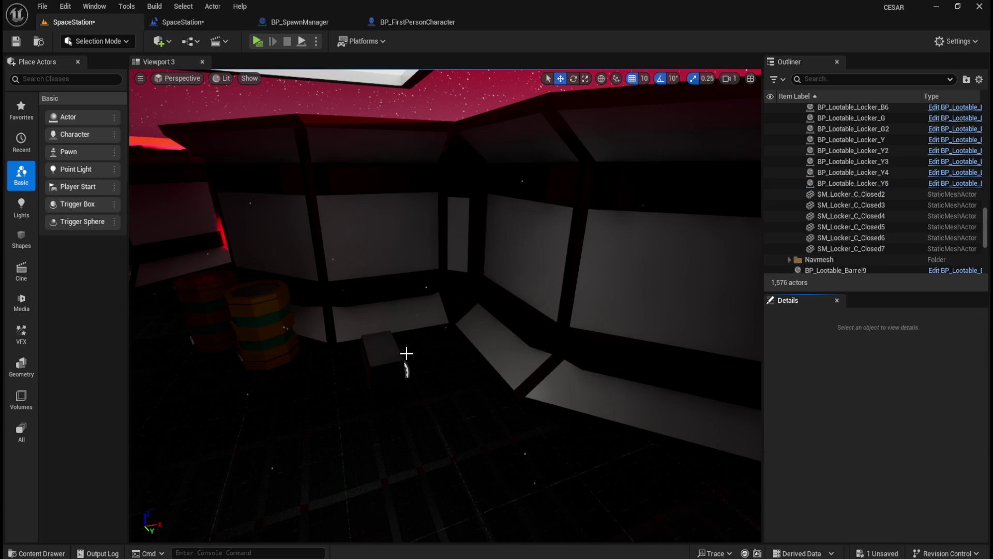
pyautogui.click(387, 353)
pyautogui.rightClick(838, 434)
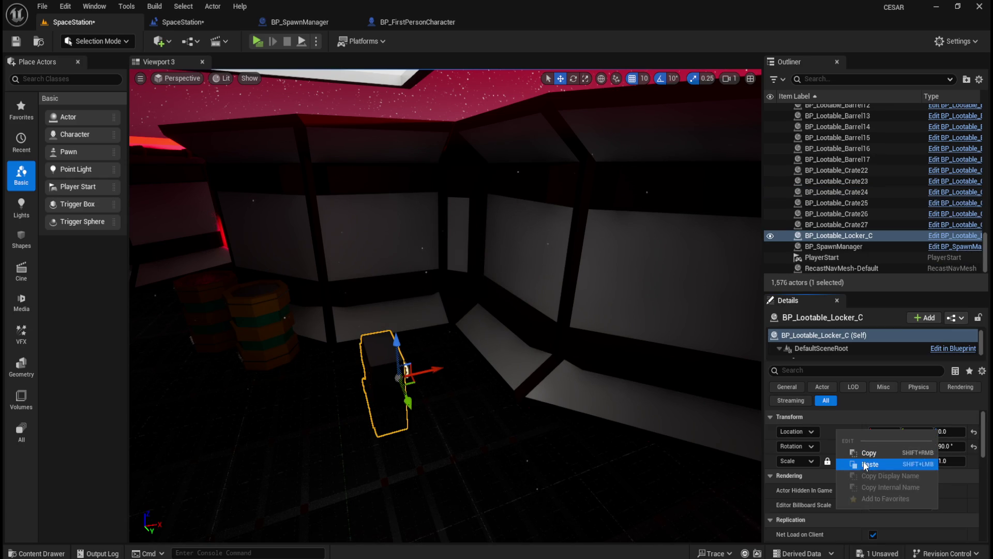
pyautogui.click(860, 463)
# Step: Place a second lootable locker blueprint, BP_Lootable_Locker_C2, on the room floor
pyautogui.press('Up')
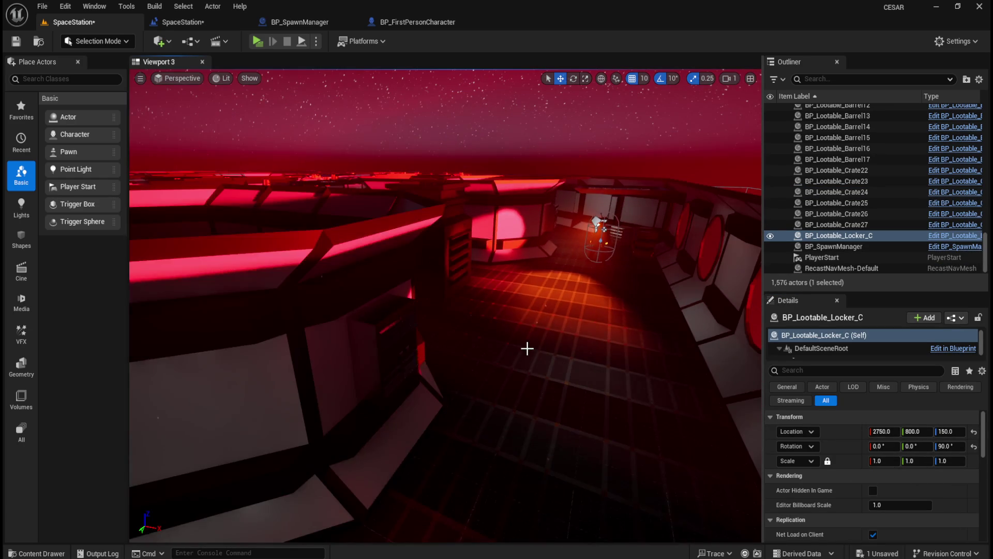
pyautogui.hotkey('ctrl', 'space')
pyautogui.moveTo(729, 399); pyautogui.dragTo(515, 349)
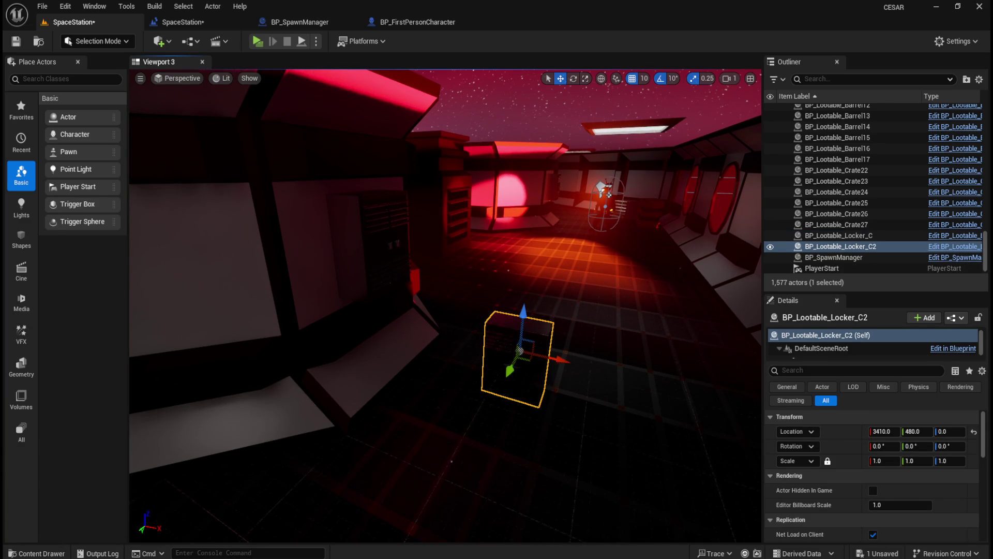
# Step: Give BP_Lootable_Locker_C2 the 270° rotation of SM_Locker_C_Closed5
pyautogui.click(383, 248)
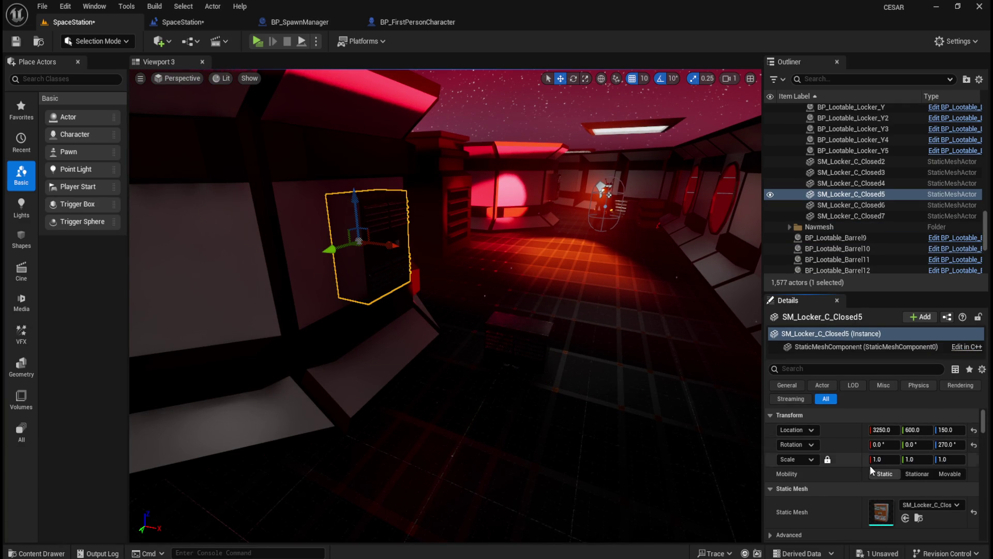
pyautogui.click(518, 355)
pyautogui.rightClick(846, 444)
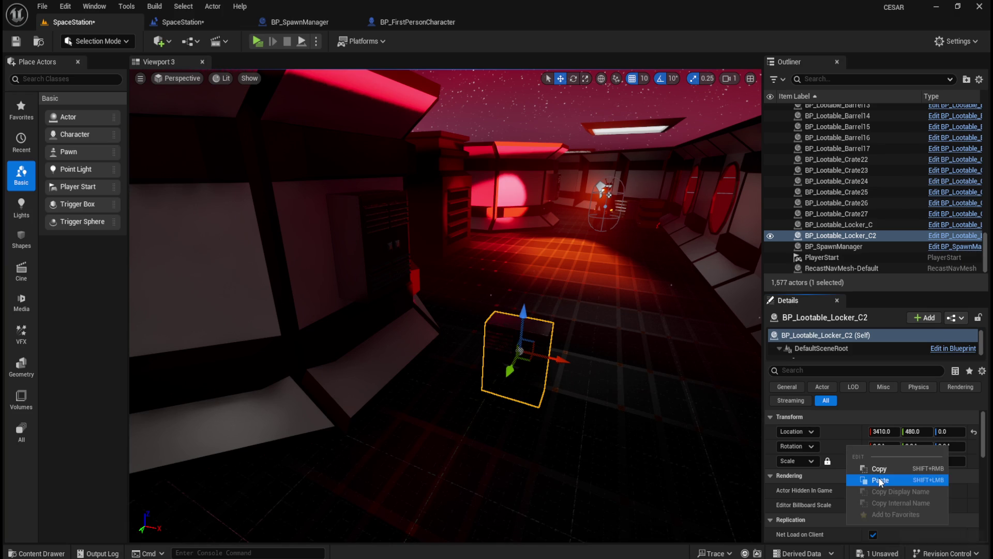
pyautogui.click(878, 480)
# Step: Move BP_Lootable_Locker_C2 to Closed5's location 3250, 600, 150 and delete the static mesh
pyautogui.click(404, 228)
pyautogui.rightClick(840, 430)
pyautogui.click(874, 454)
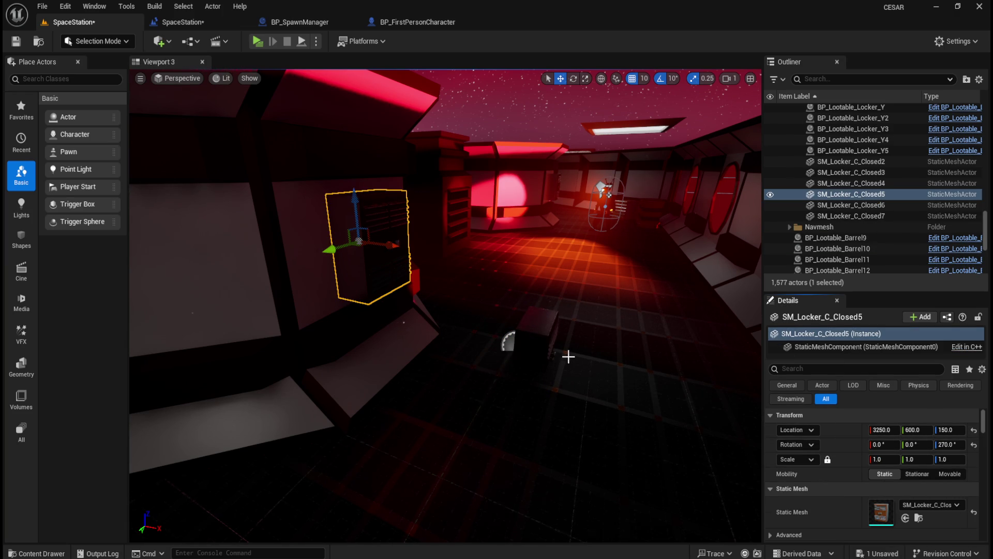
pyautogui.press('Delete')
pyautogui.click(524, 346)
pyautogui.rightClick(845, 431)
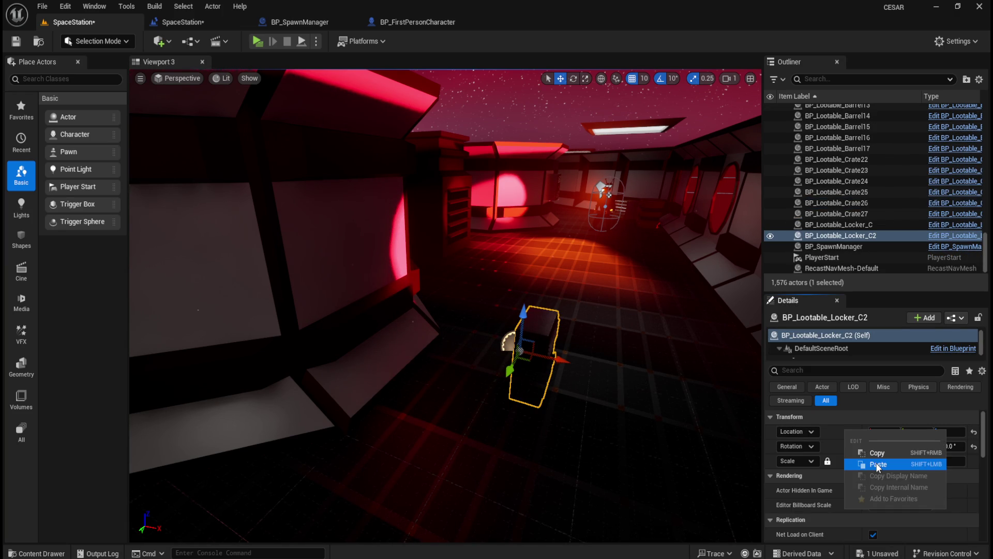
pyautogui.click(878, 466)
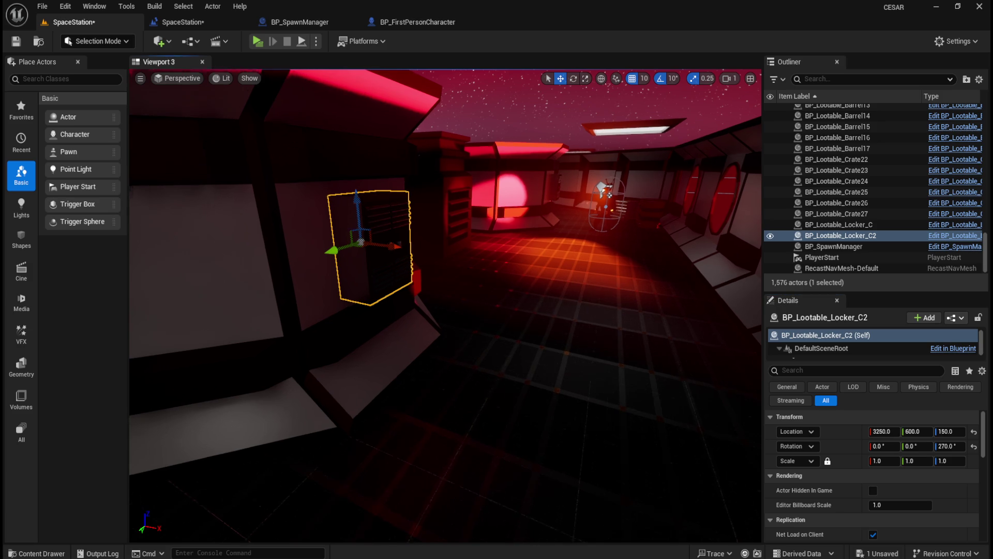
# Step: Raise the view, then zoom and pan the top-down map toward the right-hand station section
pyautogui.press('e')
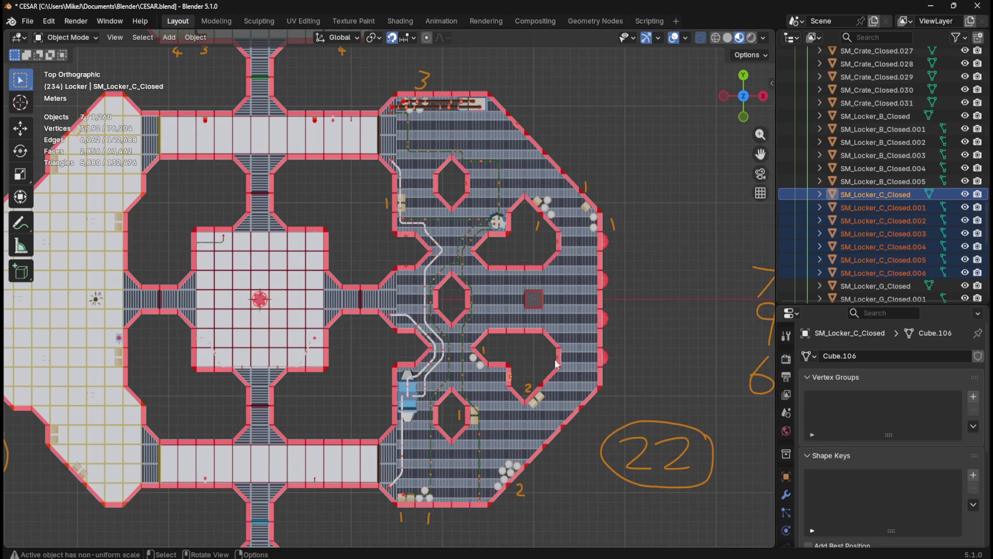
pyautogui.scroll(3, 553, 284)
pyautogui.moveTo(634, 267)
pyautogui.mouseDown()
pyautogui.moveTo(585, 344)
pyautogui.moveTo(493, 403)
pyautogui.moveTo(509, 383)
pyautogui.mouseUp()
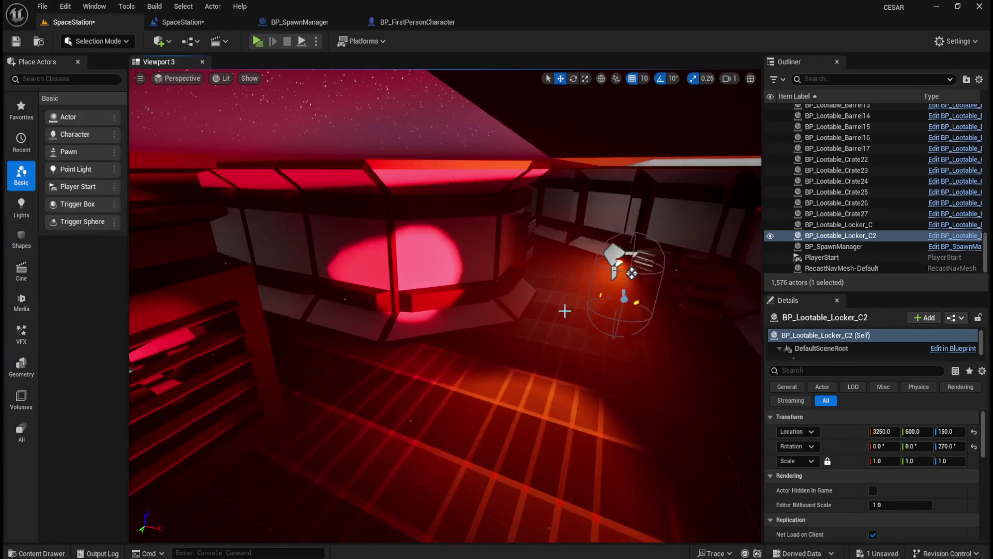
# Step: Place a new lootable locker blueprint, BP_Lootable_Locker_C3, in the room
pyautogui.press('f')
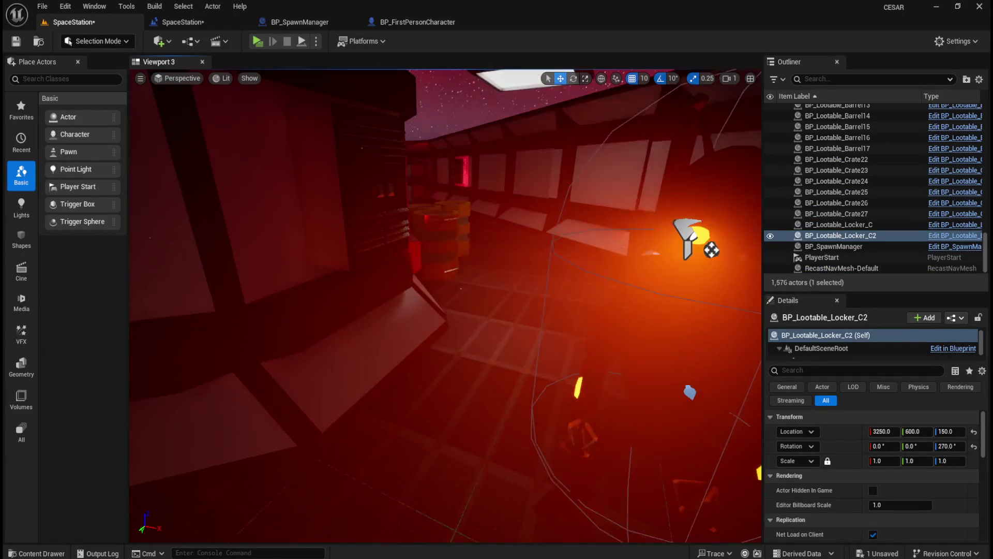
pyautogui.scroll(-3, 421, 379)
pyautogui.hotkey('ctrl', 'space')
pyautogui.moveTo(731, 393)
pyautogui.mouseDown()
pyautogui.moveTo(704, 362)
pyautogui.moveTo(518, 362)
pyautogui.moveTo(471, 376)
pyautogui.mouseUp()
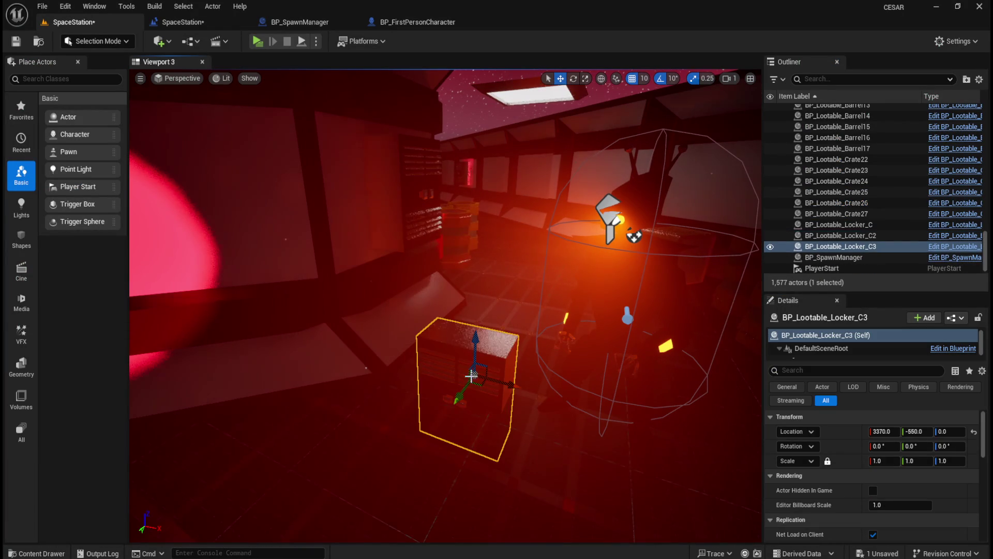
# Step: Give BP_Lootable_Locker_C3 the 270° rotation of SM_Locker_C_Closed4
pyautogui.click(413, 193)
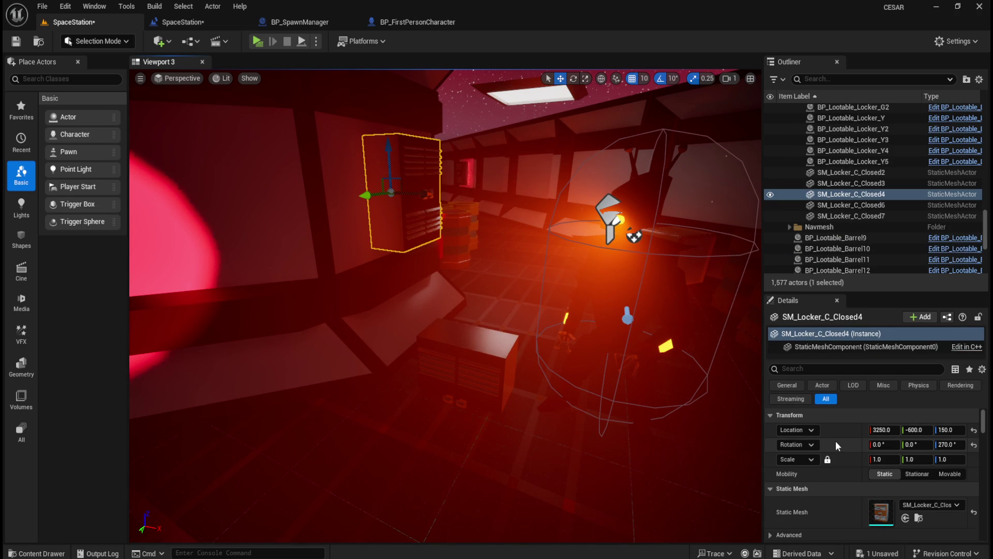
pyautogui.rightClick(837, 443)
pyautogui.click(876, 466)
pyautogui.click(483, 388)
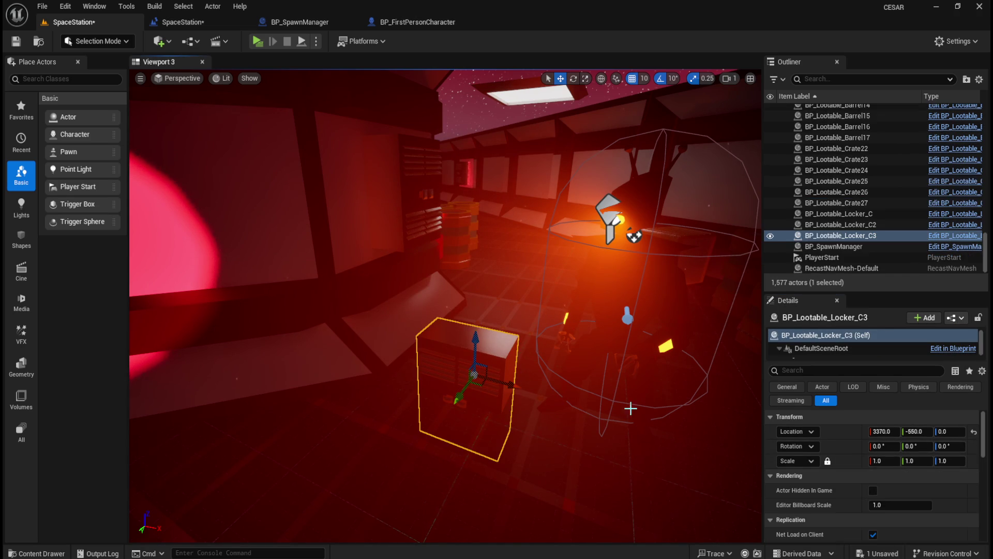
pyautogui.rightClick(843, 443)
pyautogui.click(888, 479)
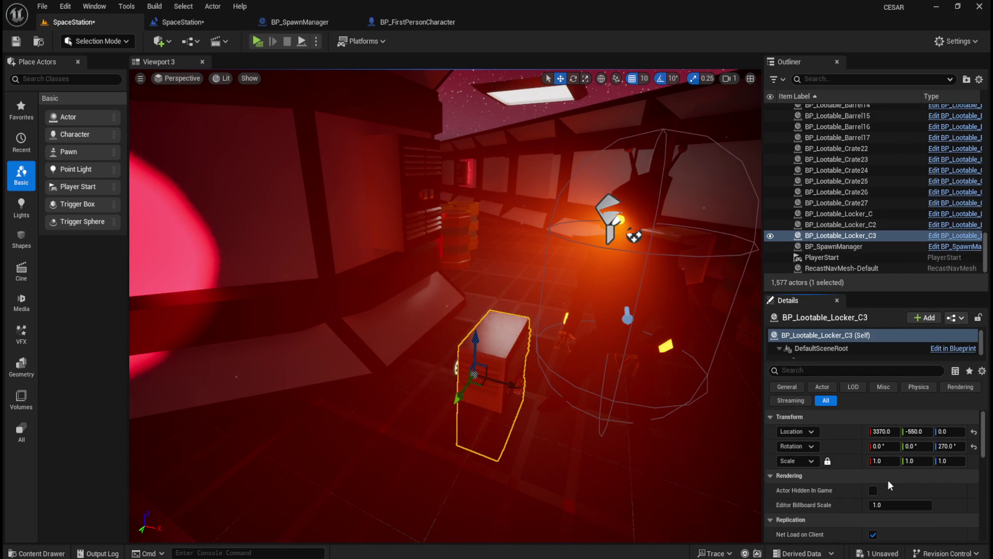
# Step: Move BP_Lootable_Locker_C3 to Closed4's location 3250, -600, 150 and delete the static mesh
pyautogui.click(420, 203)
pyautogui.rightClick(840, 428)
pyautogui.click(867, 455)
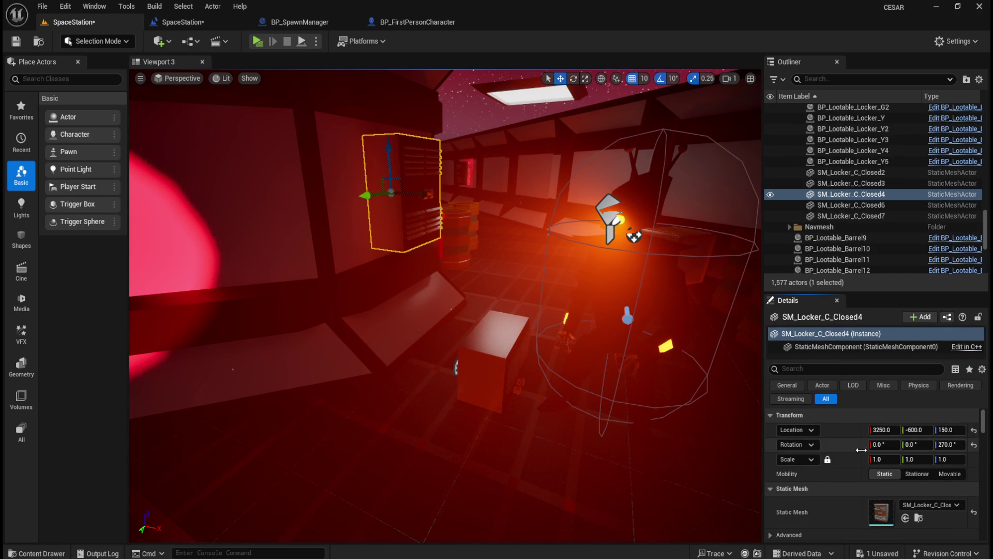
pyautogui.press('Delete')
pyautogui.click(492, 364)
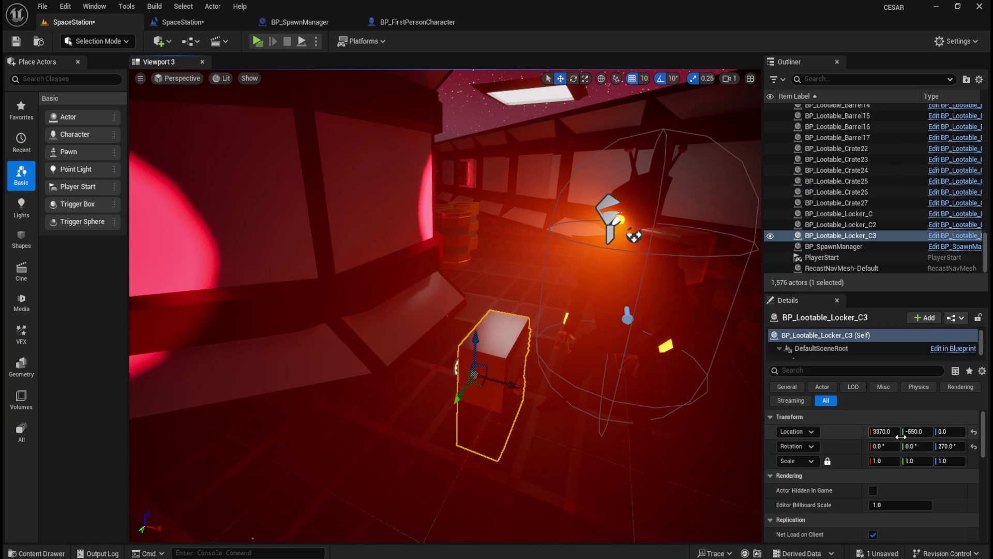
pyautogui.rightClick(841, 432)
pyautogui.click(866, 456)
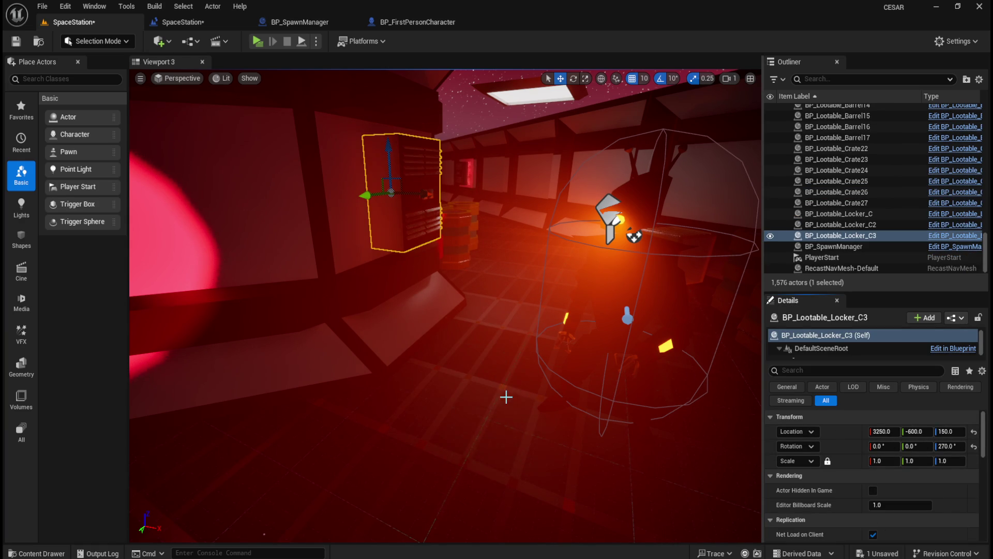
pyautogui.hotkey('alt', 'Tab')
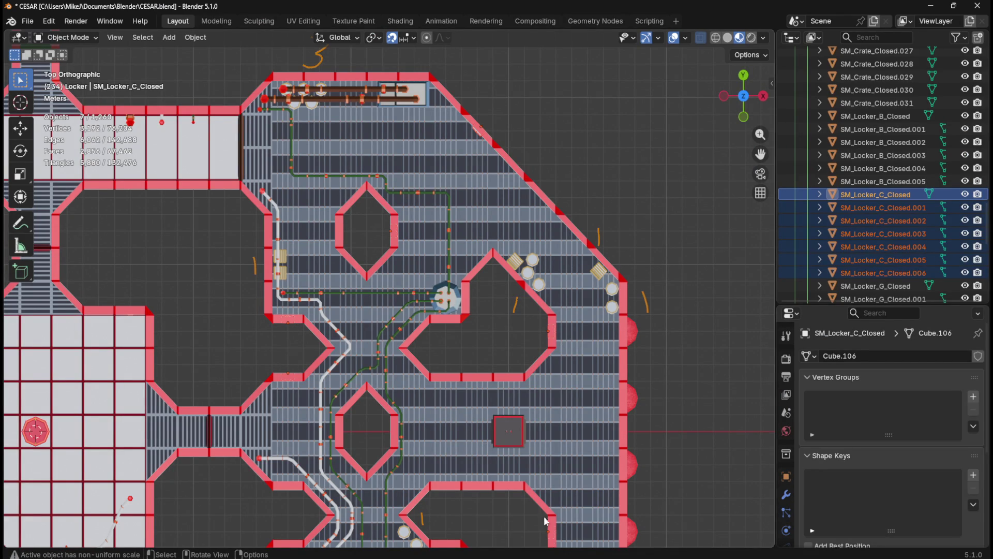
# Step: Back in Unreal, place another lootable locker blueprint, BP_Lootable_Locker_C4, on the floor
pyautogui.hotkey('alt', 'Tab')
pyautogui.press('Up')
pyautogui.press('Up')
pyautogui.press('Up')
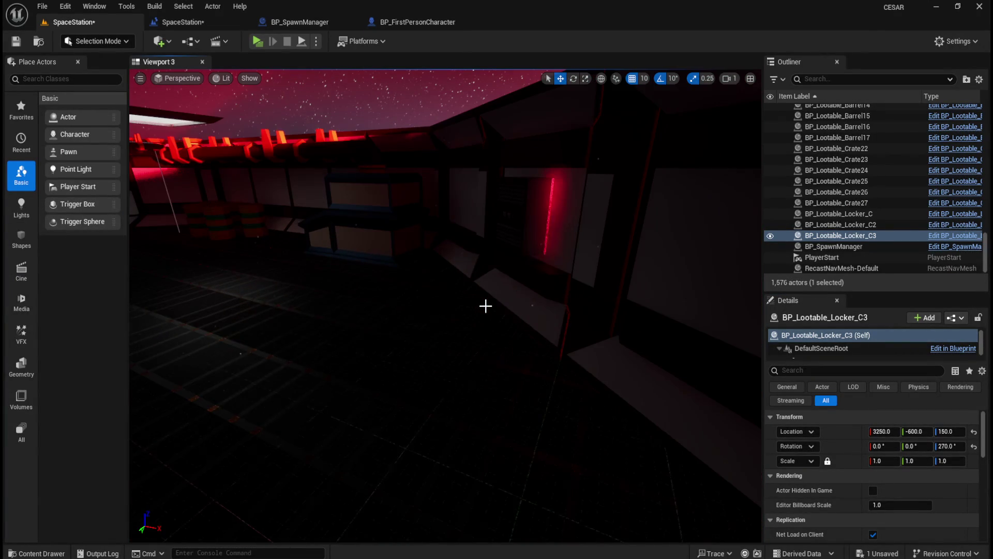
pyautogui.press('Down')
pyautogui.press('Down')
pyautogui.press('Down')
pyautogui.hotkey('ctrl', 'space')
pyautogui.click(724, 398)
pyautogui.moveTo(725, 398)
pyautogui.mouseDown()
pyautogui.moveTo(417, 355)
pyautogui.moveTo(408, 376)
pyautogui.mouseUp()
# Step: Give BP_Lootable_Locker_C4 the rotation of SM_Locker_C_Closed7
pyautogui.click(520, 265)
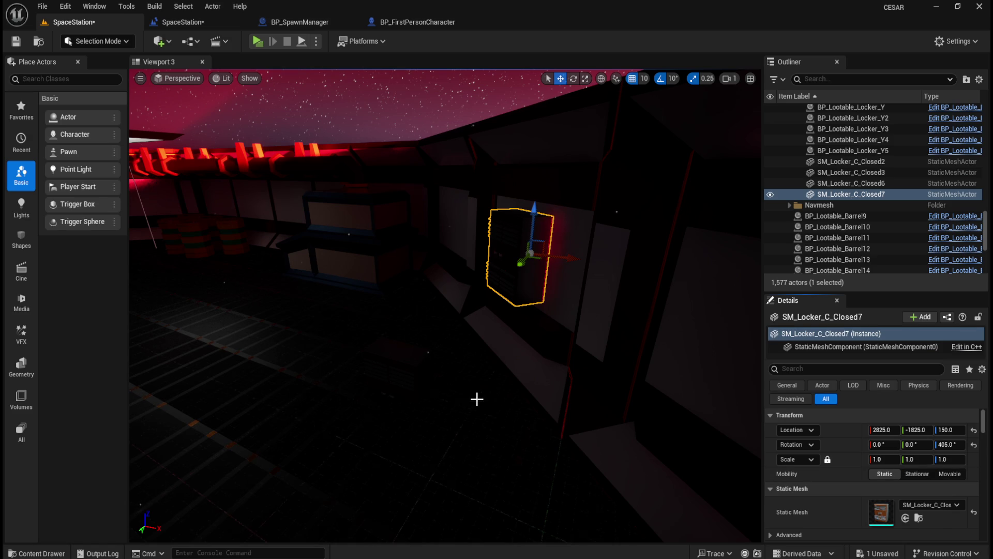
pyautogui.click(412, 370)
pyautogui.rightClick(841, 450)
pyautogui.click(812, 478)
# Step: Move BP_Lootable_Locker_C4 to Closed7's location 2825, -1825, 150 and delete the static mesh
pyautogui.click(521, 261)
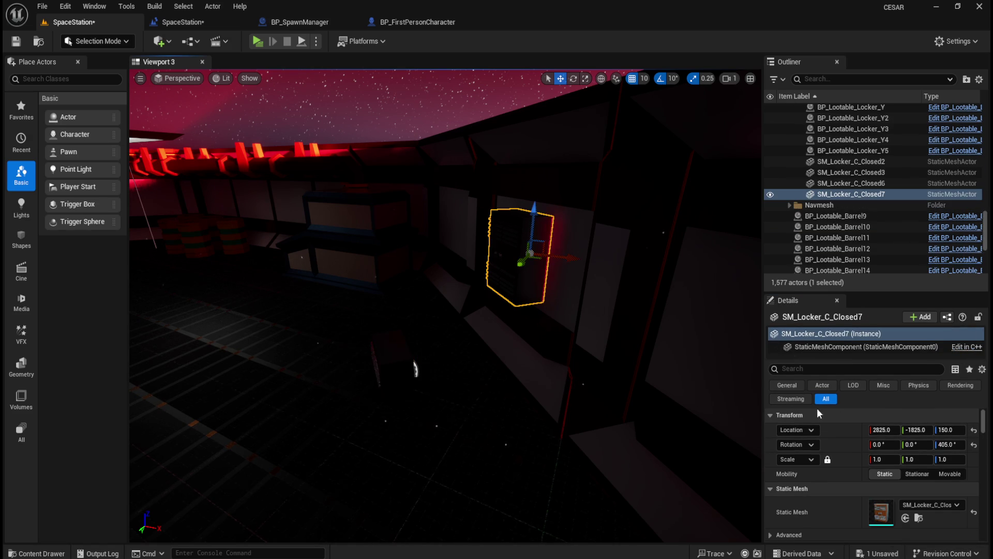
pyautogui.rightClick(833, 429)
pyautogui.click(854, 450)
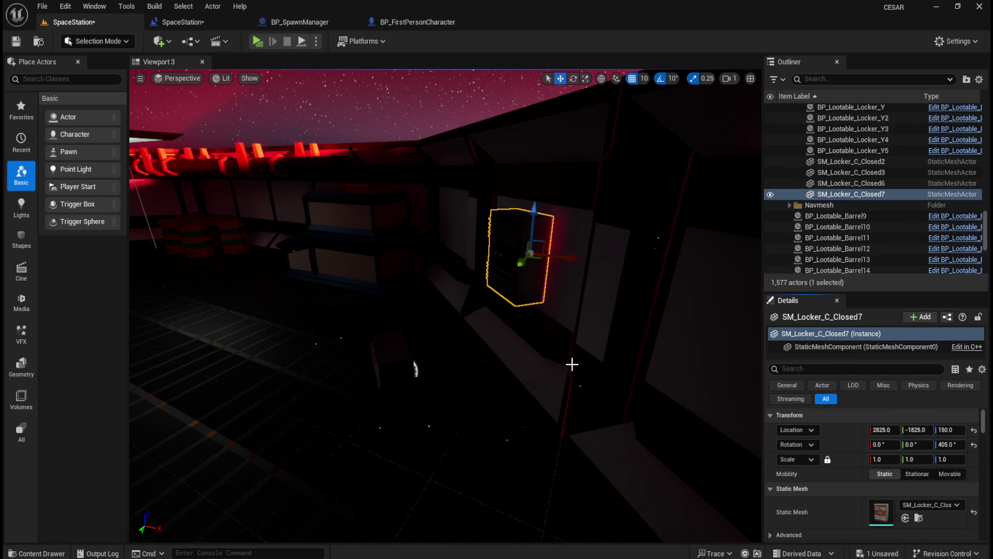
pyautogui.press('Delete')
pyautogui.click(407, 362)
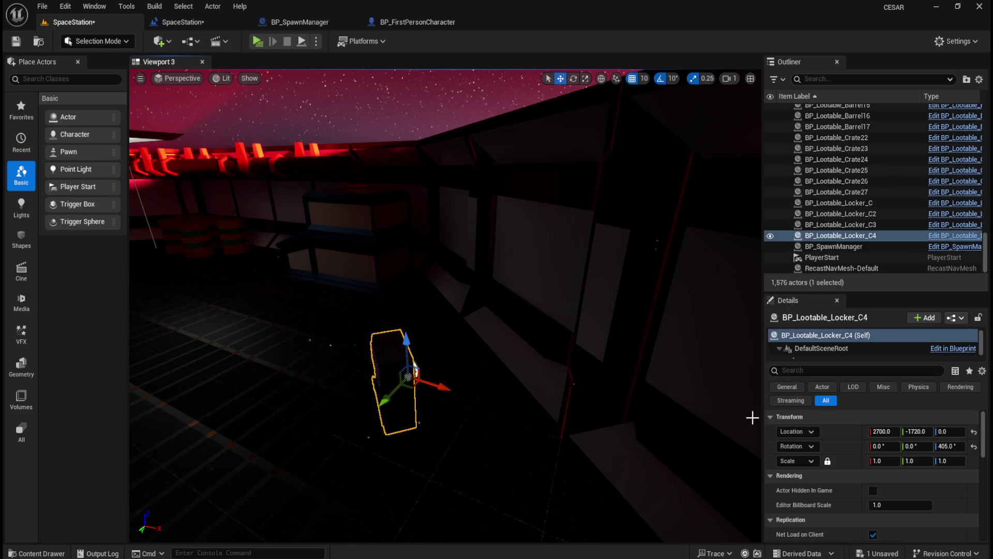
pyautogui.rightClick(831, 427)
pyautogui.click(893, 469)
# Step: Give the new BP_Lootable_Locker_C5 SM_Locker_C_Closed3's 270° rotation, then start copying Closed3's location
pyautogui.moveTo(452, 344)
pyautogui.mouseDown()
pyautogui.moveTo(414, 332)
pyautogui.moveTo(466, 339)
pyautogui.moveTo(490, 327)
pyautogui.moveTo(434, 348)
pyautogui.moveTo(428, 399)
pyautogui.moveTo(526, 308)
pyautogui.moveTo(532, 278)
pyautogui.mouseUp()
pyautogui.hotkey('ctrl', 'space')
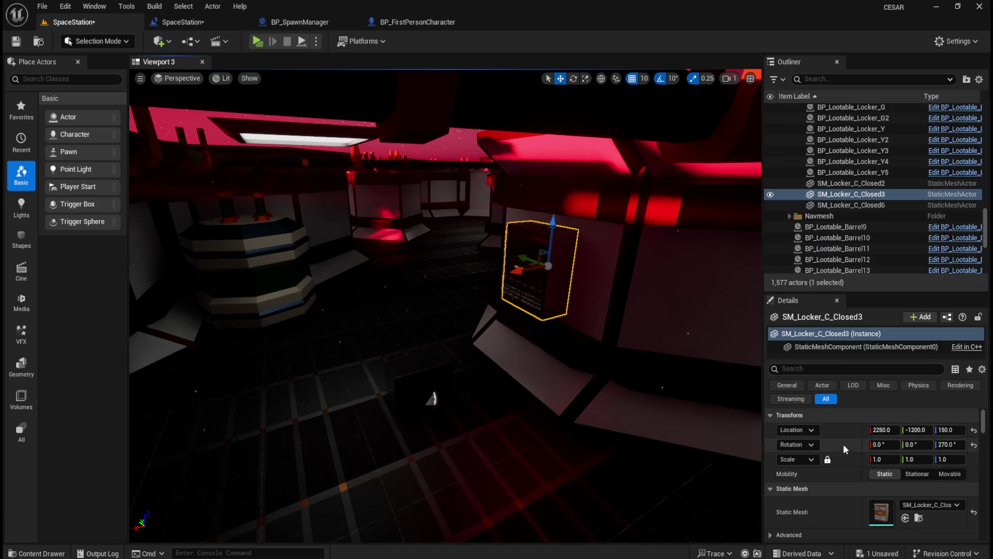
pyautogui.rightClick(844, 446)
pyautogui.click(874, 470)
pyautogui.click(416, 383)
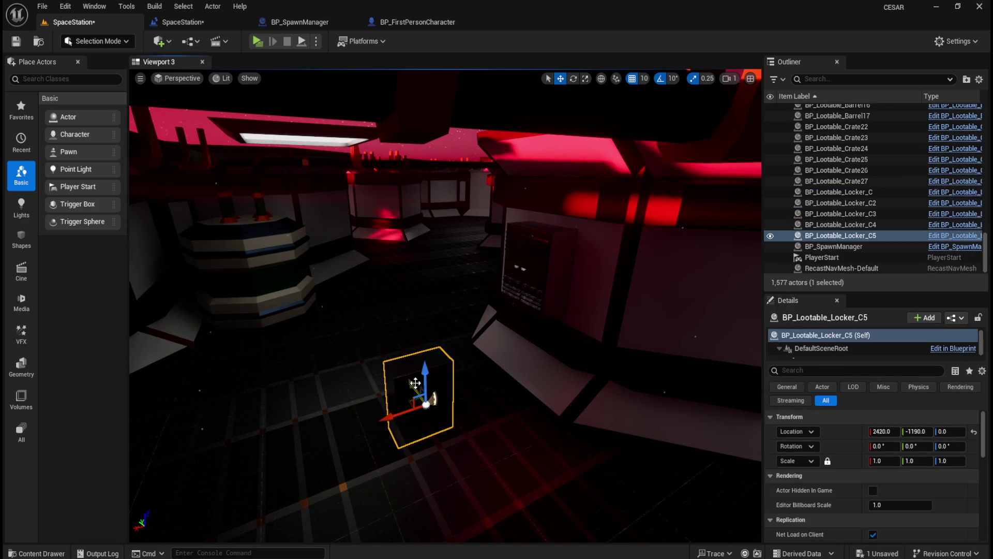
pyautogui.rightClick(844, 446)
pyautogui.click(880, 474)
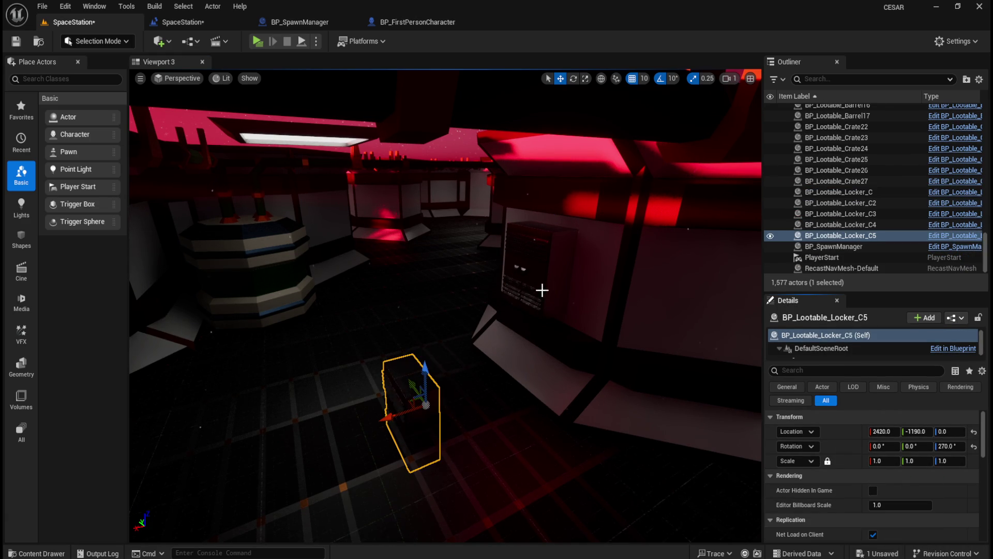
pyautogui.click(541, 293)
pyautogui.rightClick(851, 430)
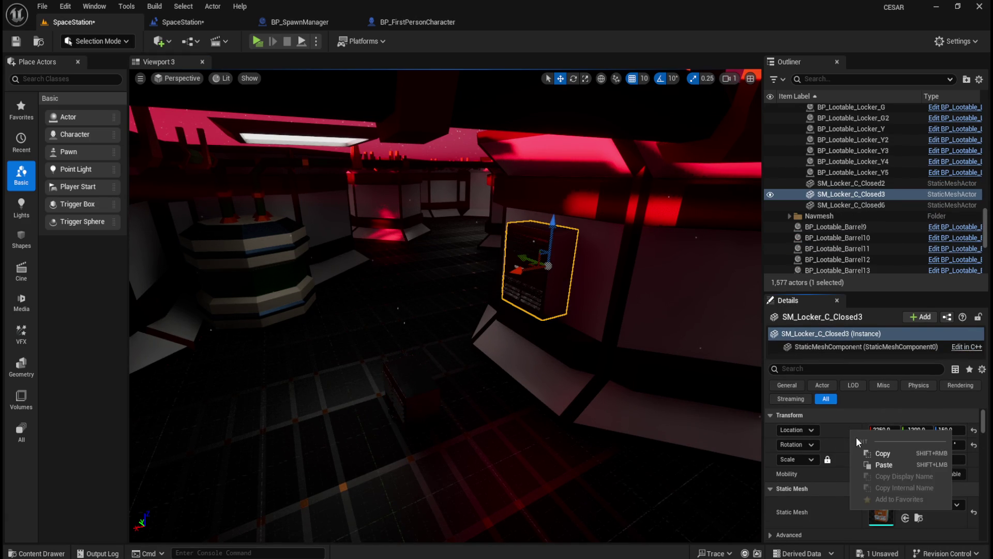